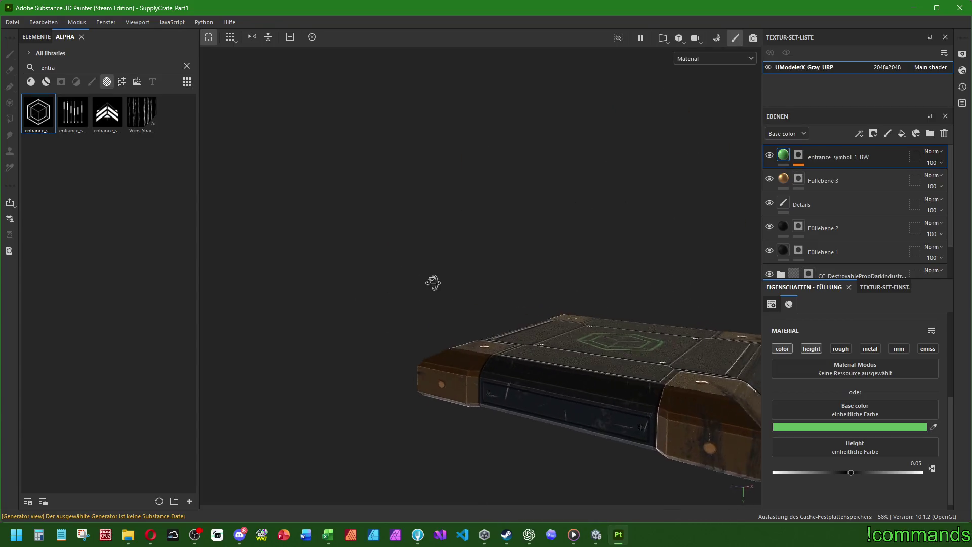
Step: Raise the entrance_symbol_1_BW fill layer's height from 0.05 to 0.1
left_click(899, 466)
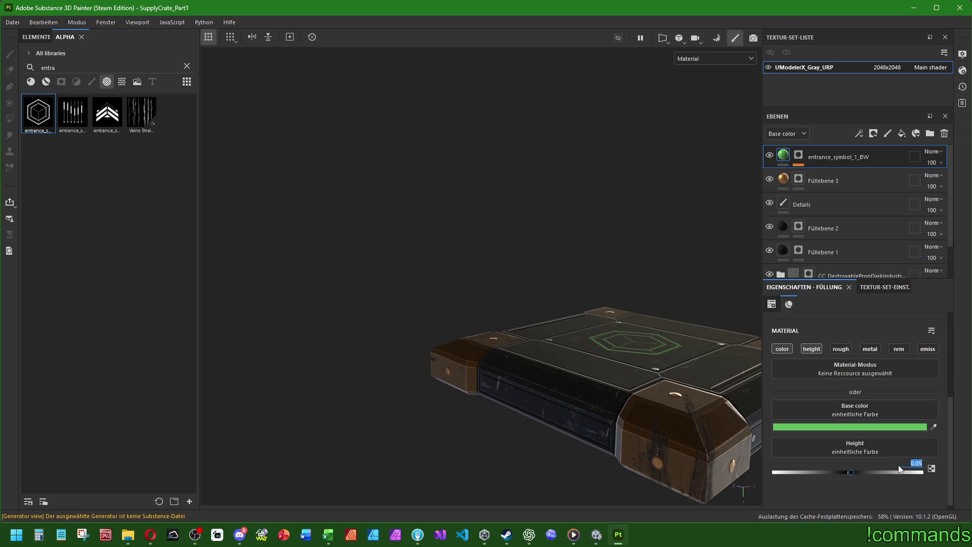
type("0.1")
key("Return")
scroll(906, 503, "down", 1)
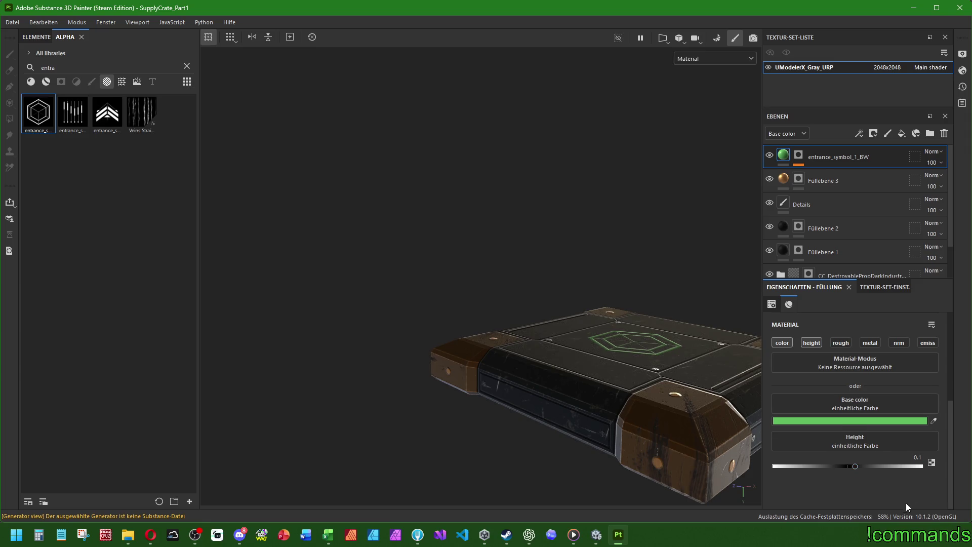
mouse_move(607, 384)
left_mouse_down("alt")
mouse_move(564, 369)
mouse_move(527, 408)
mouse_move(515, 448)
mouse_move(506, 369)
mouse_move(523, 277)
mouse_move(508, 485)
mouse_move(492, 331)
mouse_move(526, 304)
mouse_move(546, 354)
left_mouse_up("alt")
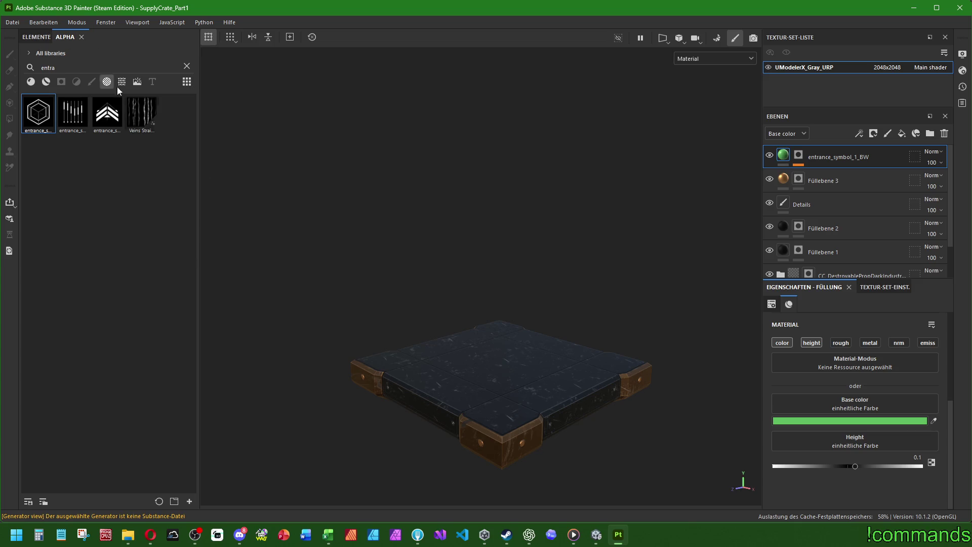
left_click(807, 175)
left_click(836, 159)
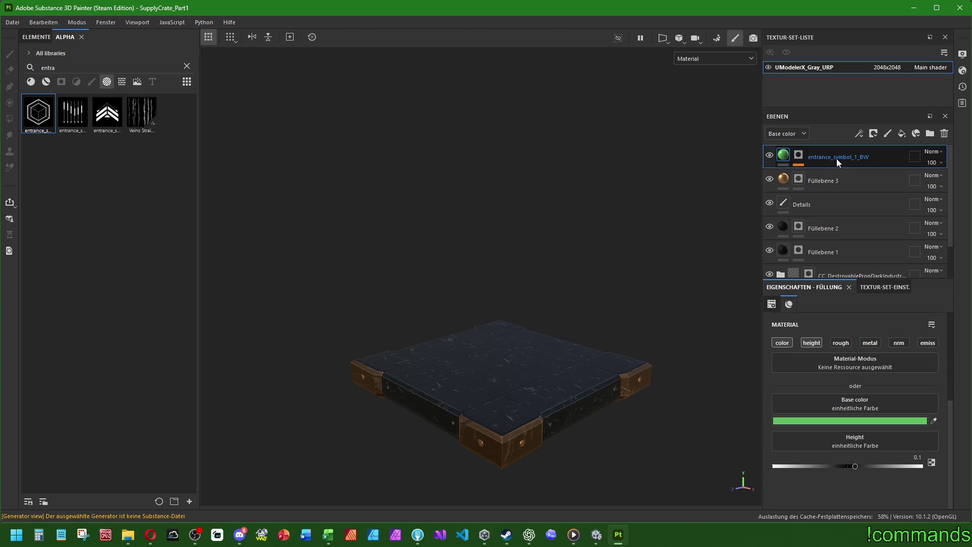
left_click(780, 159)
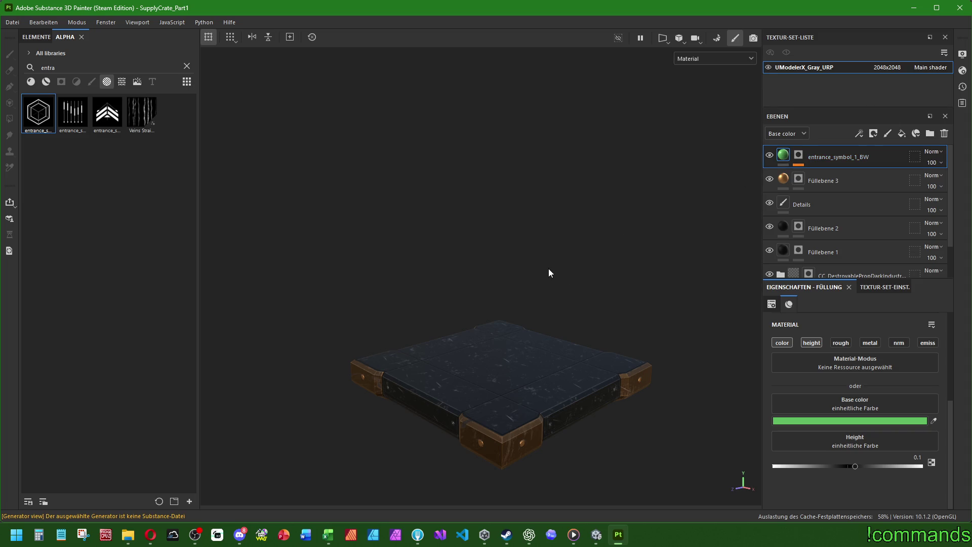
left_click_drag(529, 276, 496, 217, "alt")
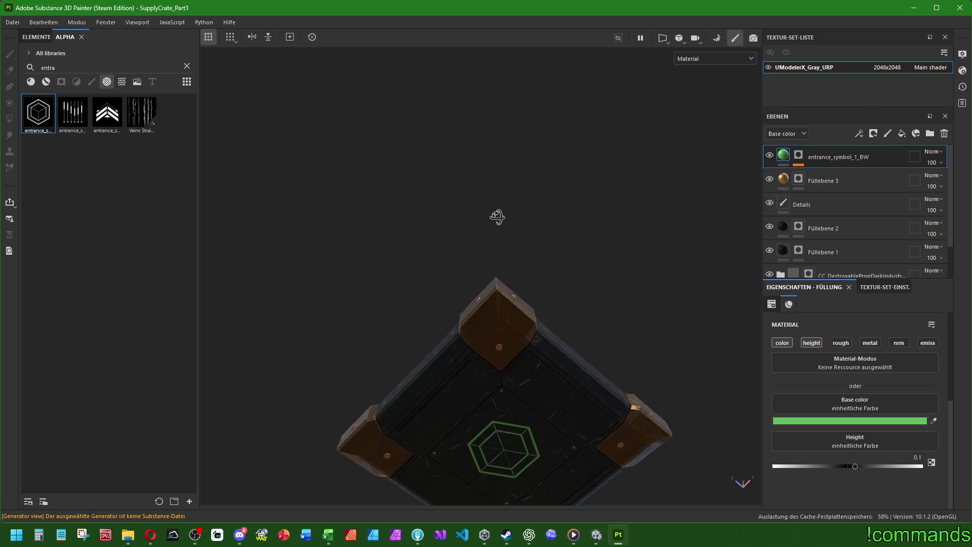
mouse_move(488, 273)
left_mouse_down("alt")
mouse_move(486, 412)
mouse_move(481, 386)
mouse_move(519, 346)
left_mouse_up("alt")
scroll(518, 345, "up", 3)
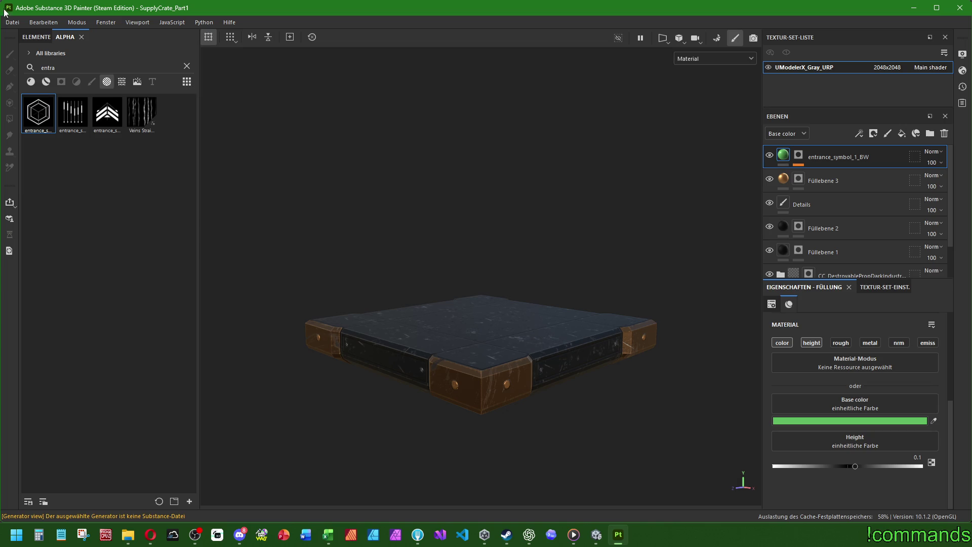
left_click(12, 22)
left_click(33, 108)
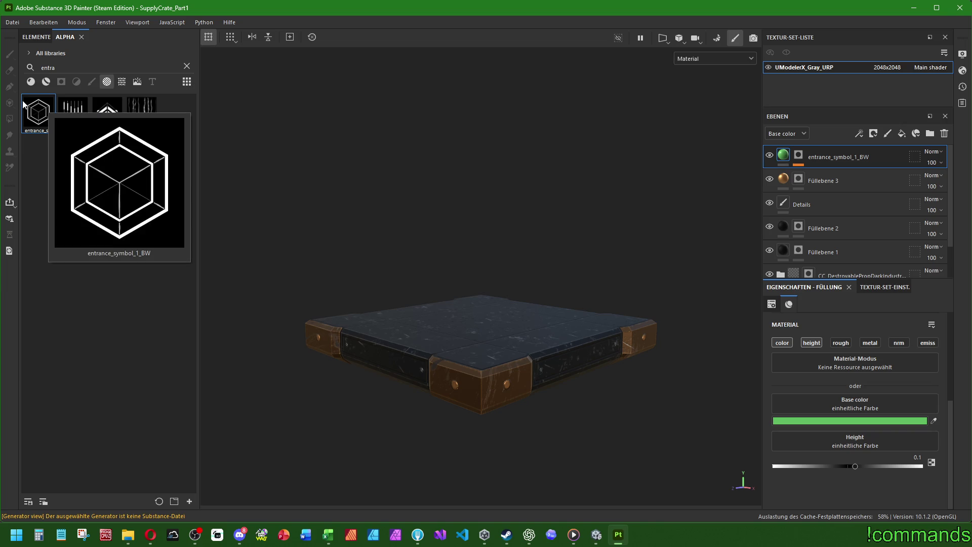
left_click(12, 22)
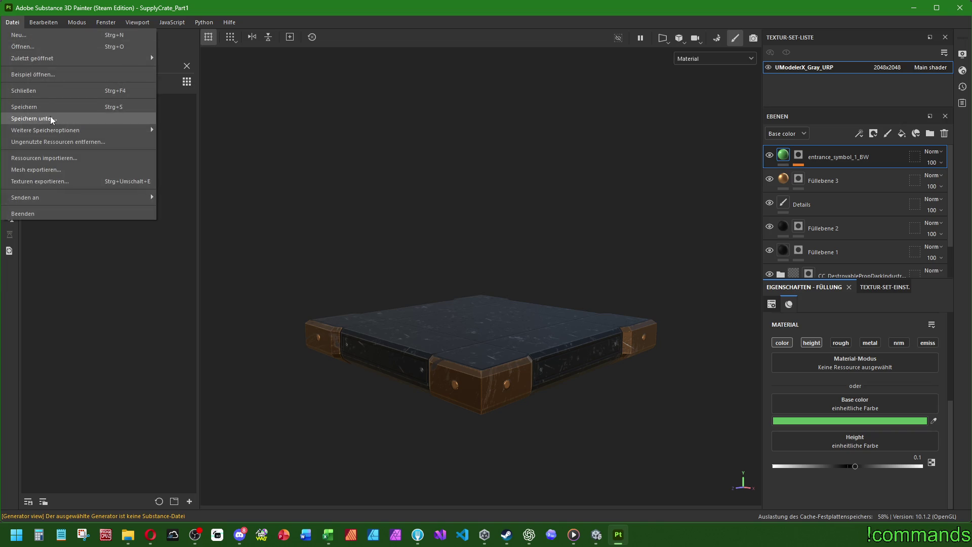
Step: Save the project via File, then open the Export Textures window and close it again
left_click(23, 107)
left_click(12, 23)
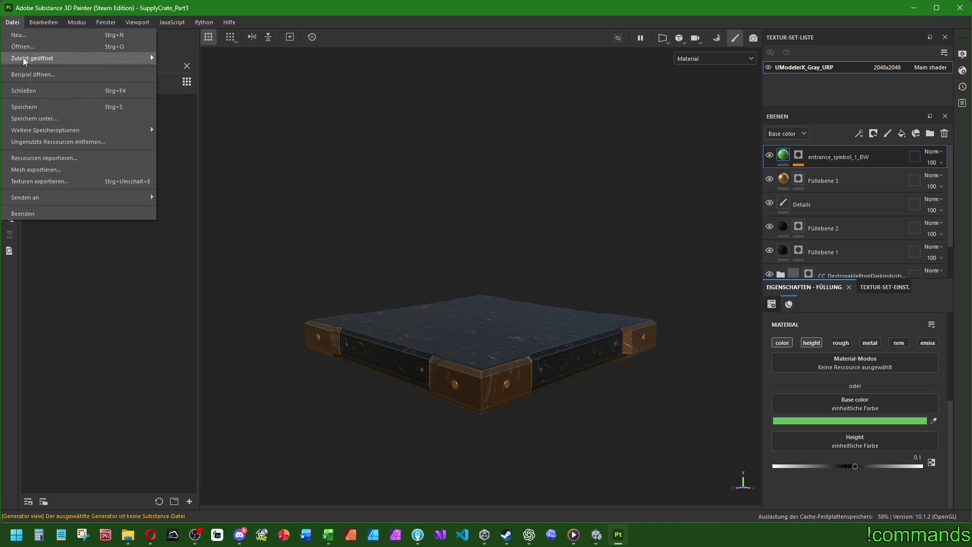
left_click(41, 181)
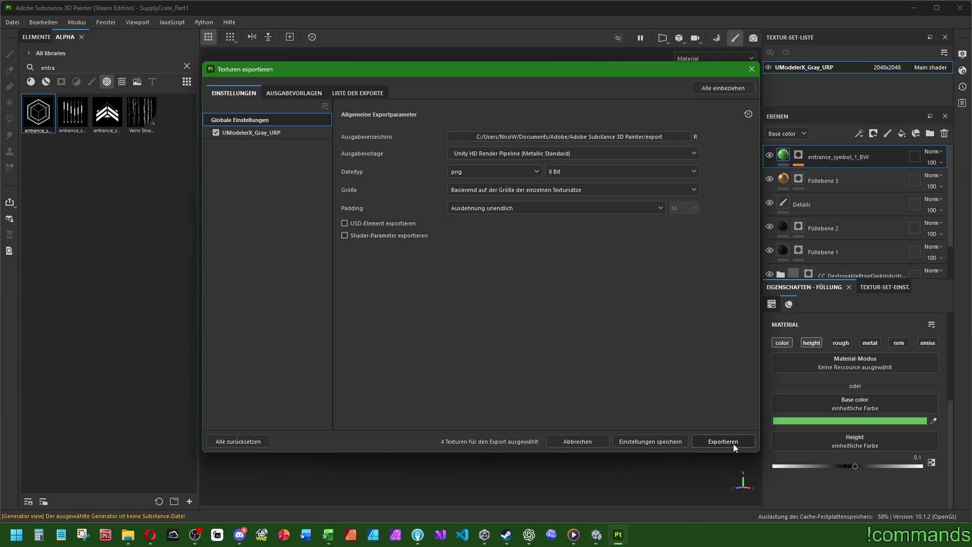
left_click(751, 69)
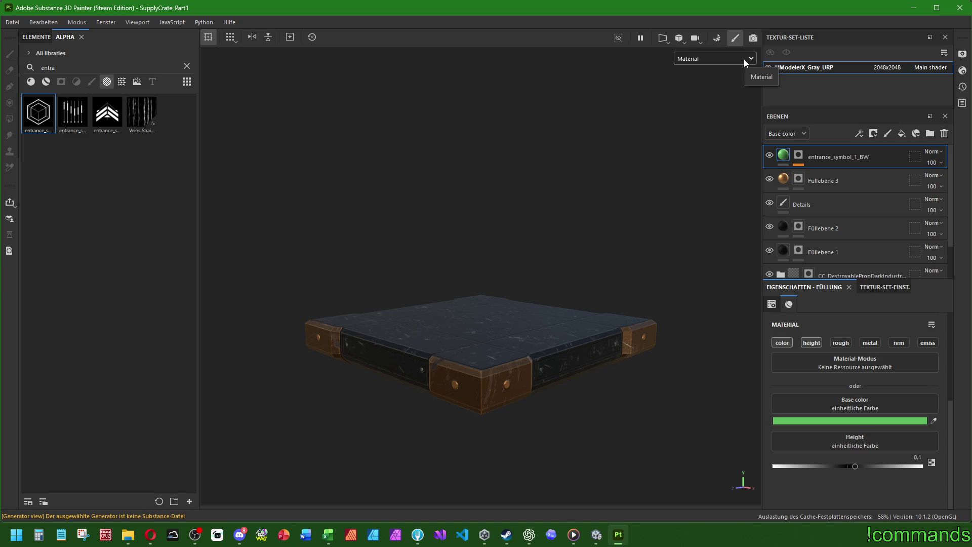
Step: Rename the UModelerX_Gray_URP texture set to SupplyCrateEntrance_Part1
double_click(826, 67)
type("SupplyCrateEntrance_")
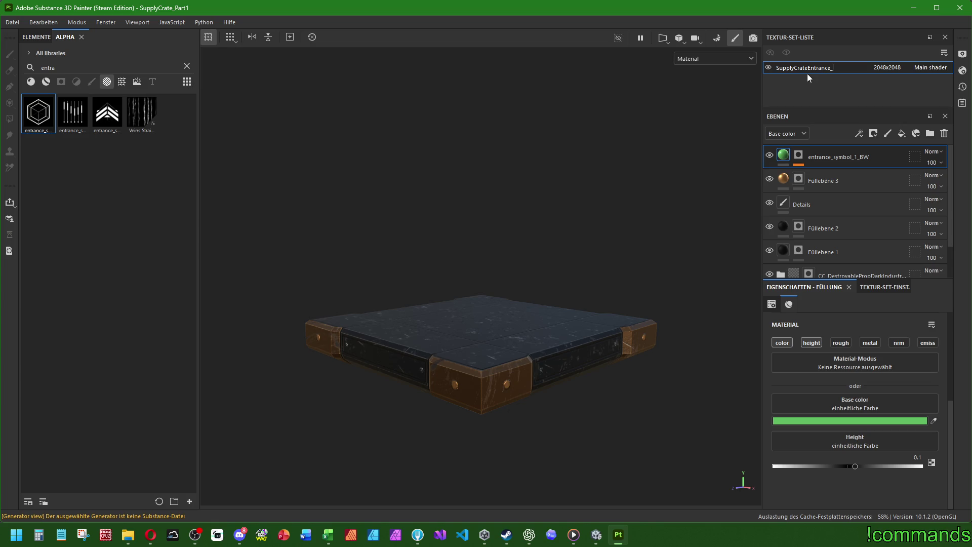
type("Part1")
key("Return")
mouse_move(398, 236)
left_mouse_down("alt")
mouse_move(502, 321)
mouse_move(486, 387)
left_mouse_up("alt")
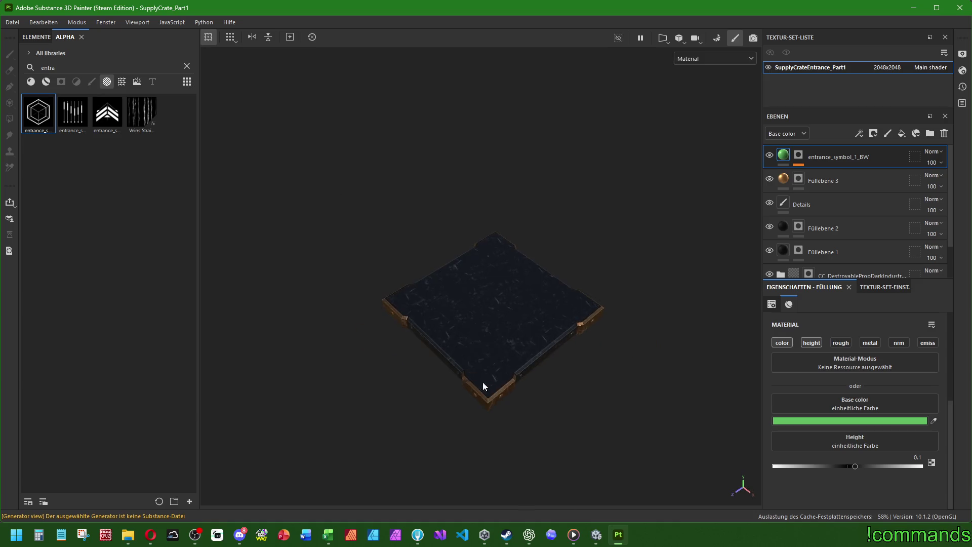
Step: Bring up the texture export window and review the SupplyCrateEntrance_Part1 and global settings
left_click(12, 22)
left_click(12, 23)
left_click(12, 22)
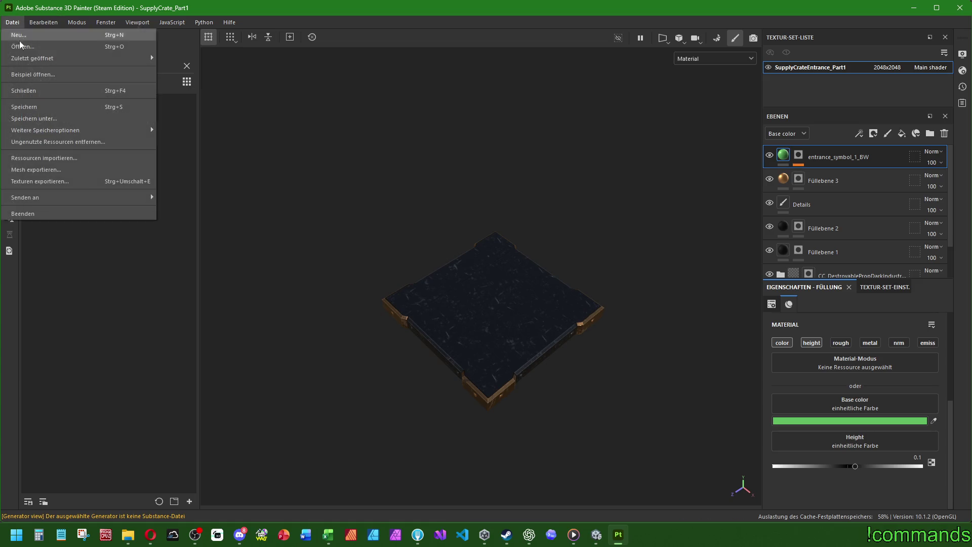
left_click(75, 185)
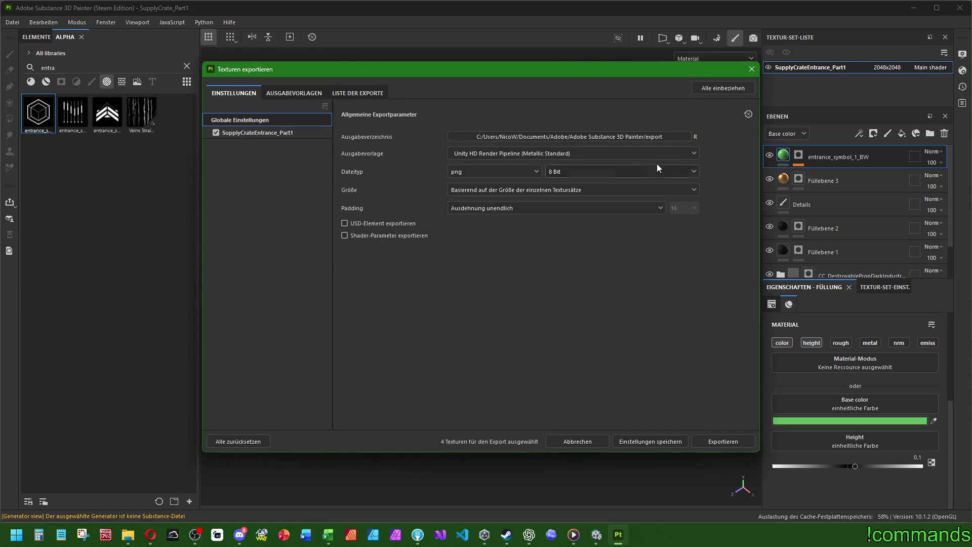
left_click(249, 133)
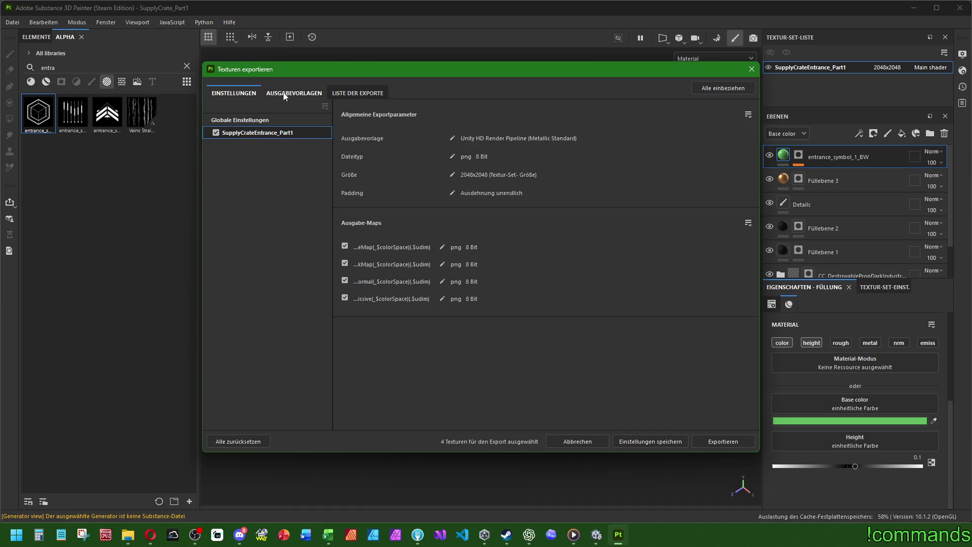
left_click(243, 119)
Step: Browse the output directory to the Cube Crawler project's Assets/Art/Textures folder
left_click(661, 135)
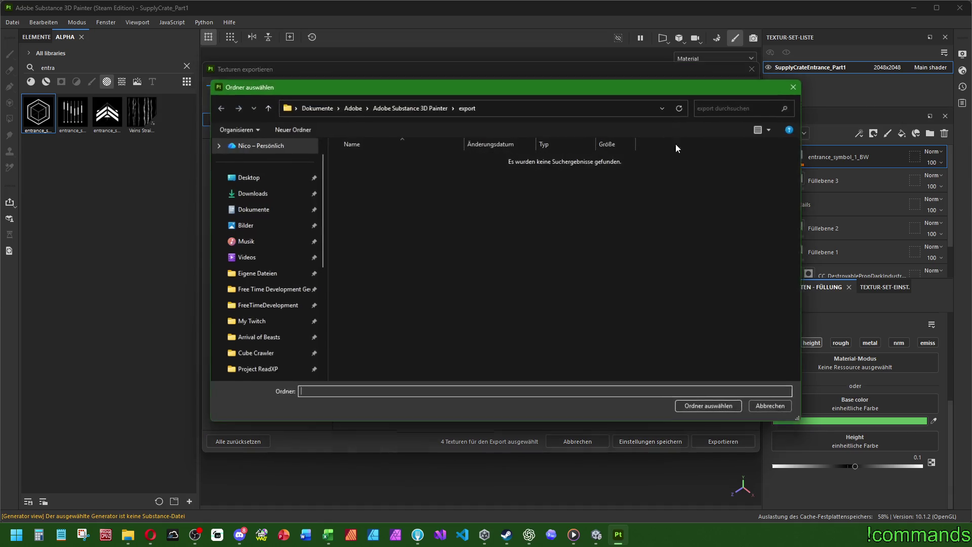
left_click(257, 355)
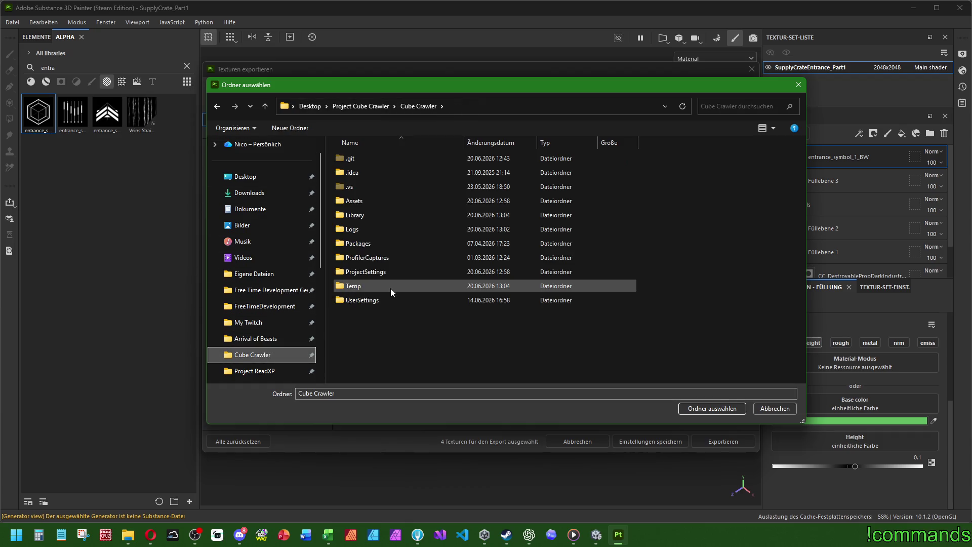
double_click(360, 199)
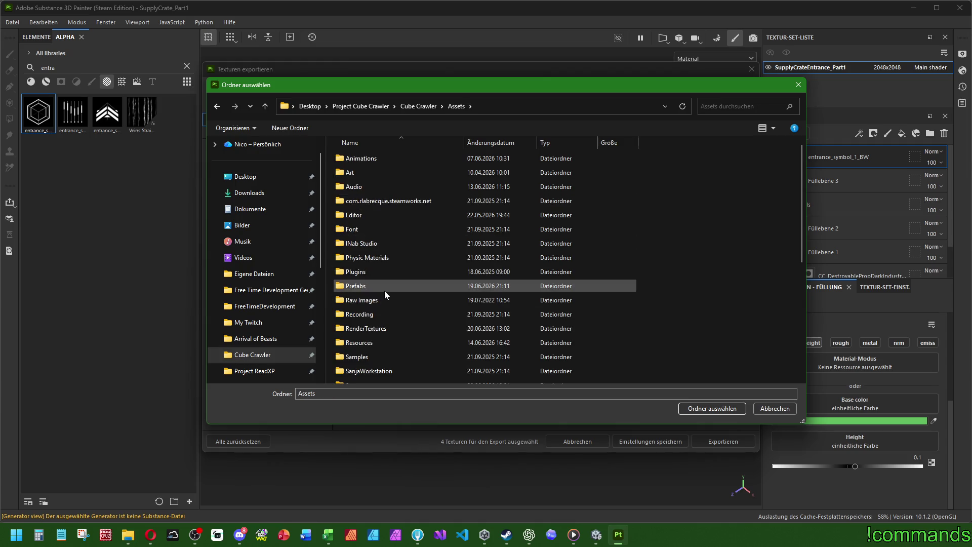
scroll(384, 291, "down", 3)
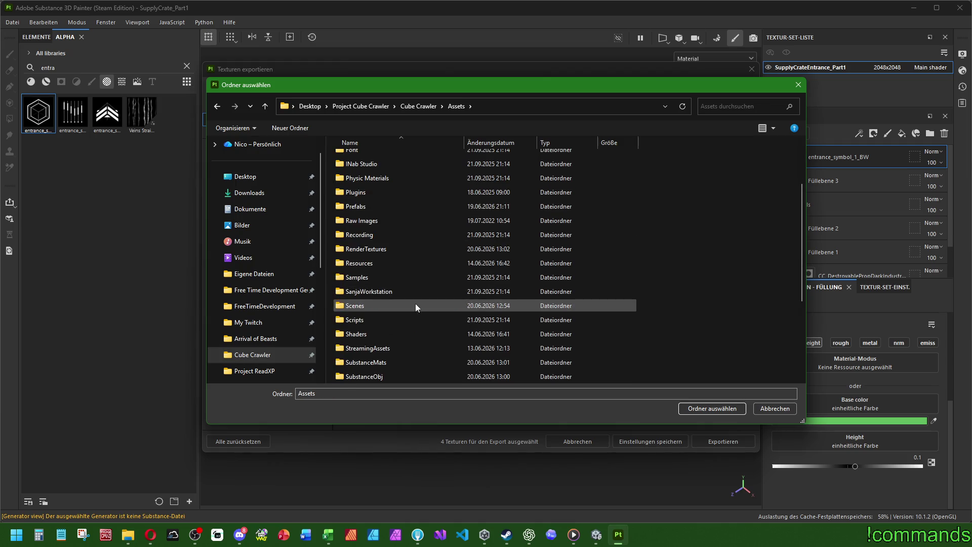
scroll(421, 310, "down", 2)
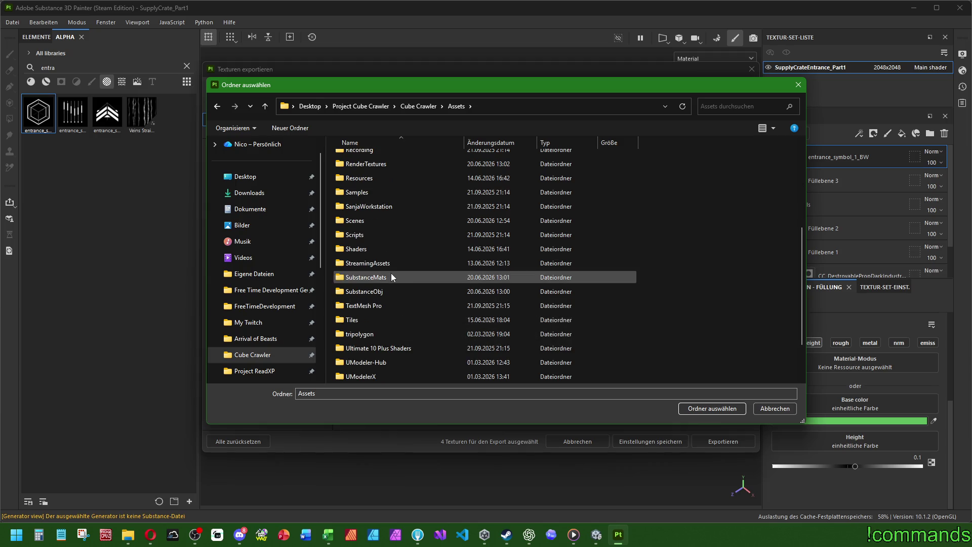
scroll(390, 276, "up", 4)
double_click(363, 173)
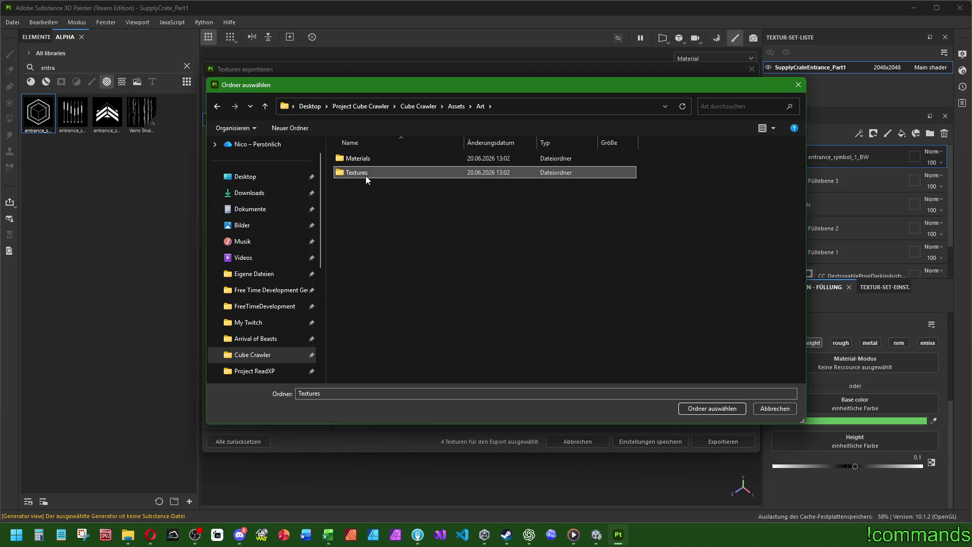
double_click(365, 175)
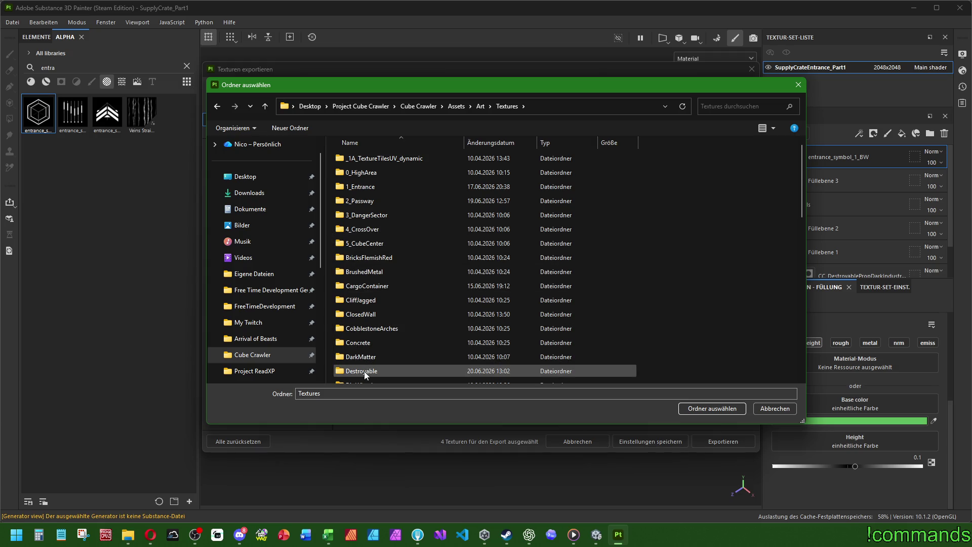
Step: Continue into Destroyable/RunLootProps/Entrance/SupplyCrate and select it as the output folder
double_click(364, 371)
left_click(369, 174)
double_click(370, 174)
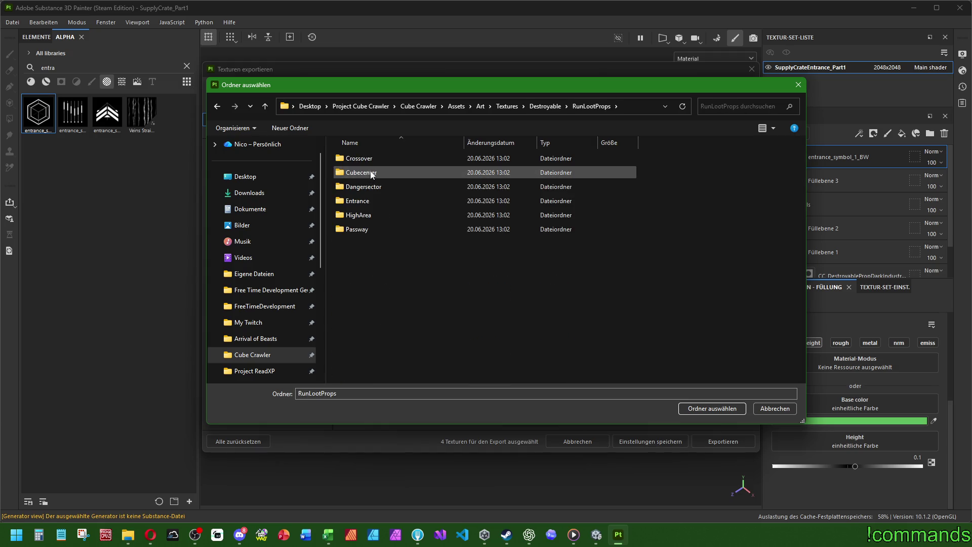
left_click(368, 202)
double_click(367, 202)
double_click(354, 159)
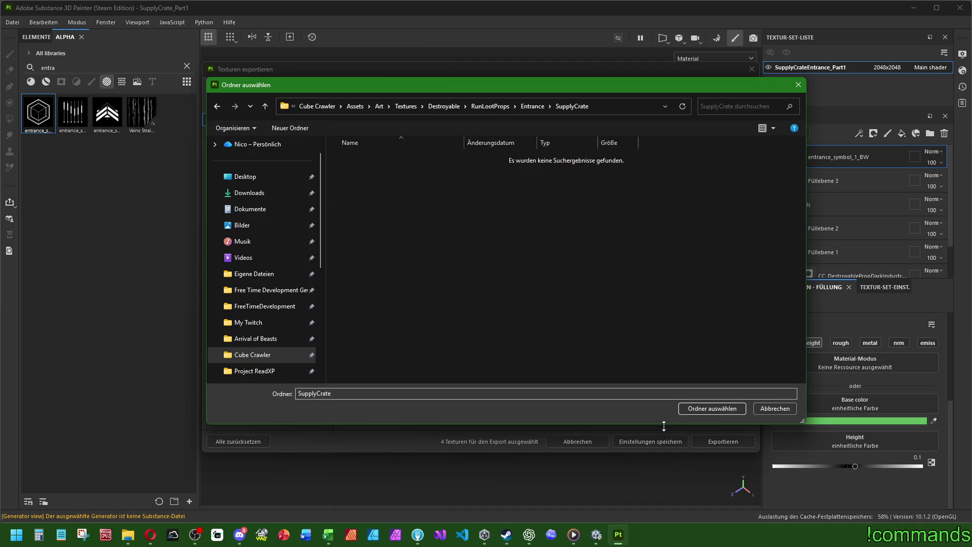
left_click(701, 409)
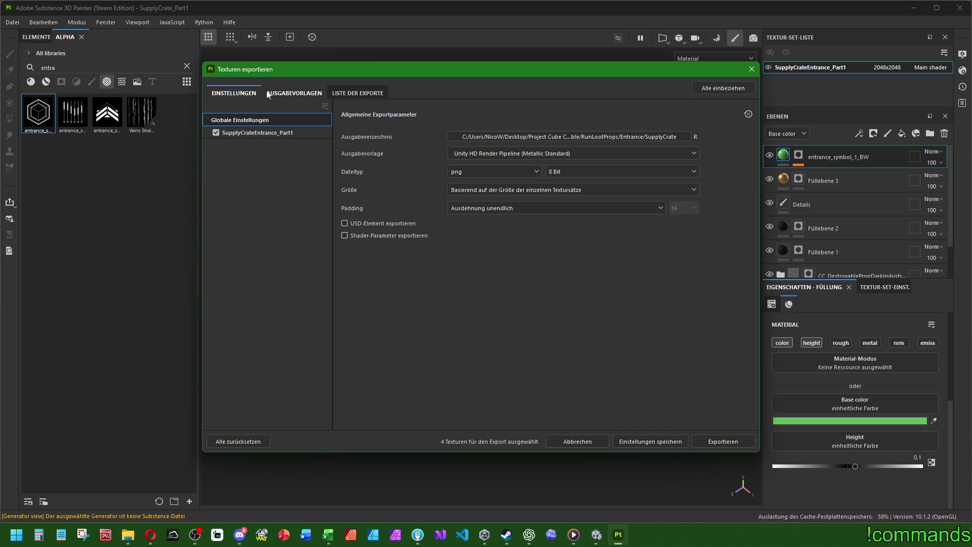
Step: Choose the Unity Universal Render Pipeline (Metallic Standard) output template, then close the export window
left_click(293, 93)
left_click(266, 347)
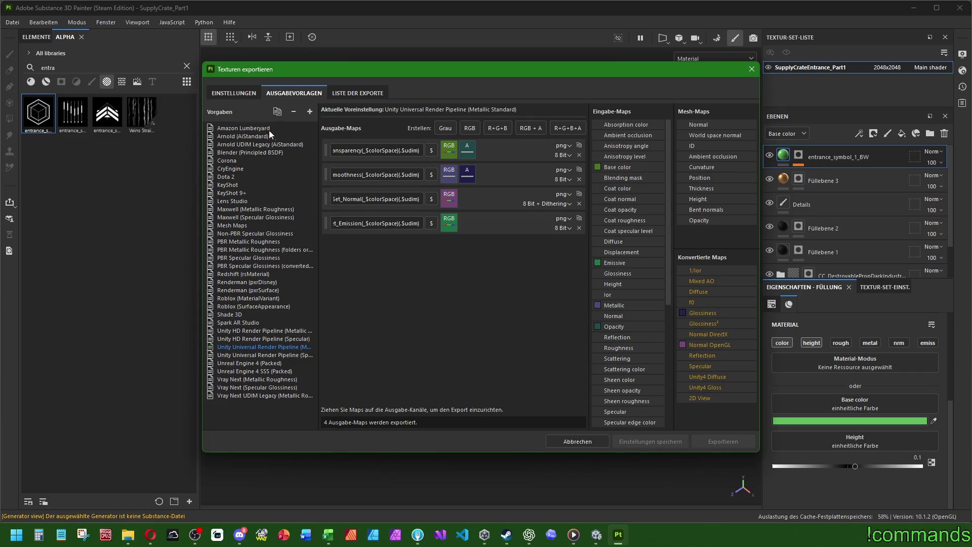
left_click(749, 69)
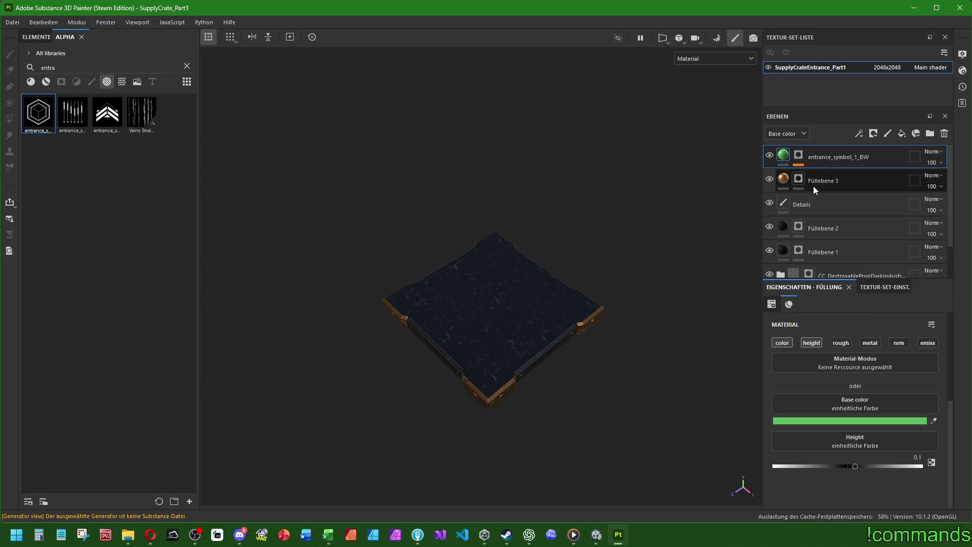
Step: Delete the Emissive channel in Texture Set Settings and return to the layer properties
scroll(812, 186, "down", 1)
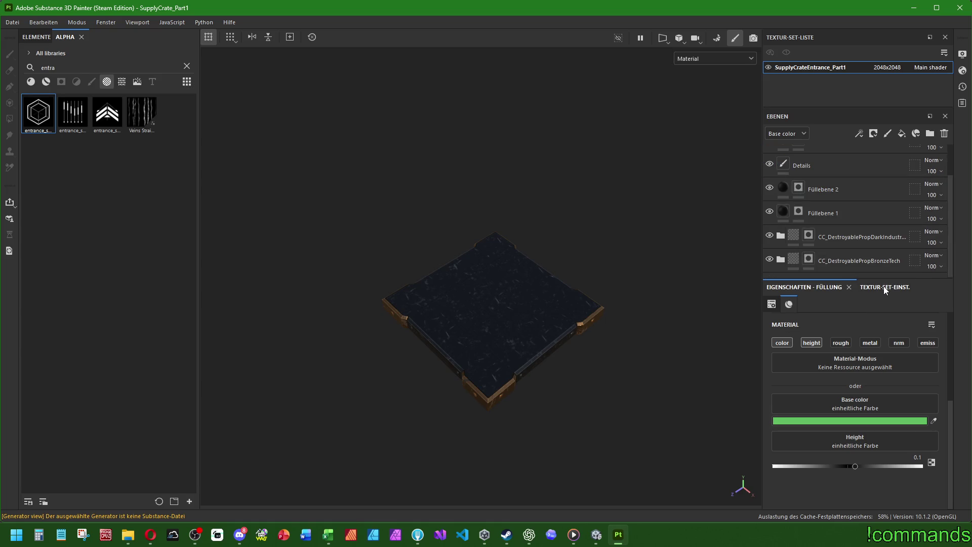
left_click(884, 287)
scroll(894, 317, "down", 2)
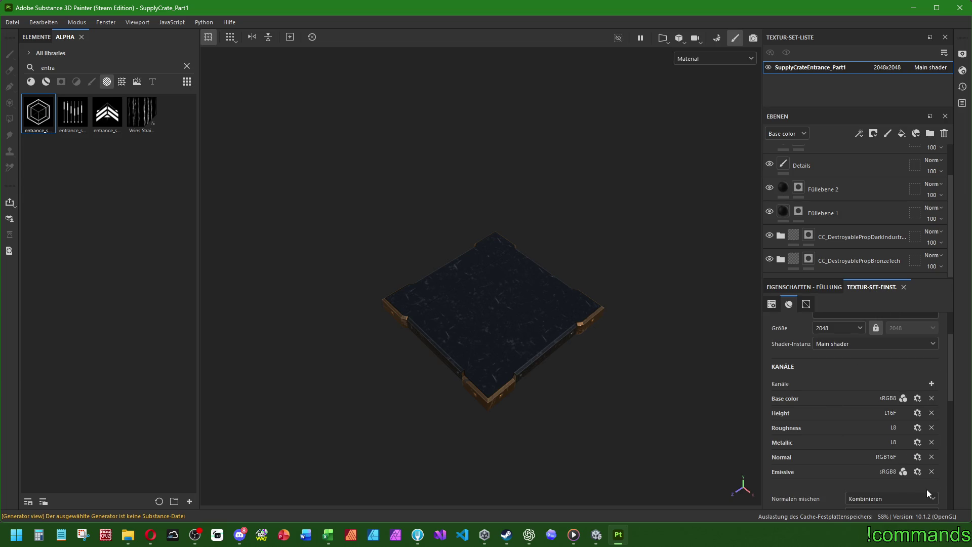
left_click(931, 472)
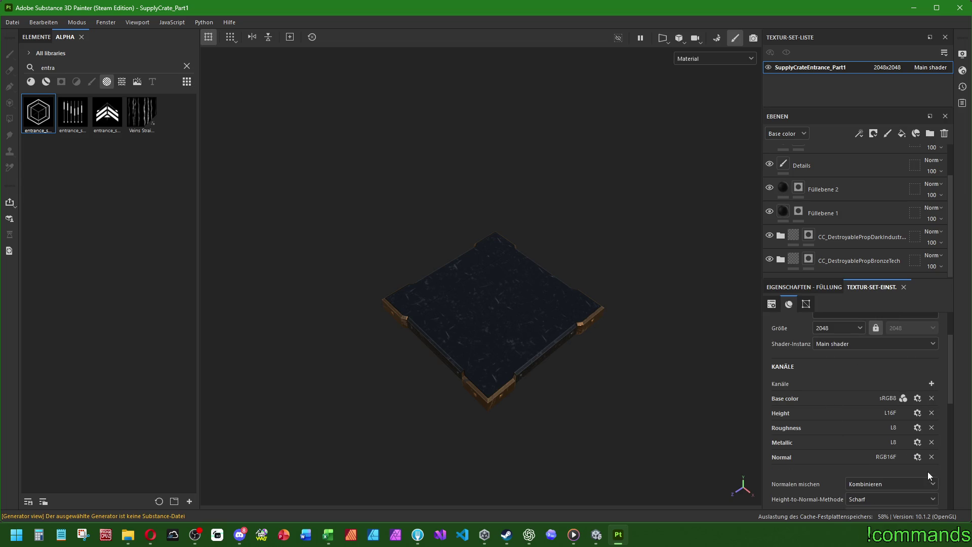
left_click(809, 285)
Step: Reopen Export Textures and bring up the output directory folder chooser
left_click(12, 23)
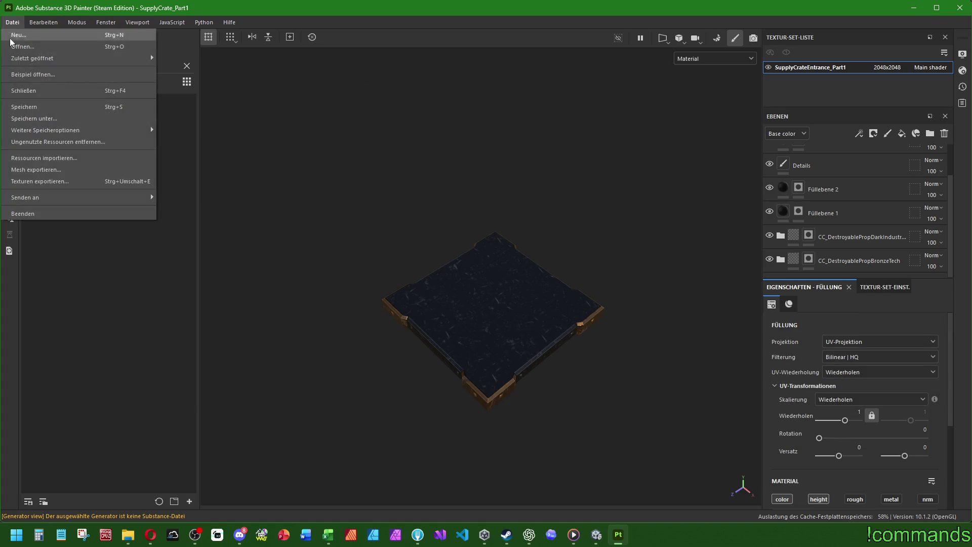
left_click(13, 24)
left_click(13, 25)
left_click(37, 182)
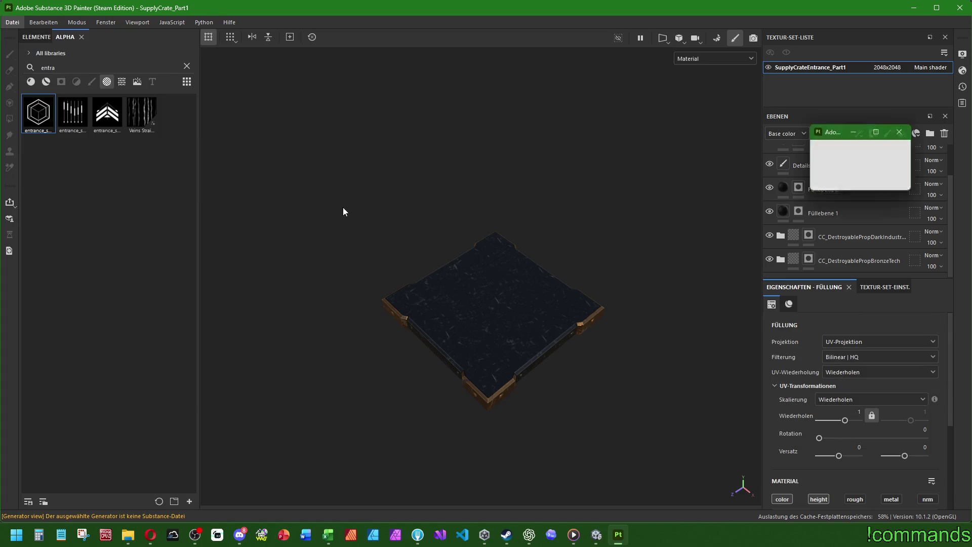
left_click(536, 133)
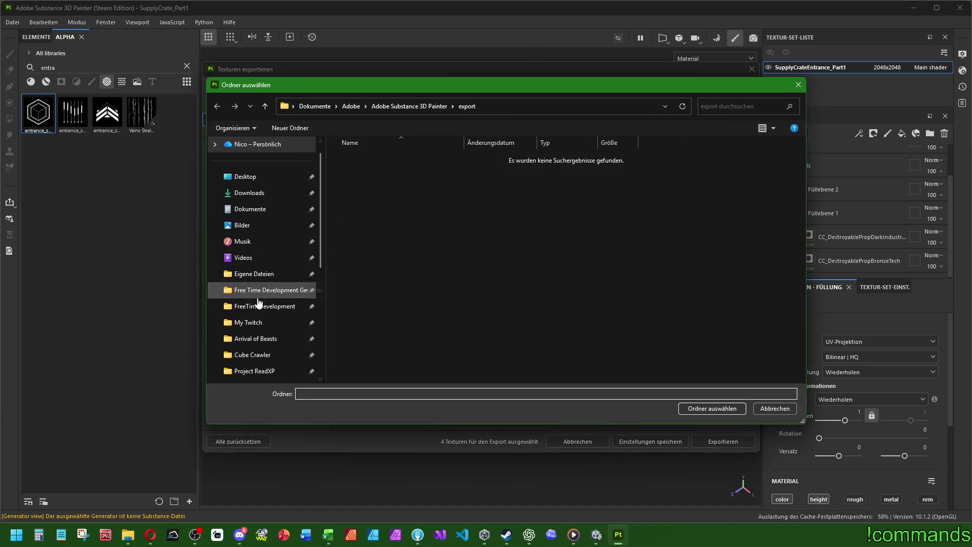
Step: Set the output folder to Cube Crawler/Assets/Art/Textures/Destroyable/RunLootProps/Entrance/SupplyCrate
left_click(254, 338)
left_click(256, 354)
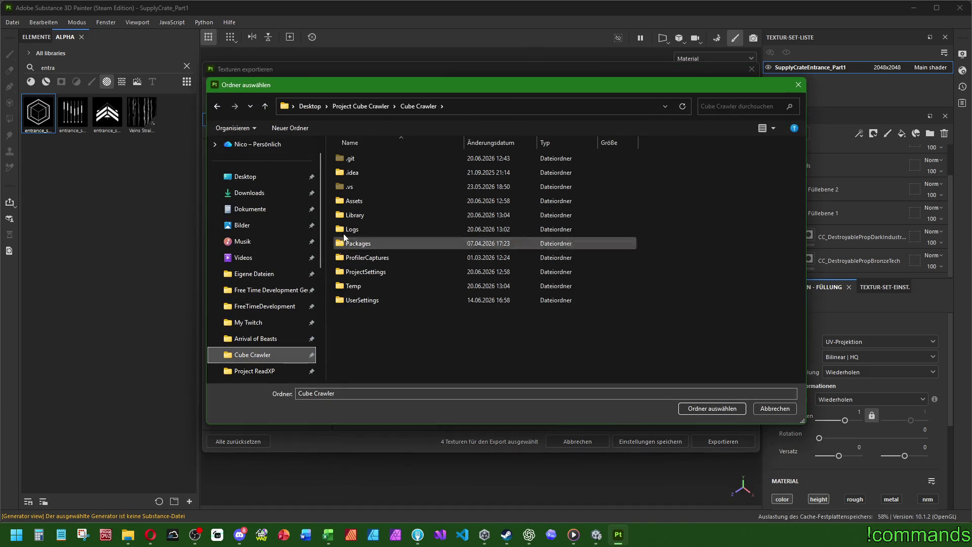
double_click(366, 199)
double_click(360, 174)
double_click(361, 174)
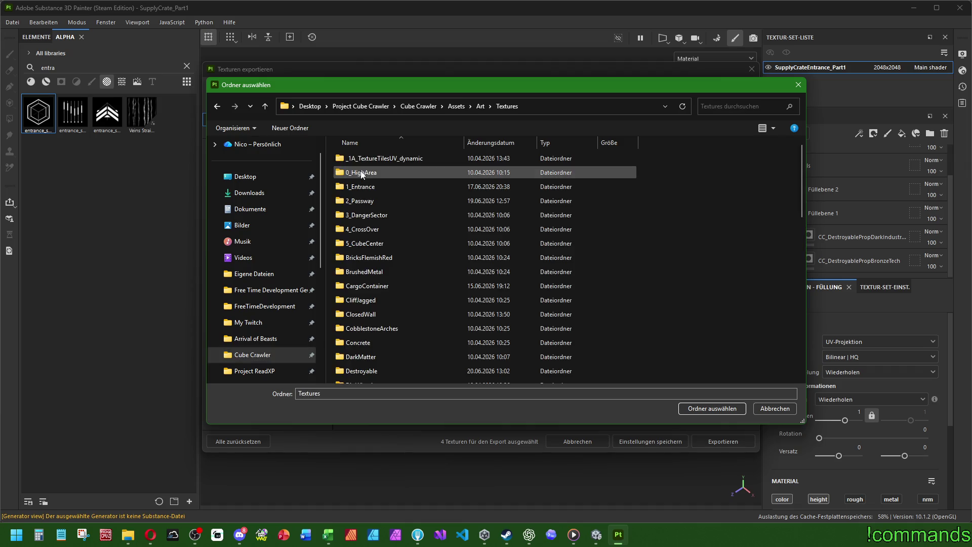
double_click(360, 373)
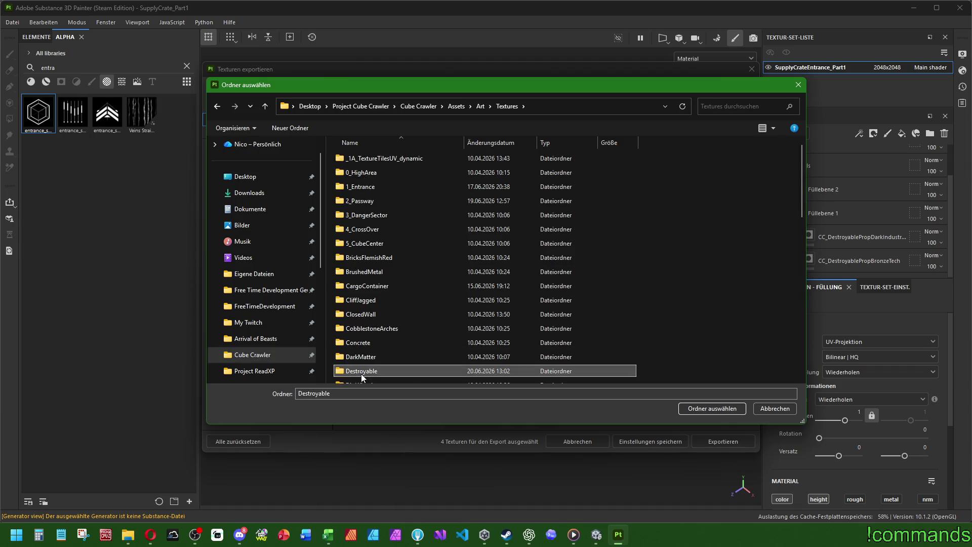
left_click(365, 174)
double_click(364, 174)
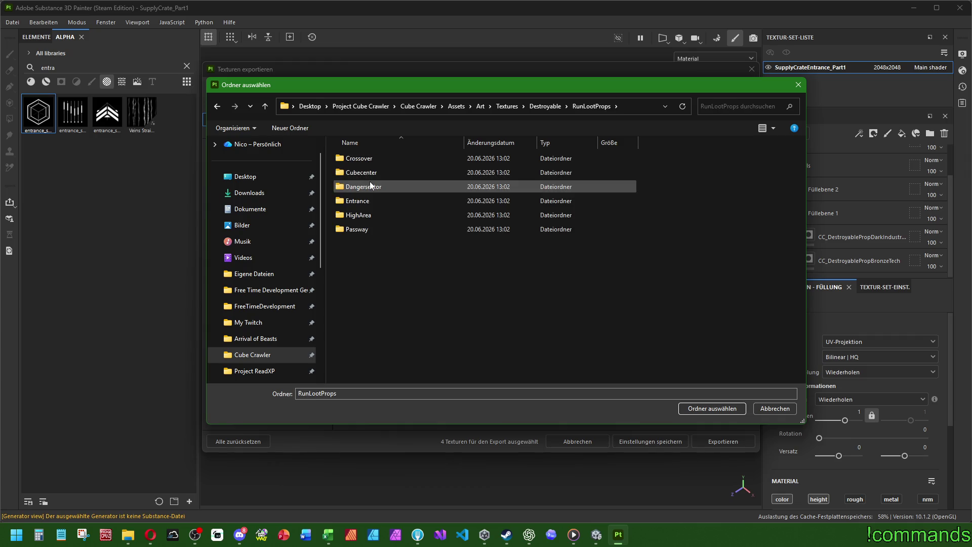
double_click(368, 199)
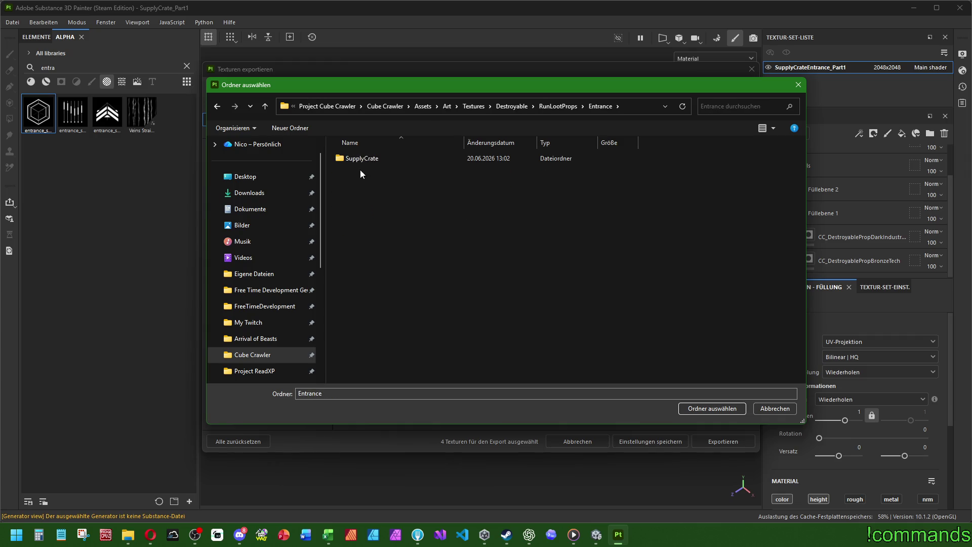
double_click(366, 159)
left_click(716, 408)
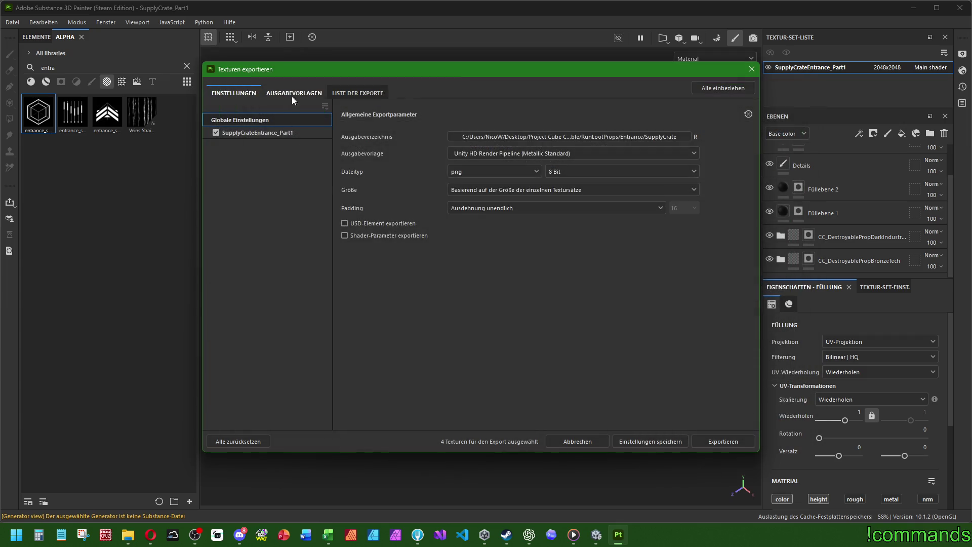
Step: Export the four 2048×2048 PNG textures, close the dialog, and switch to Unity
left_click(293, 95)
left_click(231, 92)
left_click(728, 440)
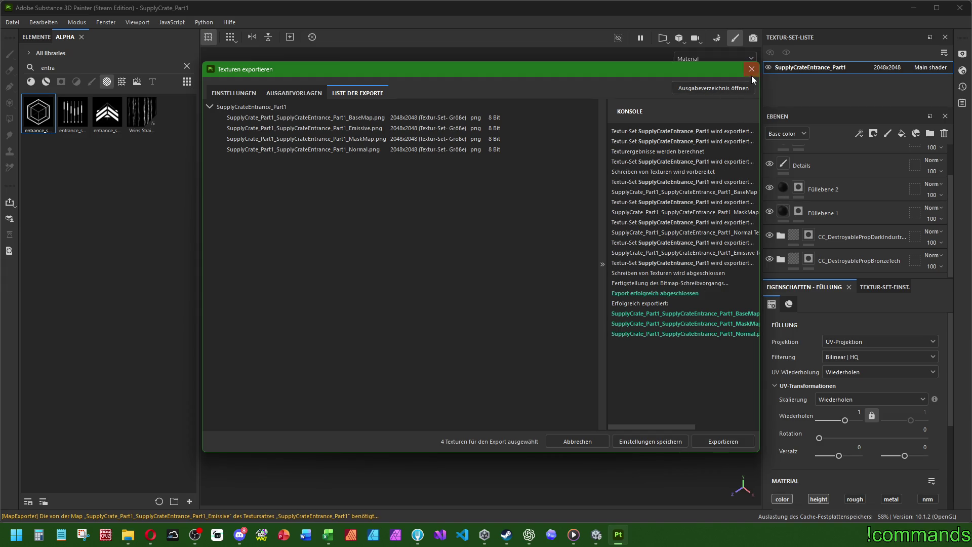
left_click(751, 70)
left_click(596, 534)
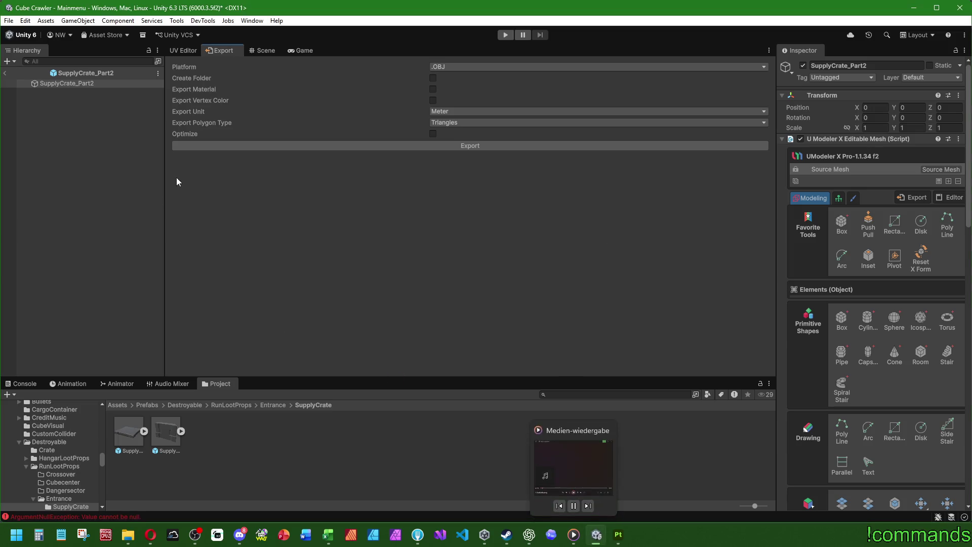
Step: Exit SupplyCrate_Part2 prefab editing back to the Mainmenu scene and save it
left_click(262, 53)
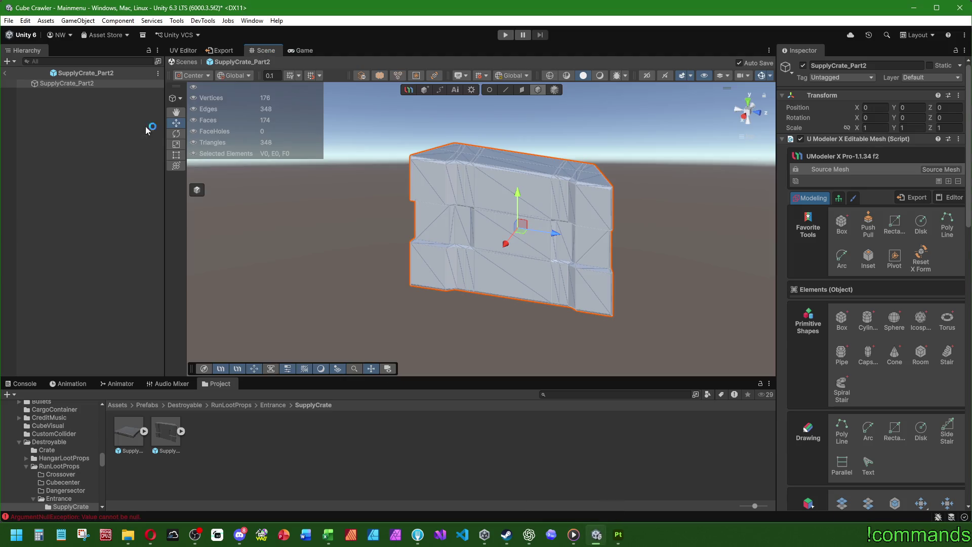
left_click(16, 83)
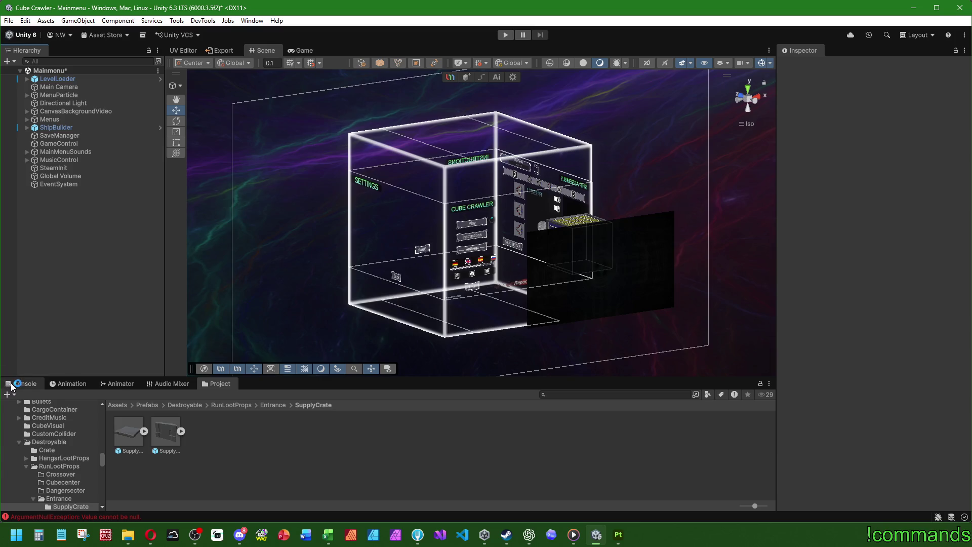
left_click(21, 383)
left_click(9, 21)
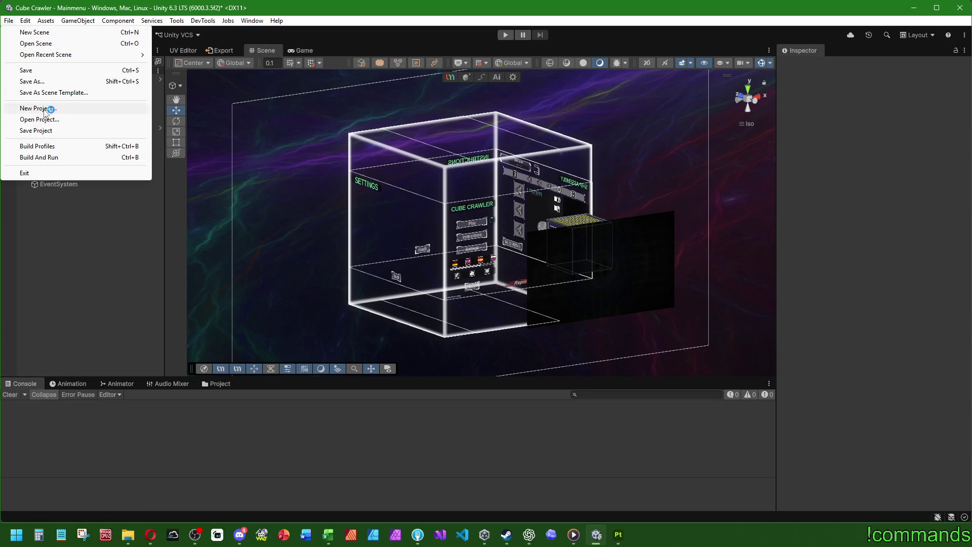
left_click(10, 20)
left_click(21, 71)
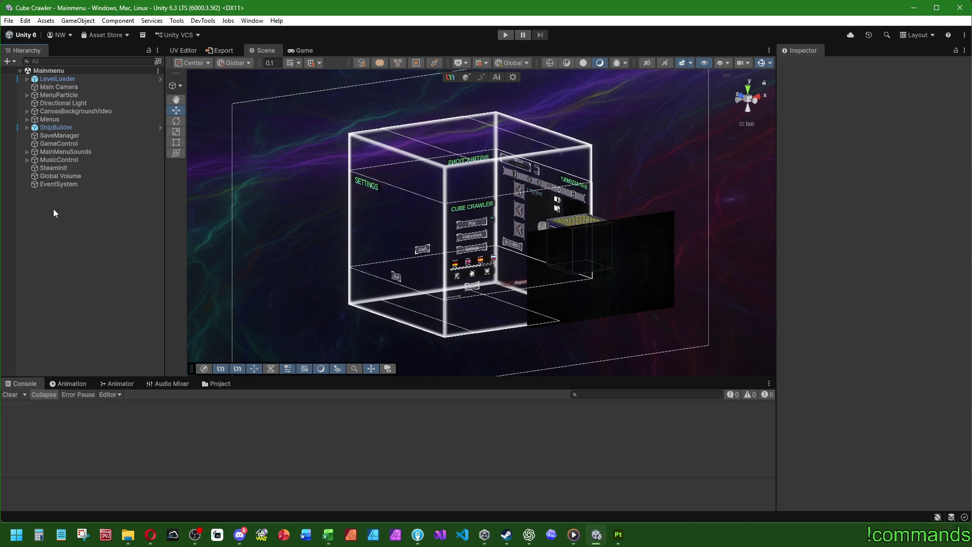
left_click(224, 388)
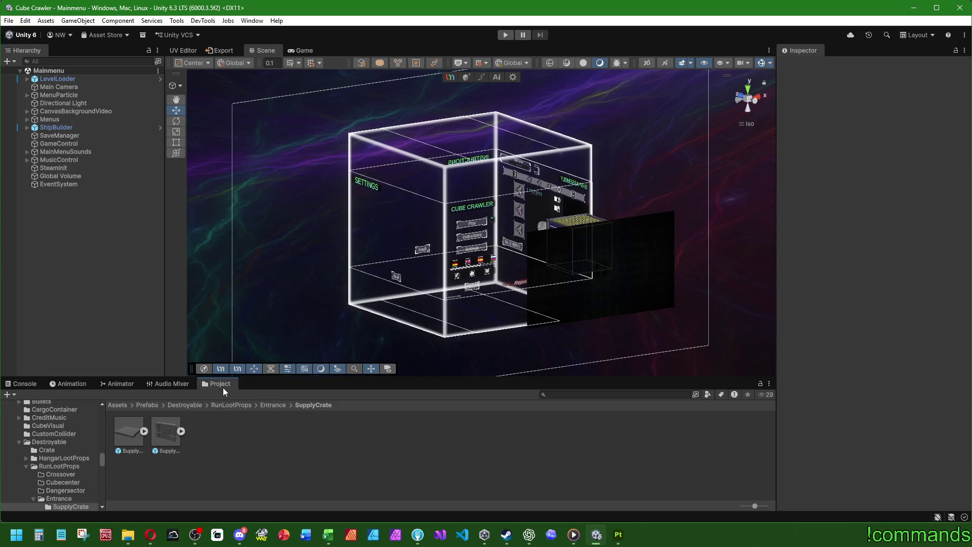
Step: Drag SupplyCrate_Part1 from Assets/SubstanceObj/Destroyable/RunLootProps/Entrance/SupplyCrate into the scene
left_click(114, 406)
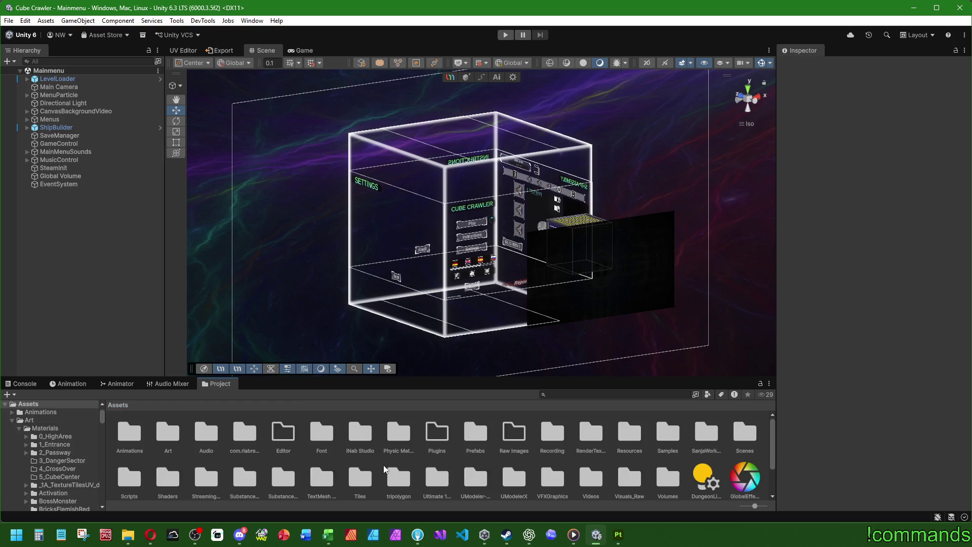
scroll(383, 465, "down", 1)
double_click(282, 451)
scroll(375, 473, "up", 1)
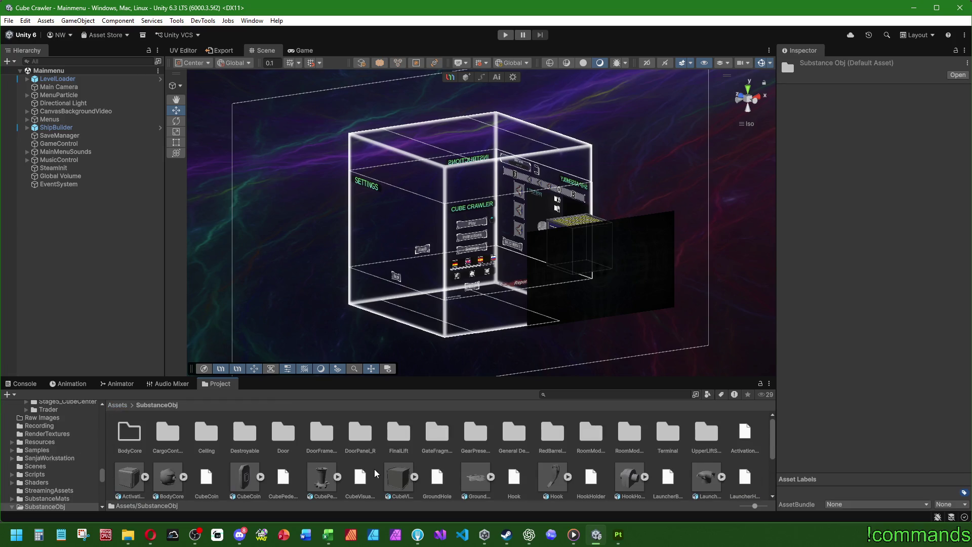
double_click(242, 435)
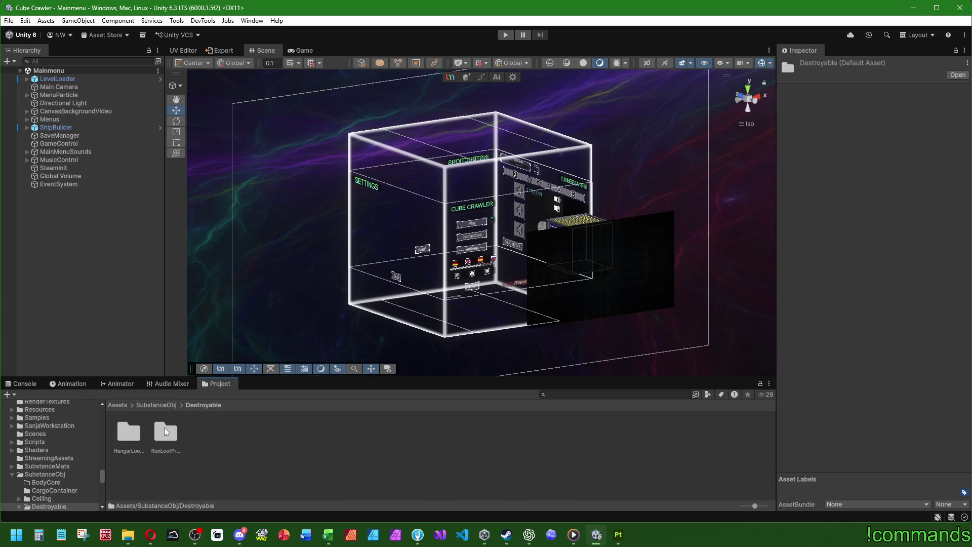
double_click(165, 431)
double_click(239, 432)
double_click(129, 432)
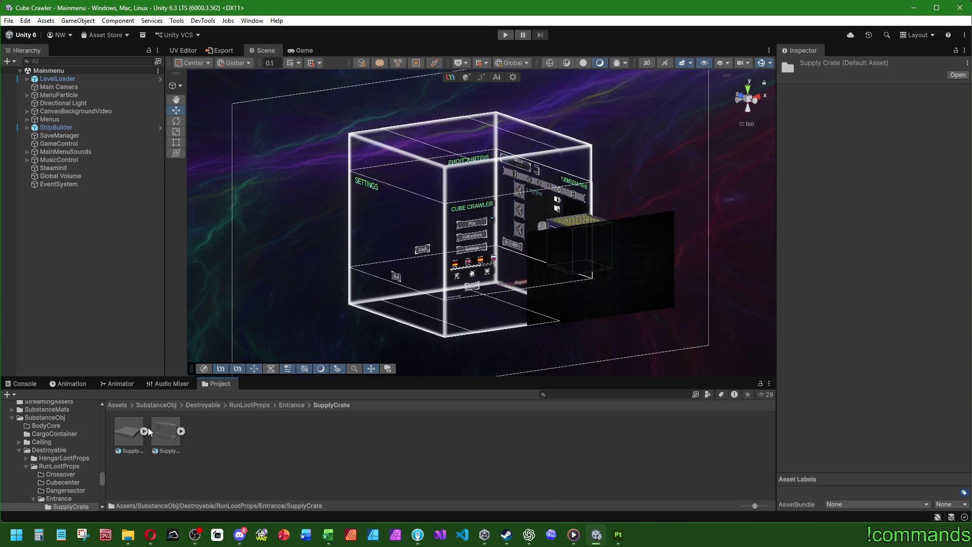
left_click(125, 429)
mouse_move(124, 426)
left_mouse_down()
mouse_move(124, 288)
mouse_move(103, 259)
left_mouse_up()
Step: Reset the crate's position to the origin and frame it in the Scene view
right_click(822, 117)
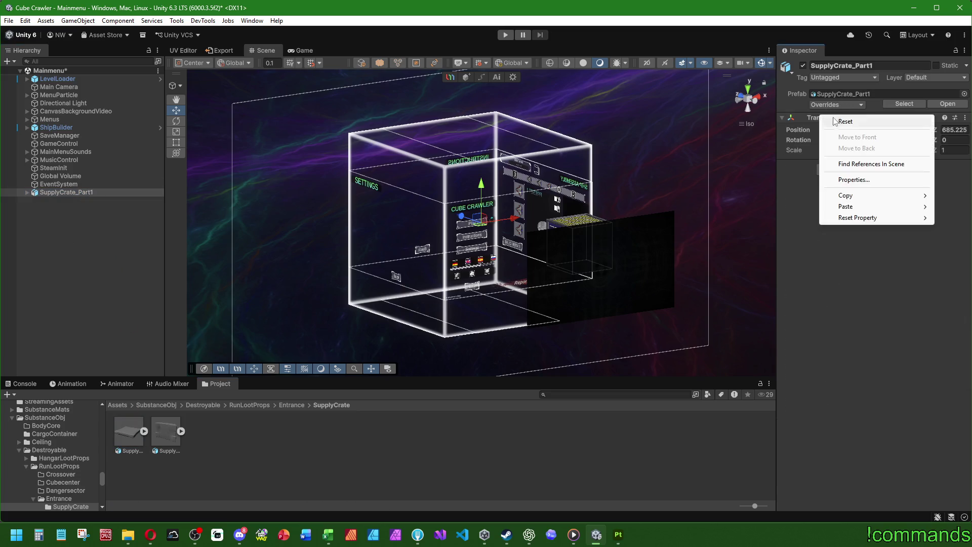
left_click(836, 122)
key("f")
key("f")
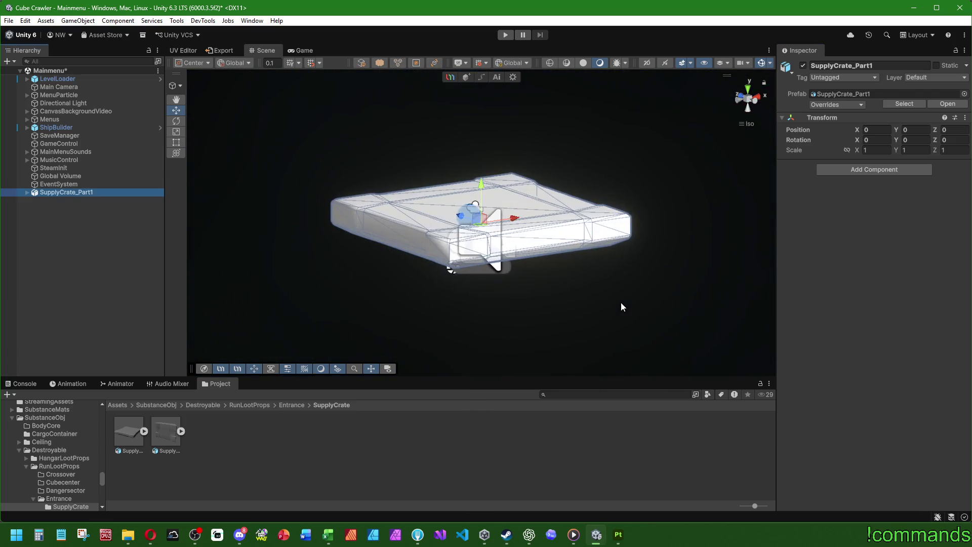
left_click_drag(620, 302, 478, 251, "alt")
left_click(78, 291)
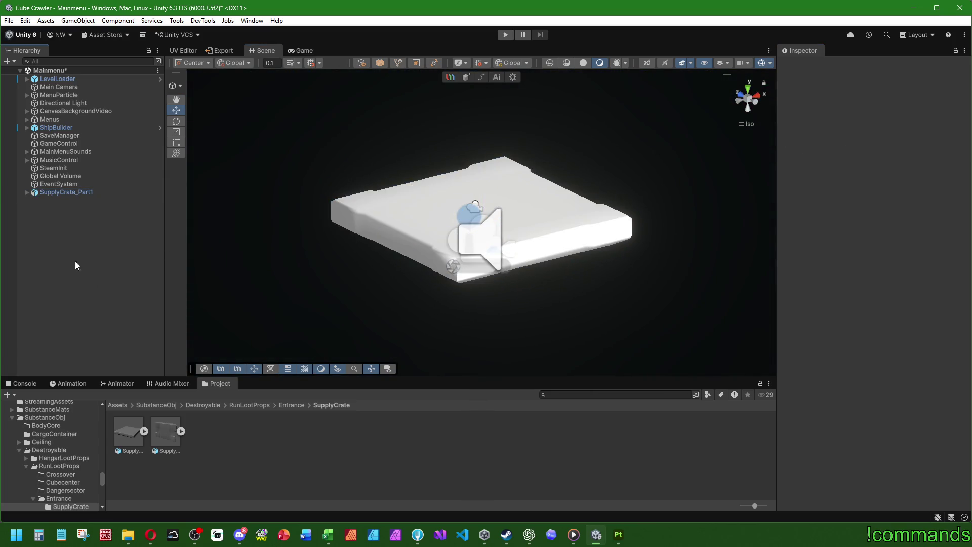
left_click(81, 192)
left_click(121, 435)
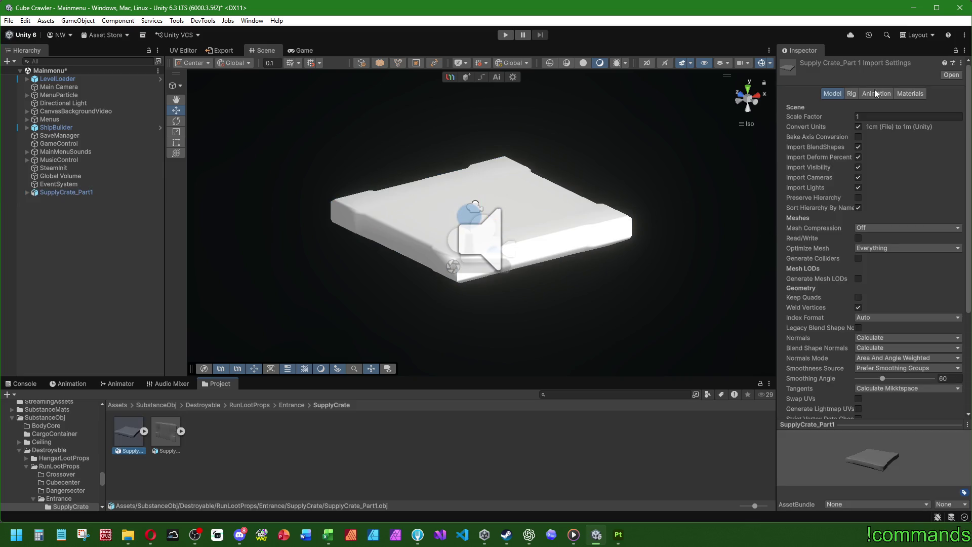
left_click_drag(537, 152, 506, 144, "alt")
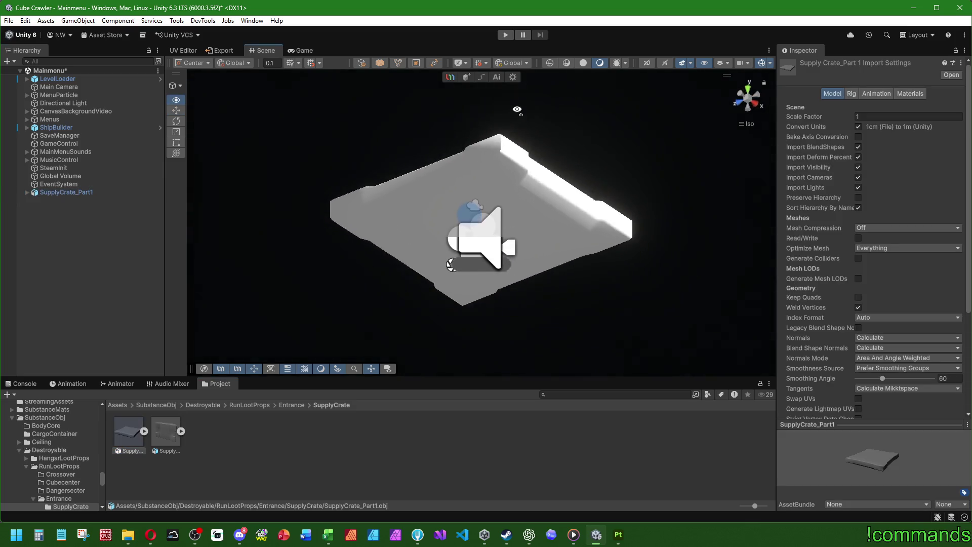
Step: Reimport the model with Smoothing Angle 30, then 15, checking the sharper shading
left_click(945, 377)
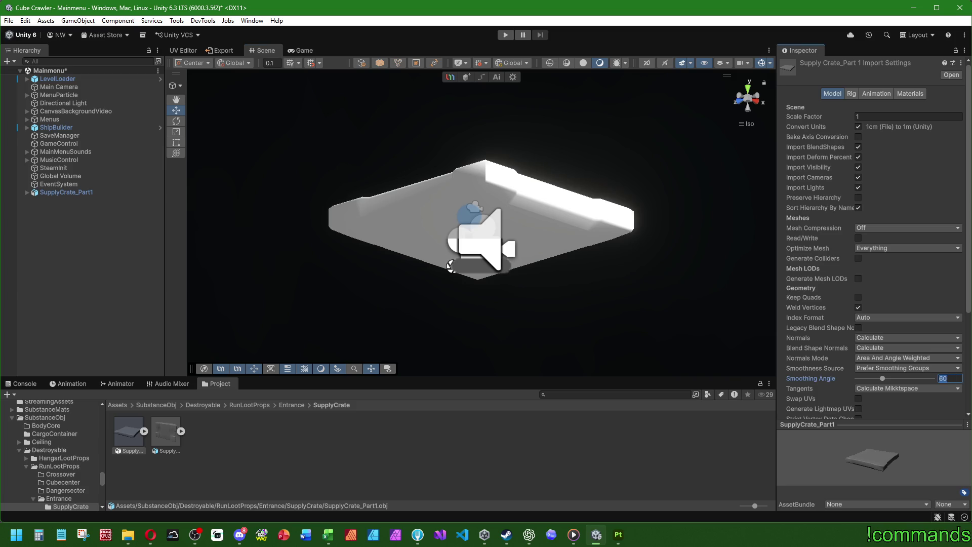
type("30")
scroll(951, 294, "down", 3)
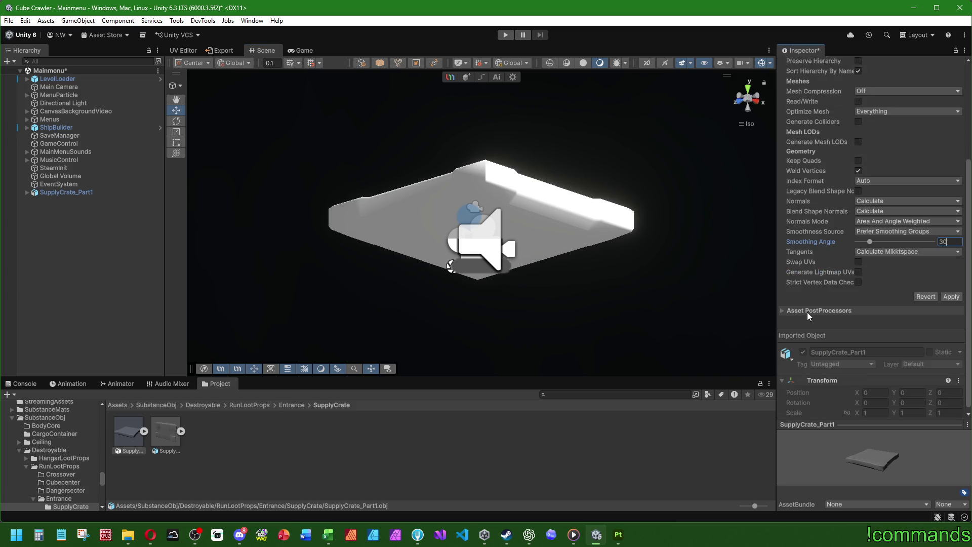
left_click(951, 293)
left_click_drag(493, 310, 496, 341, "alt")
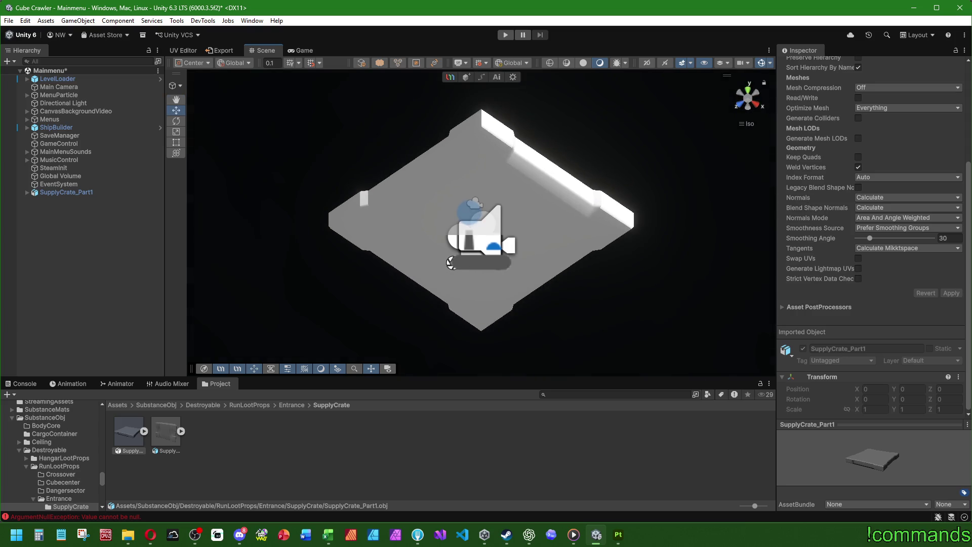
left_click(943, 238)
type("15")
left_click(952, 293)
mouse_move(529, 256)
left_mouse_down("alt")
mouse_move(514, 91)
mouse_move(671, 112)
mouse_move(570, 197)
mouse_move(587, 96)
mouse_move(444, 245)
mouse_move(437, 359)
mouse_move(415, 349)
left_mouse_up("alt")
left_click(81, 194)
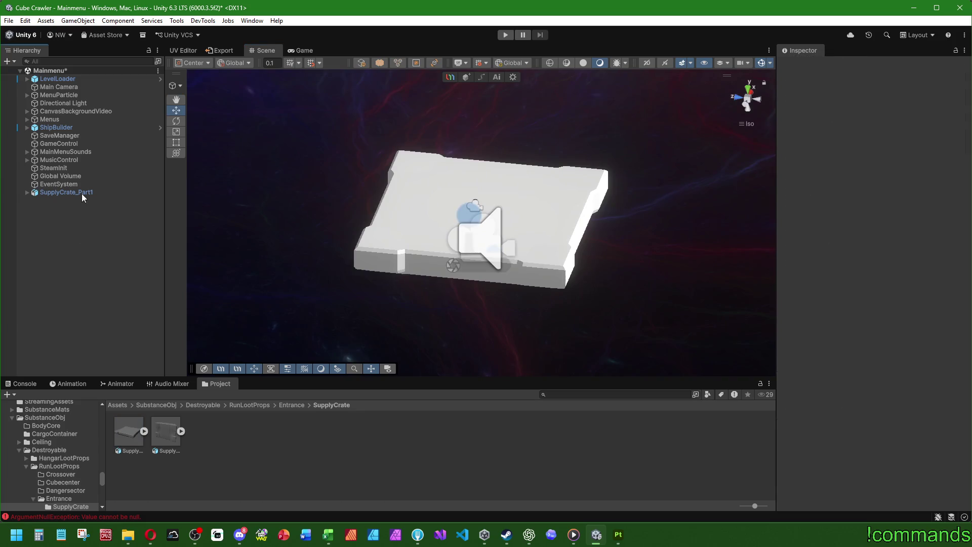
Step: Inspect the crate's child mesh, then locate the CargoContainer material in Art/Materials
left_click(27, 192)
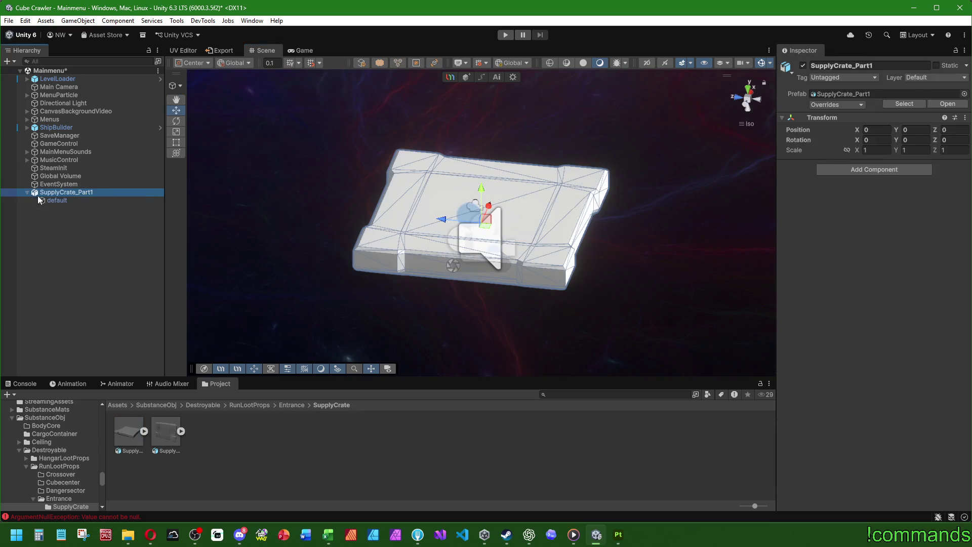
left_click(60, 200)
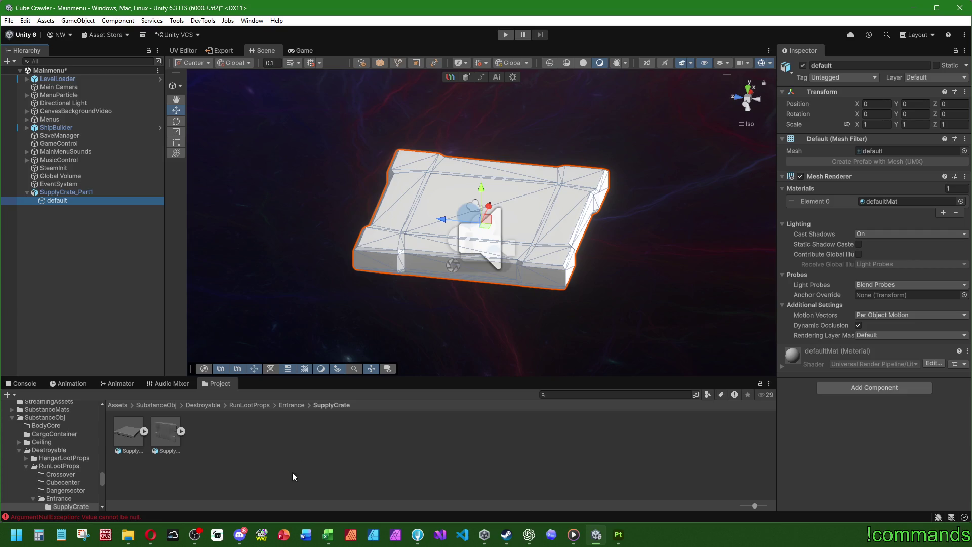
left_click(114, 405)
double_click(167, 433)
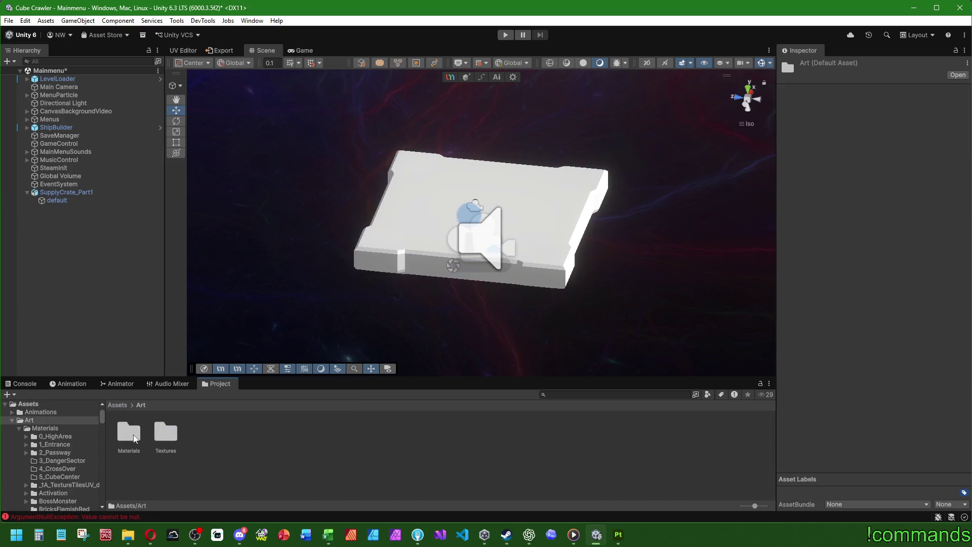
double_click(129, 433)
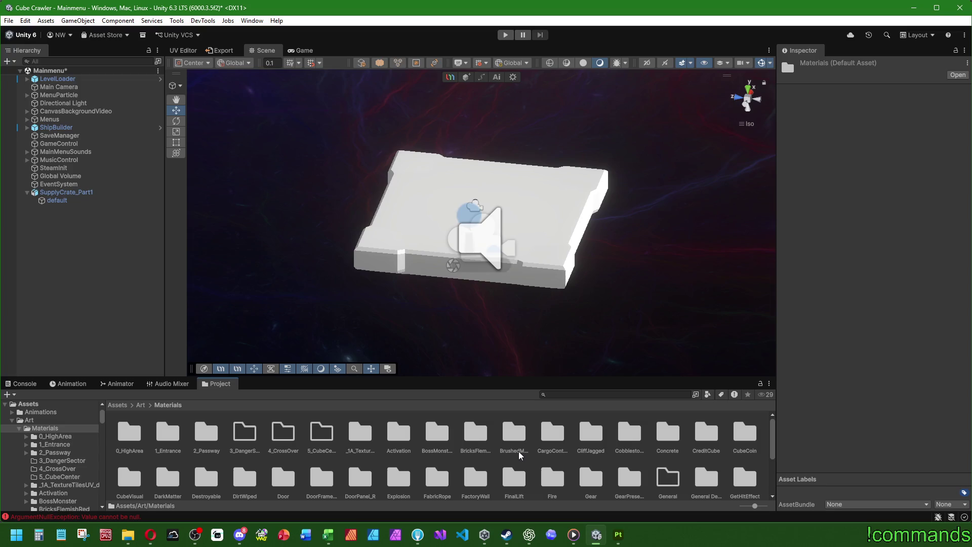
double_click(164, 437)
left_click(242, 431)
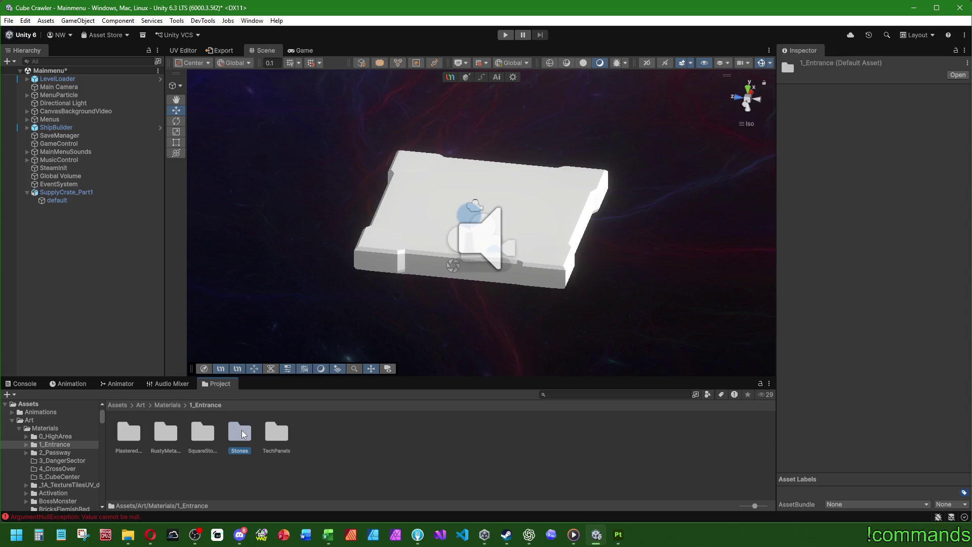
left_click(189, 431)
left_click(158, 406)
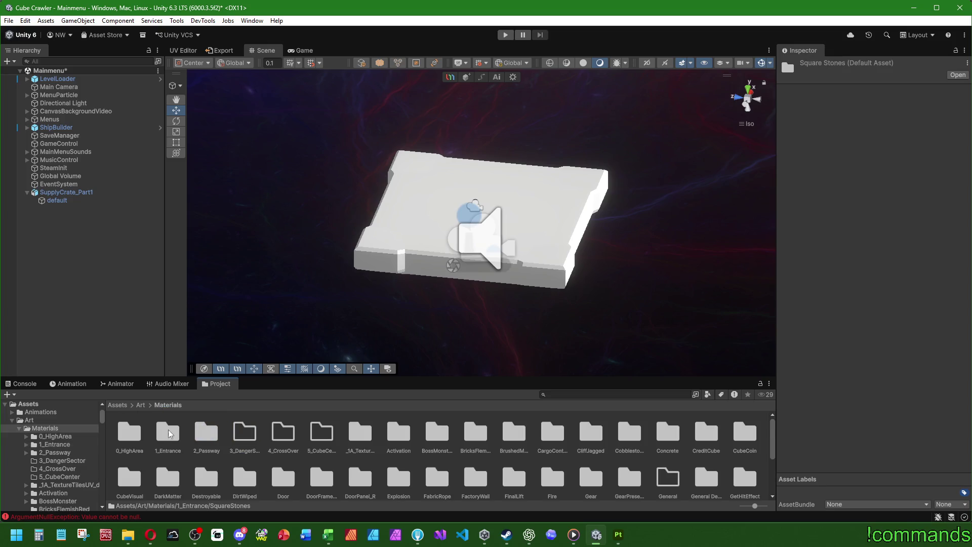
scroll(191, 439, "down", 1)
scroll(399, 465, "up", 1)
double_click(558, 431)
left_click(240, 423)
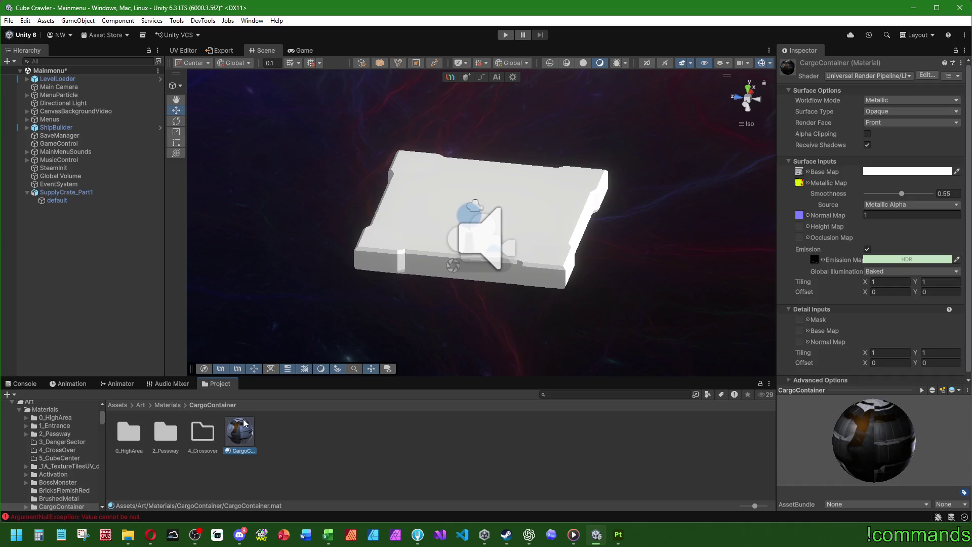
Step: Paste the CargoContainer material into Materials/Destroyable/RunLootProps/Entrance/SupplyCrate
left_click(167, 405)
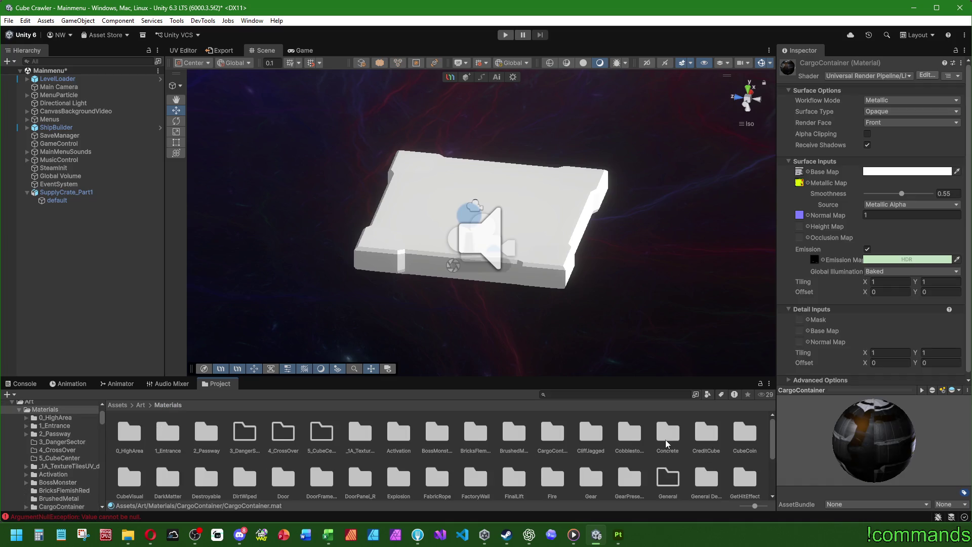
double_click(207, 482)
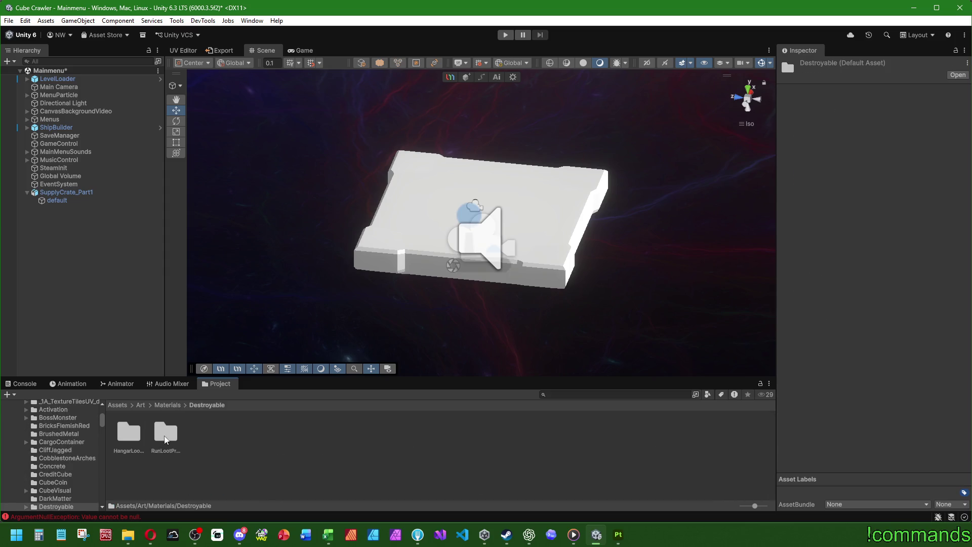
double_click(166, 439)
double_click(233, 438)
double_click(128, 436)
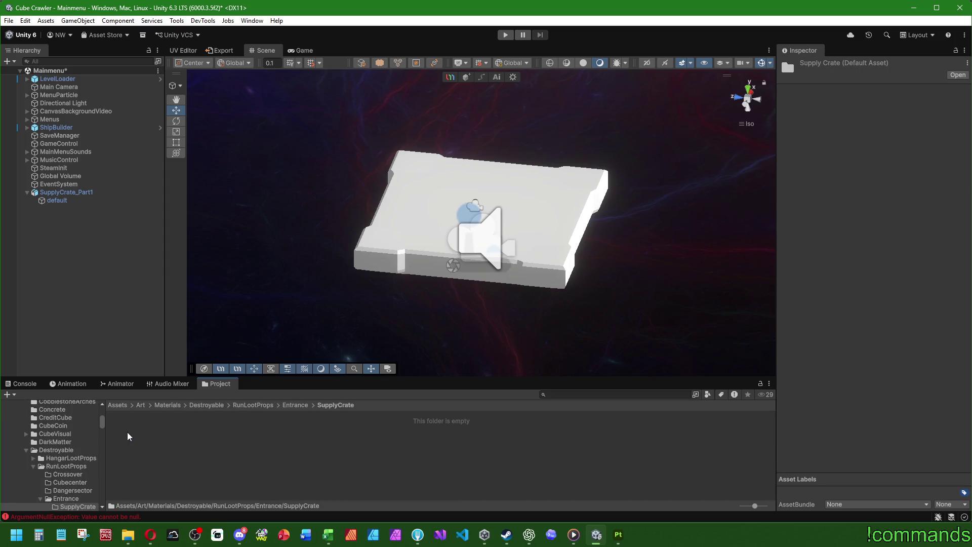
key("ctrl+v")
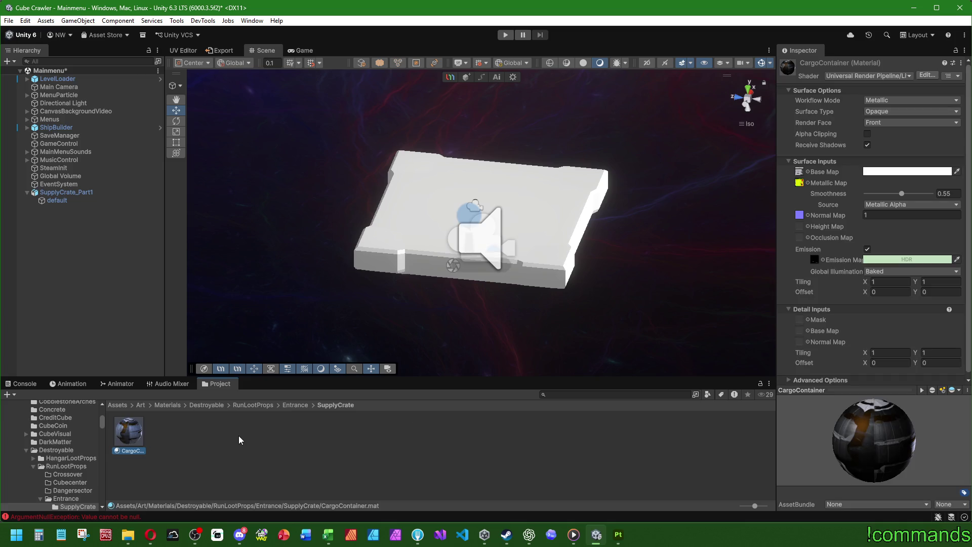
Step: Rename the pasted material to SupplyCrateEntrancePart1
key("F2")
type("Su")
type("pplyC")
type("_Part1")
key("BackSpace")
type("Entrance")
key("Return")
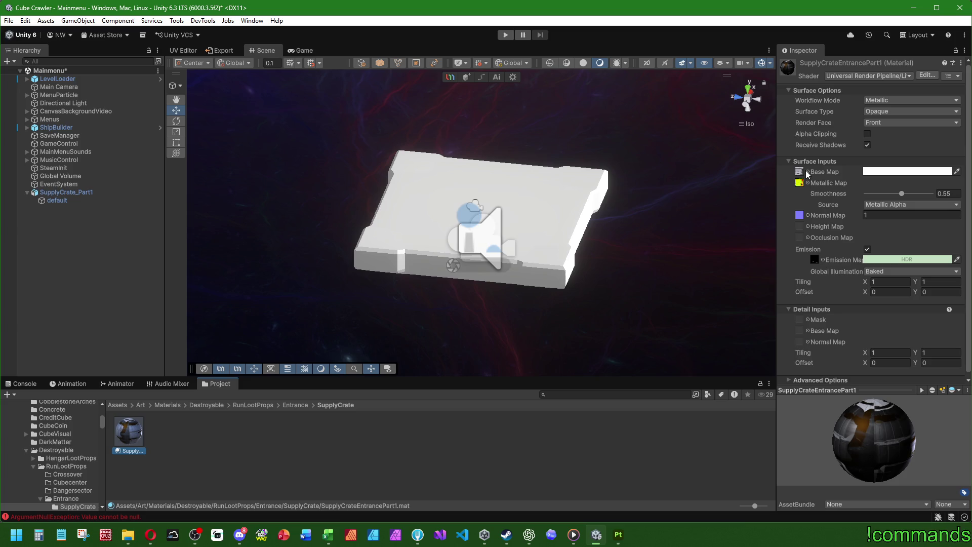
left_click(141, 405)
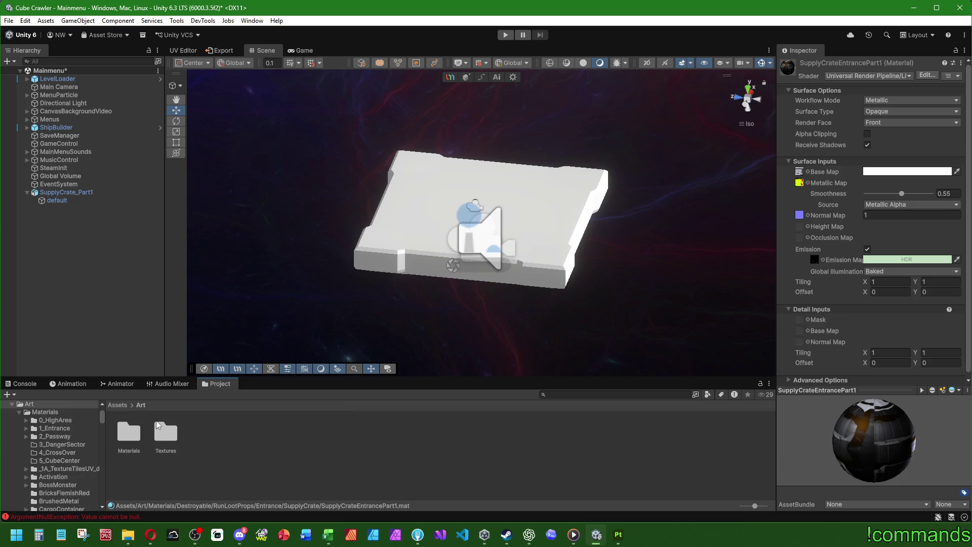
Step: Browse to the Textures/Destroyable/RunLootProps/Entrance/SupplyCrate texture folder
double_click(159, 427)
double_click(705, 440)
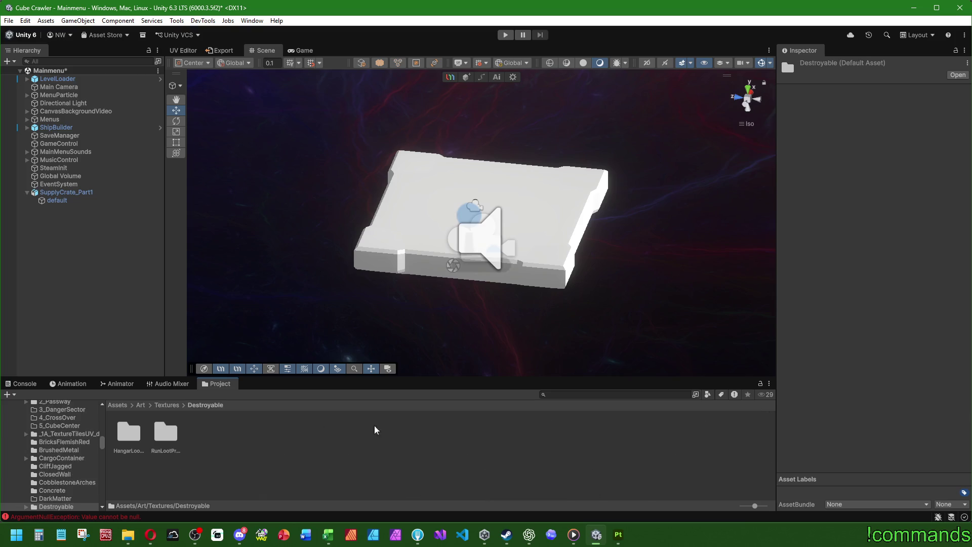
double_click(167, 432)
double_click(245, 431)
double_click(129, 430)
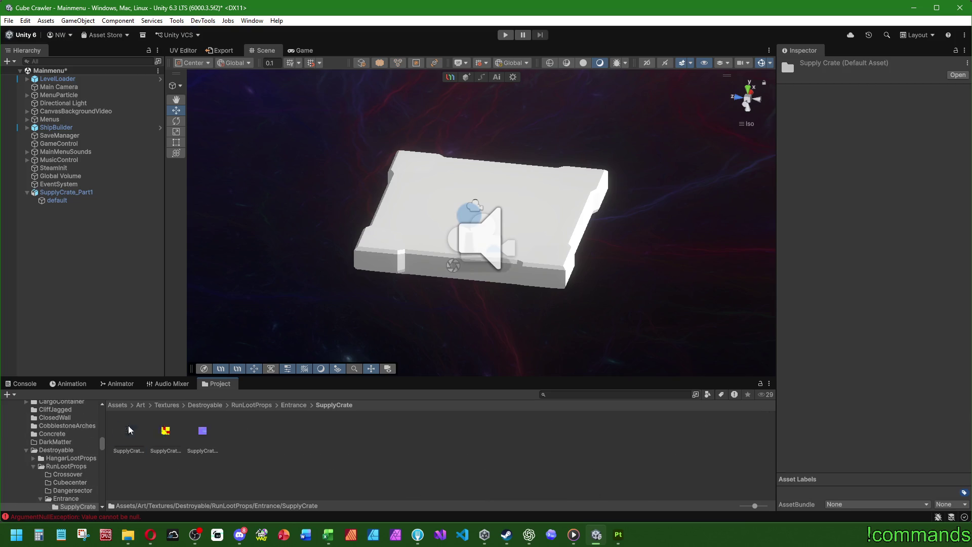
Step: Give all three SupplyCrate textures High Quality crunch compression at quality 100
left_click(134, 430)
left_click(215, 433, "shift")
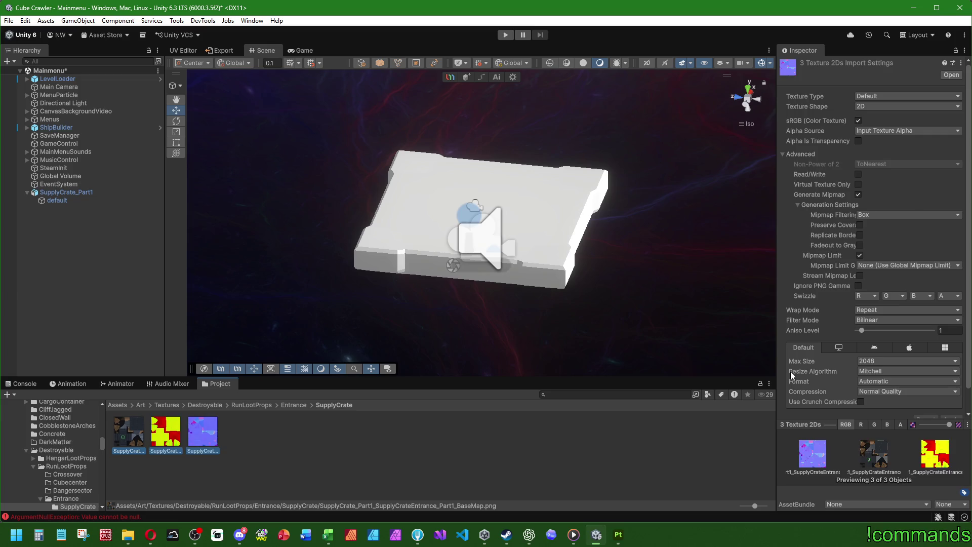
left_click(861, 402)
left_click(869, 392)
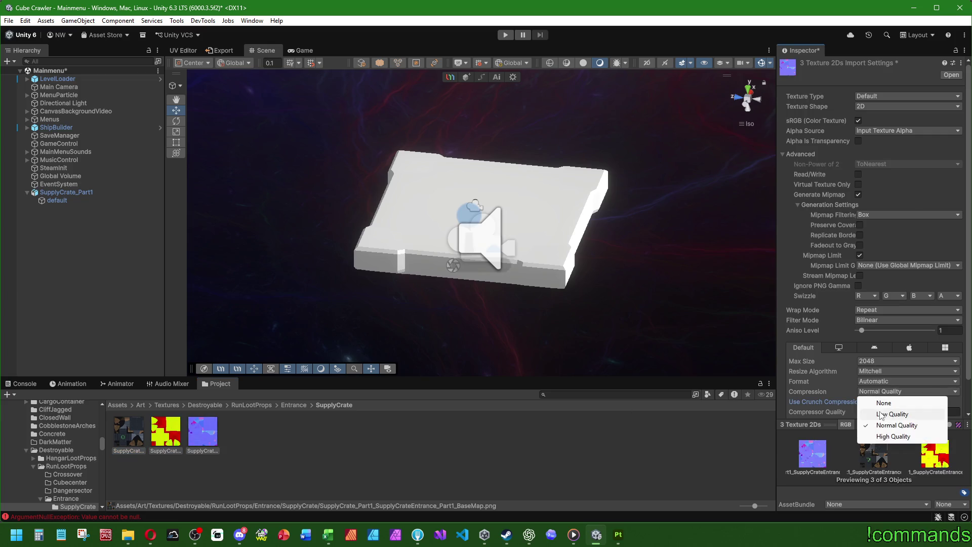
left_click(886, 438)
scroll(854, 390, "down", 2)
left_click(948, 378)
type("100")
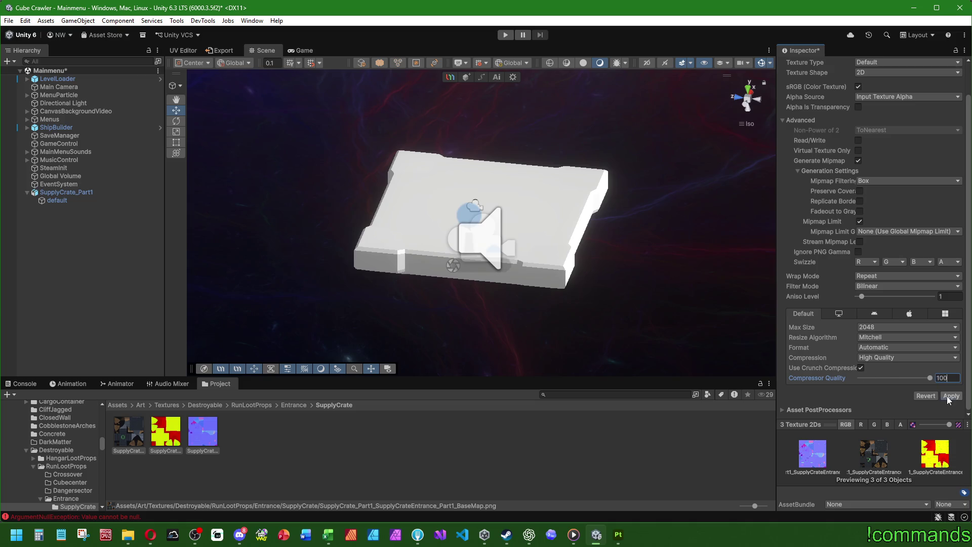
left_click(950, 395)
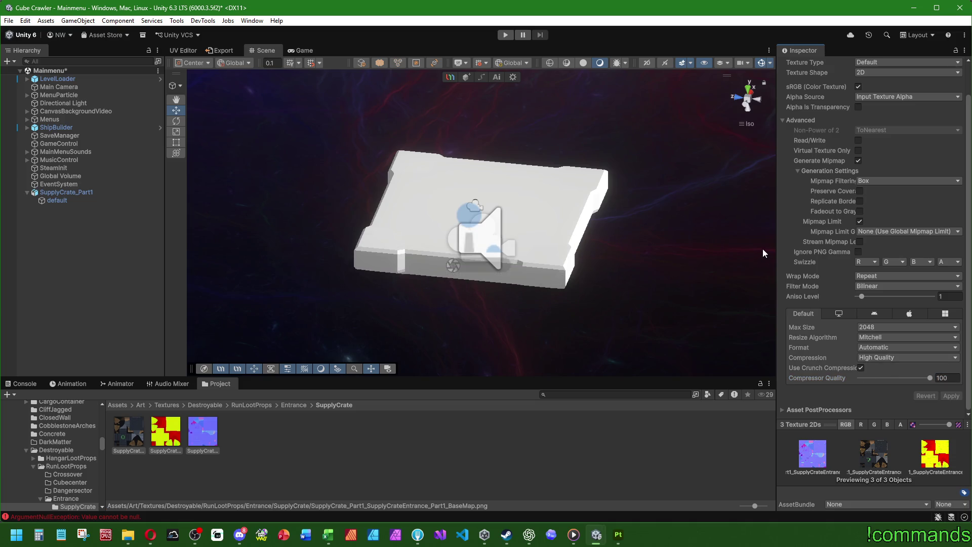
Step: Set the Normal texture's type to Normal map and apply it
left_click(205, 434)
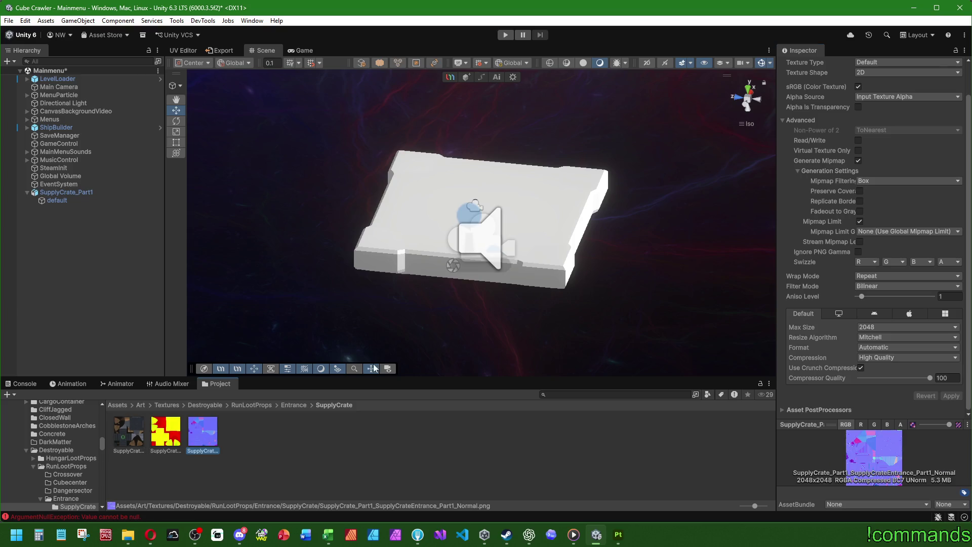
scroll(895, 113, "up", 2)
left_click(906, 95)
left_click(906, 109)
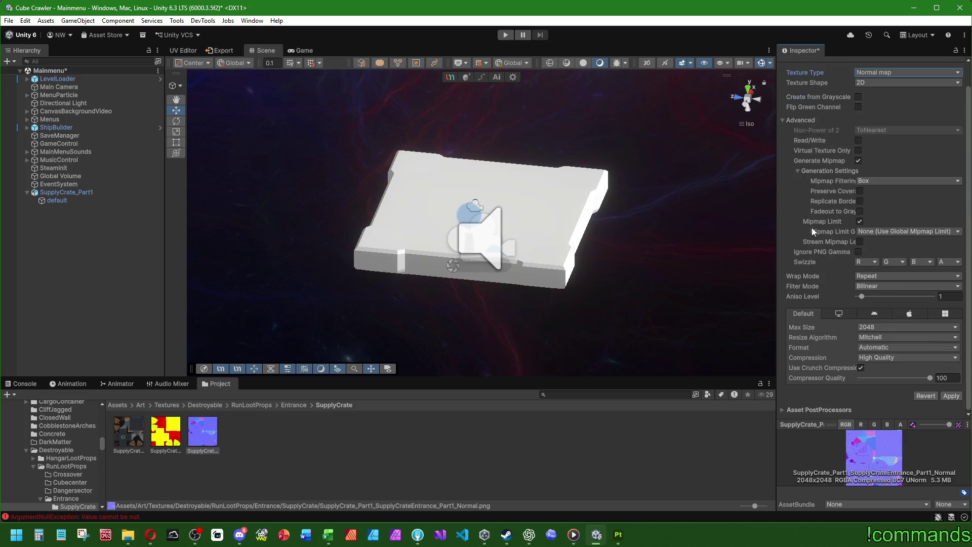
left_click(951, 395)
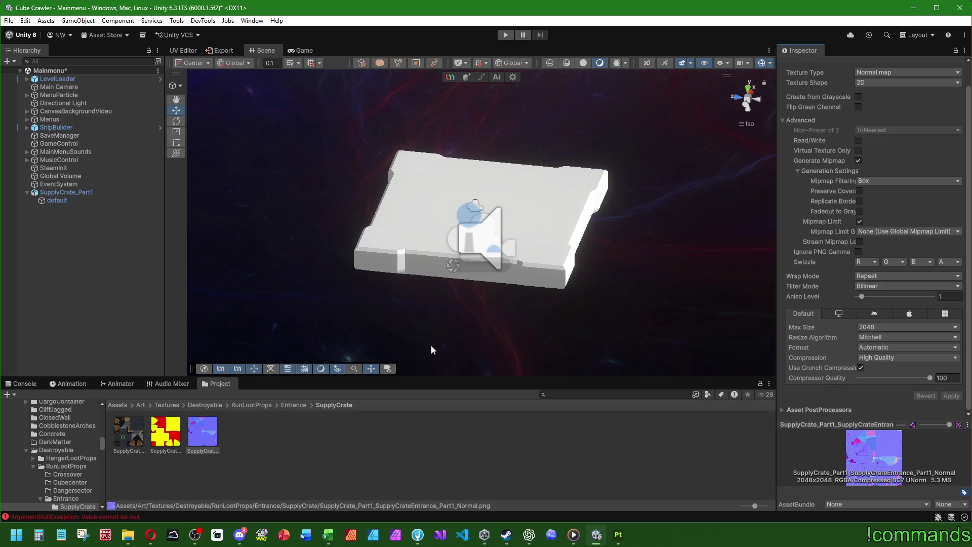
Step: In Discord, browse the channels of the Truely: MOST WANTED server
left_click(240, 534)
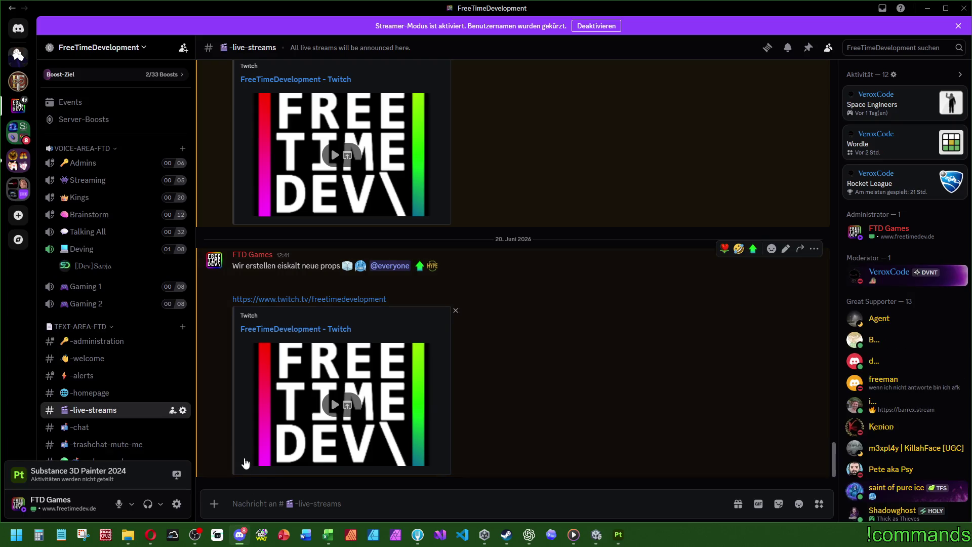
scroll(84, 347, "down", 4)
scroll(130, 194, "up", 4)
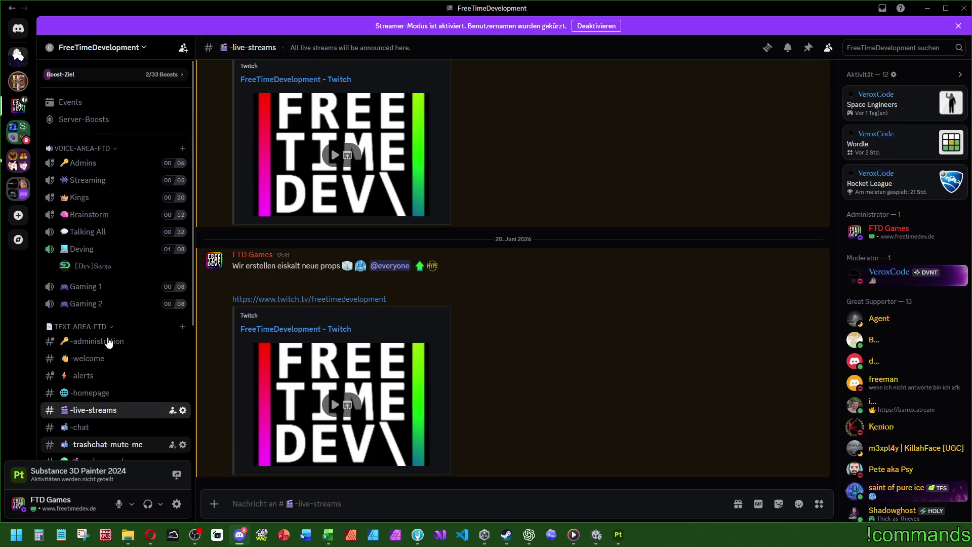
left_click(18, 131)
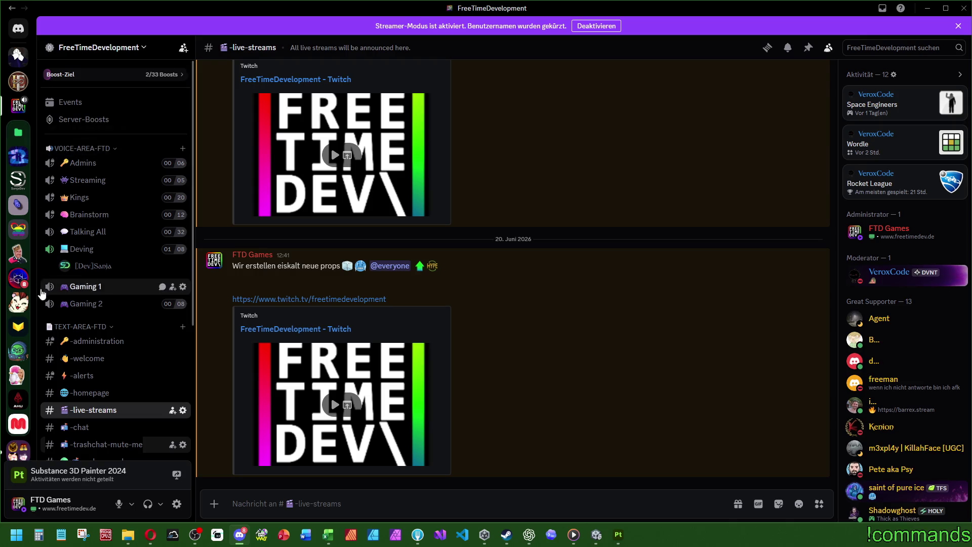
left_click(19, 282)
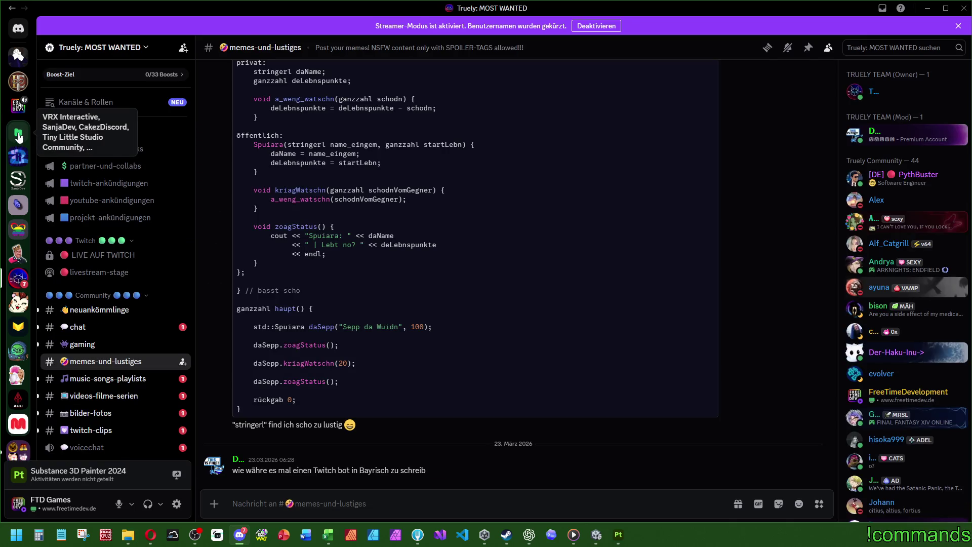
left_click(124, 379)
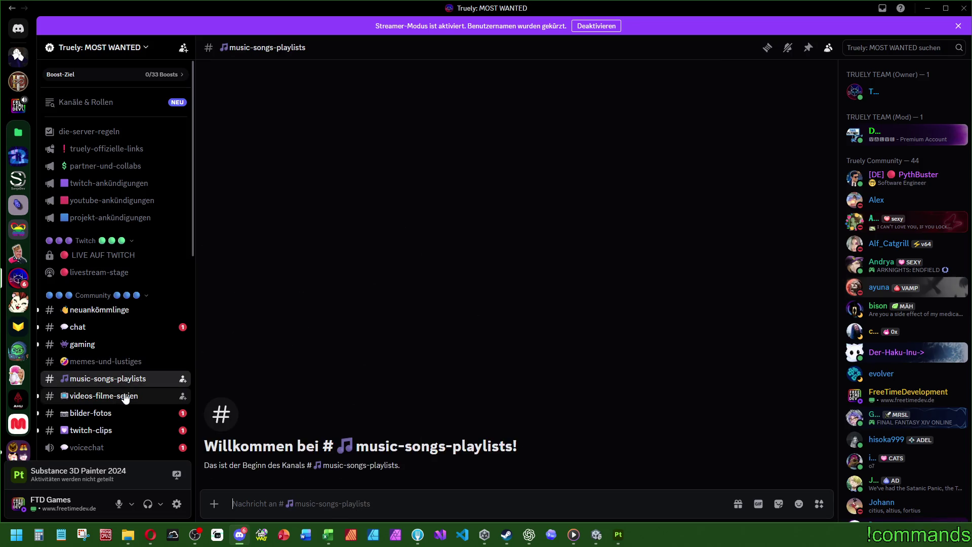
left_click(126, 397)
left_click(127, 413)
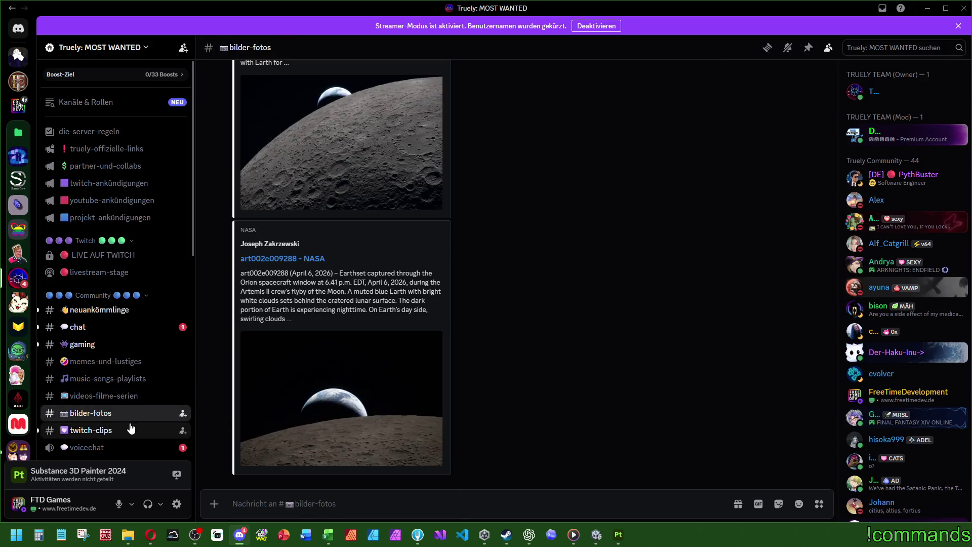
left_click(132, 430)
left_click(105, 413)
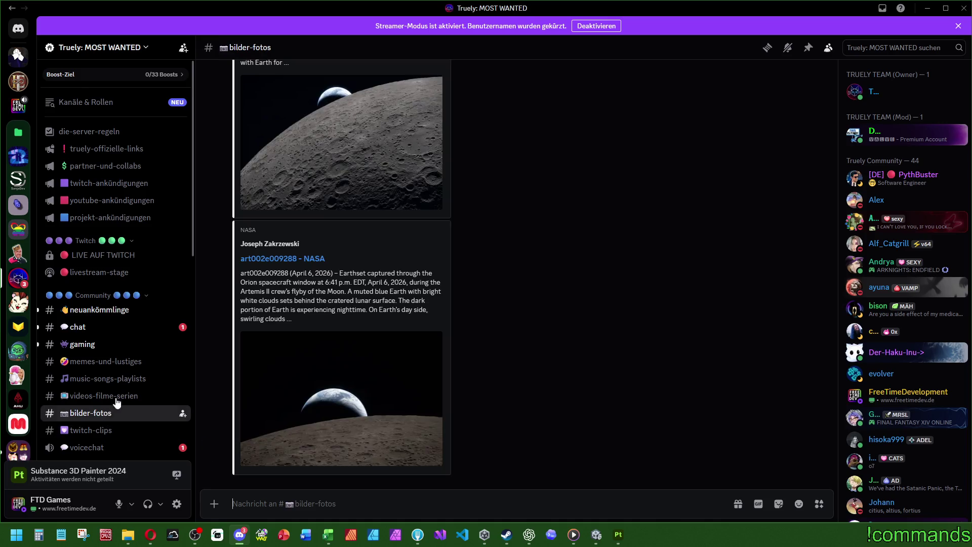
Step: Mark the server folder as read, switch to FreeTimeDevelopment, and minimize Discord
scroll(334, 311, "up", 10)
scroll(339, 309, "up", 5)
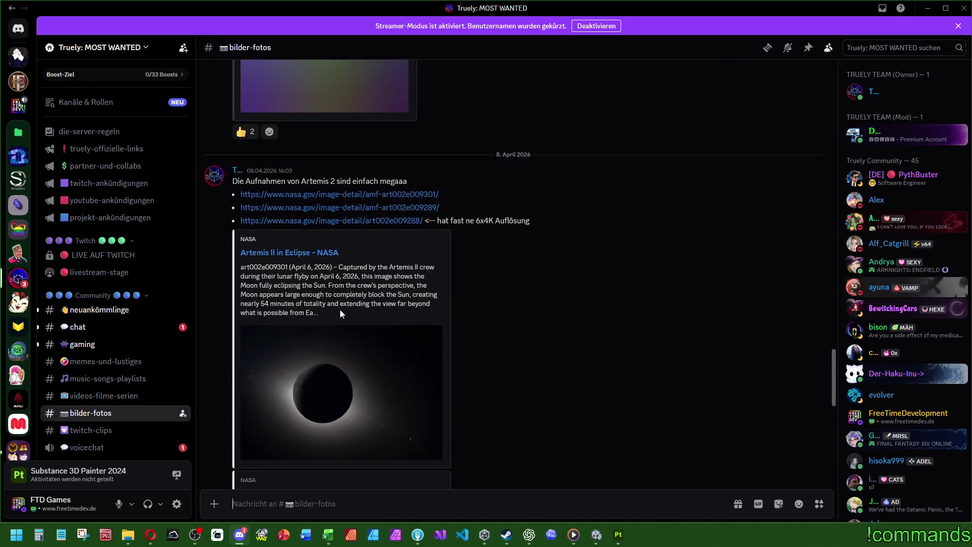
scroll(344, 213, "down", 10)
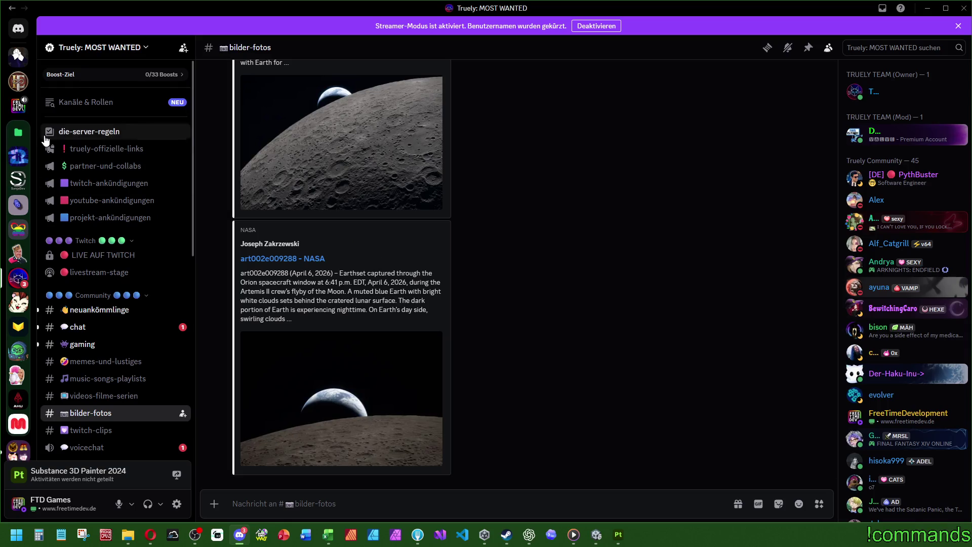
left_click(18, 132)
right_click(18, 133)
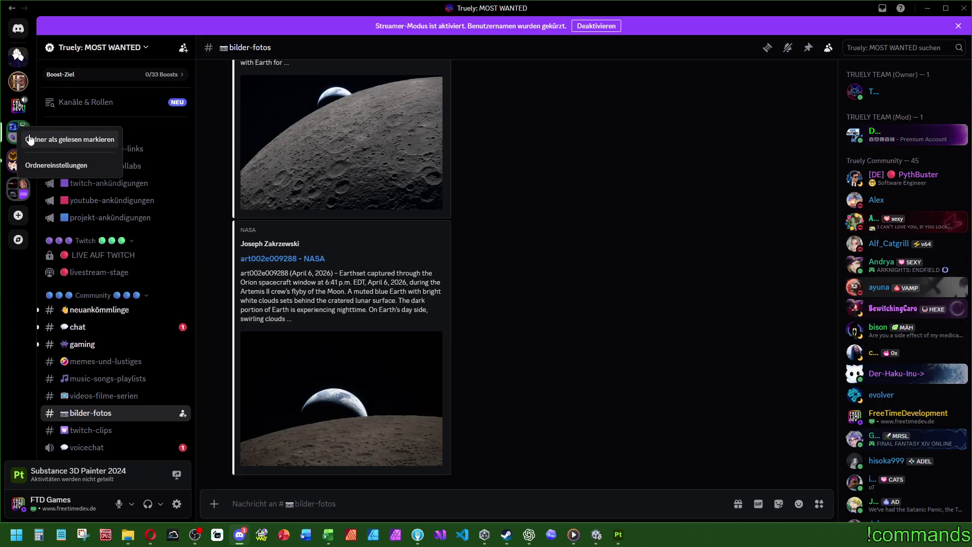
left_click(66, 142)
left_click(20, 107)
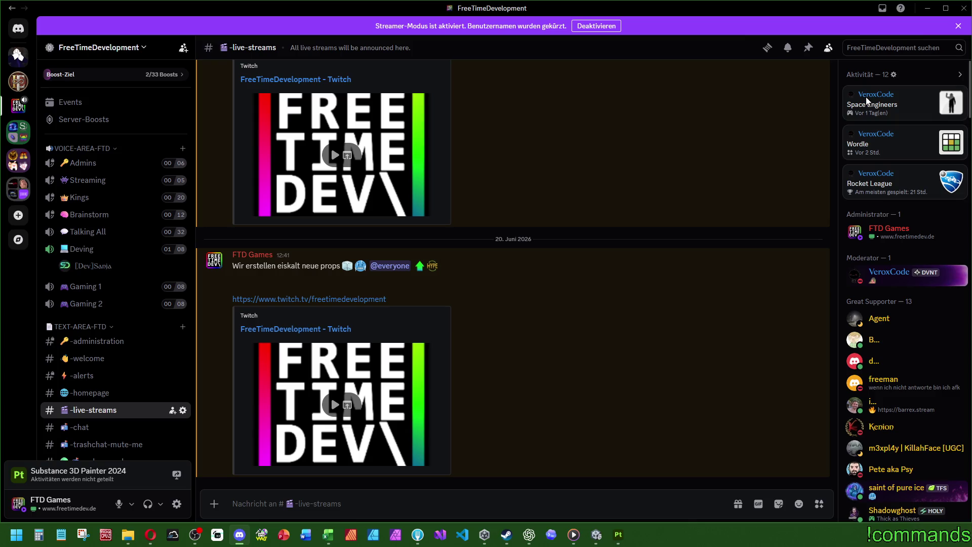
left_click(919, 10)
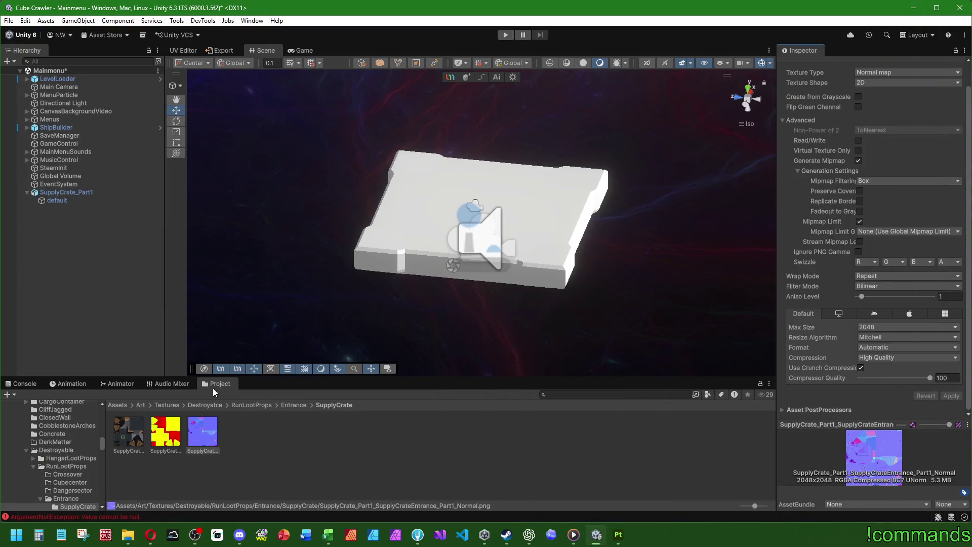
Step: Deselect the normal-map texture and clear the errors logged in the Console
scroll(832, 162, "up", 3)
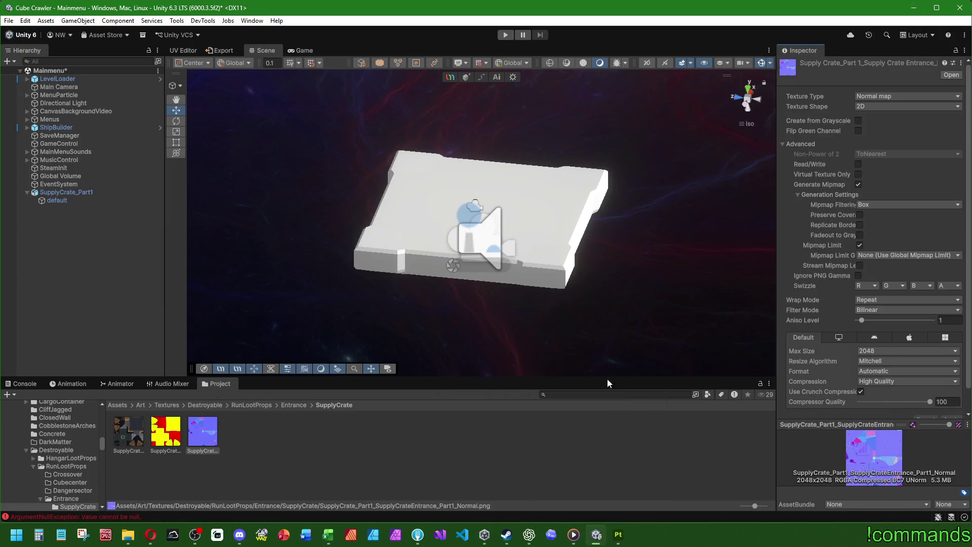
scroll(808, 303, "down", 1)
left_click(271, 448)
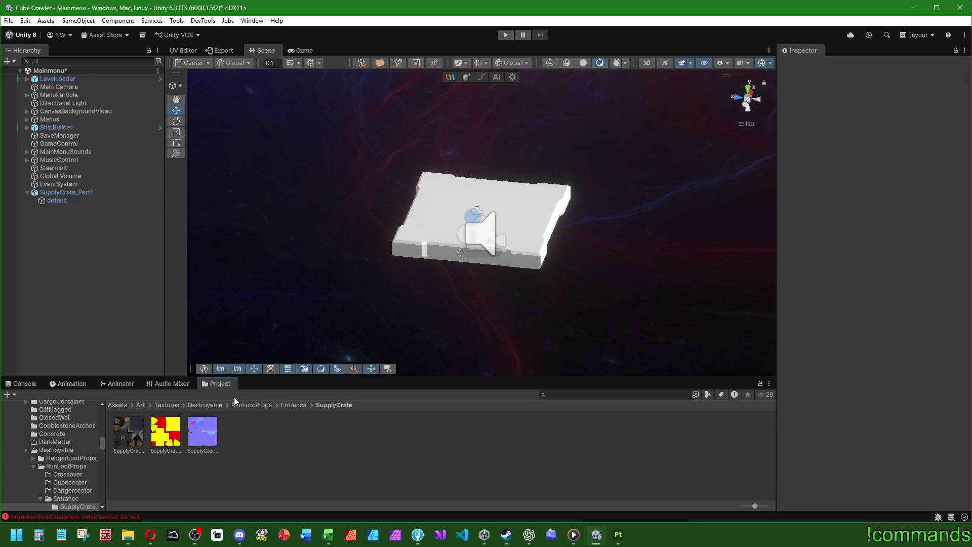
left_click(24, 384)
left_click(14, 394)
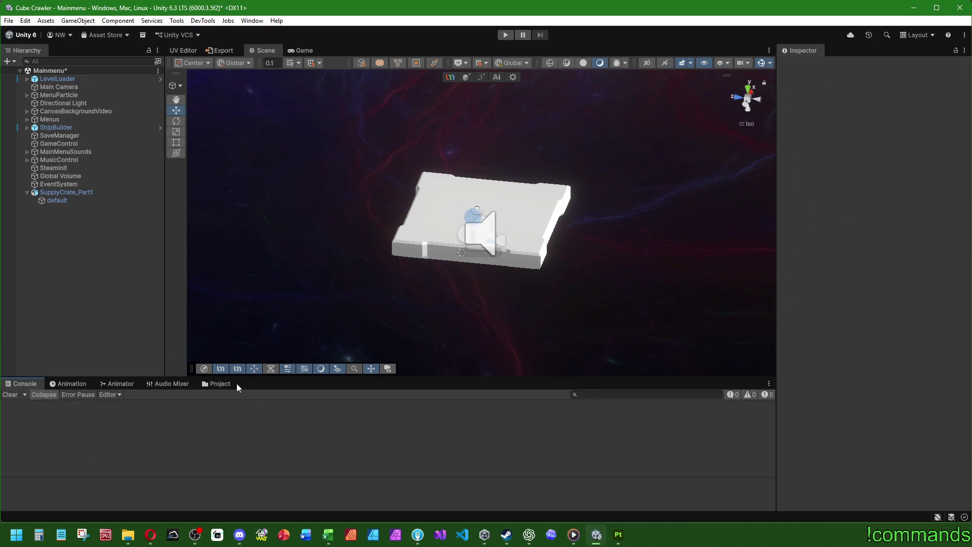
left_click(231, 384)
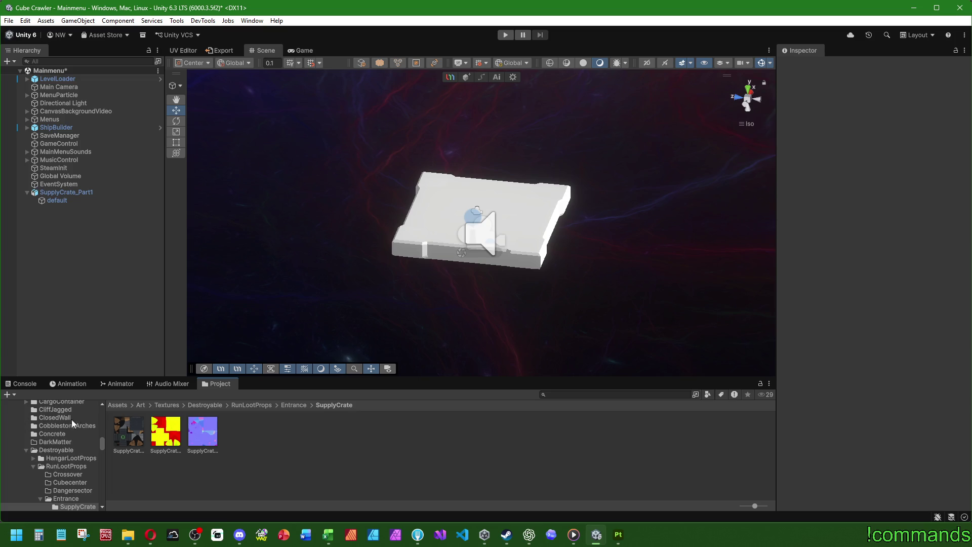
Step: Scroll the Project folder tree and open the SupplyCrate materials folder
scroll(40, 447, "down", 6)
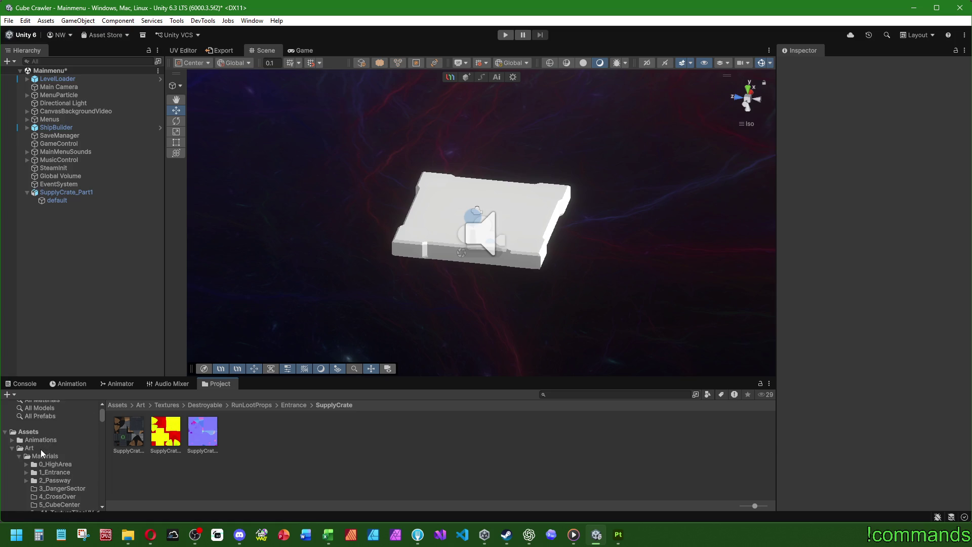
scroll(41, 448, "down", 10)
scroll(56, 442, "down", 3)
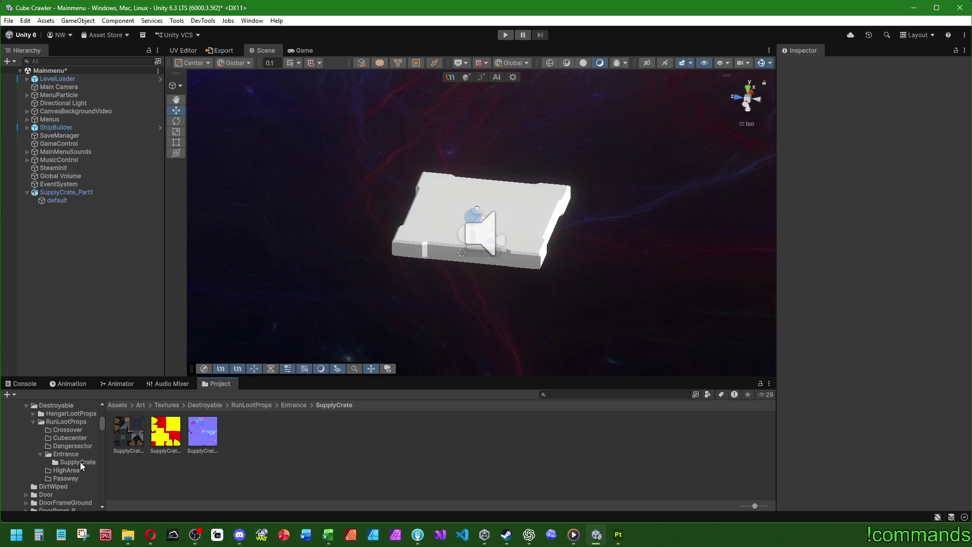
left_click(80, 461)
Step: Give SupplyCrateEntrancePart1 the SupplyCrate base, metallic and normal textures, leaving emission empty
left_click(127, 433)
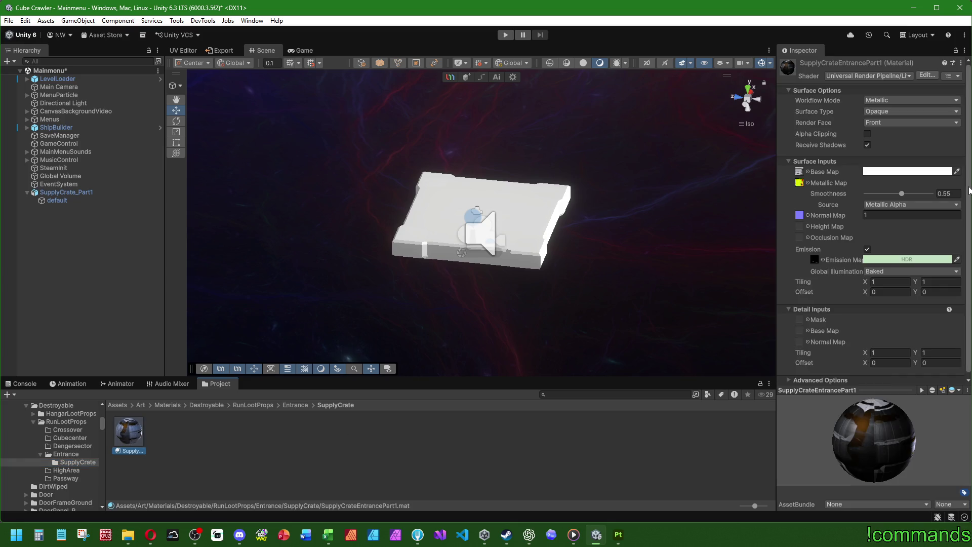
left_click(807, 172)
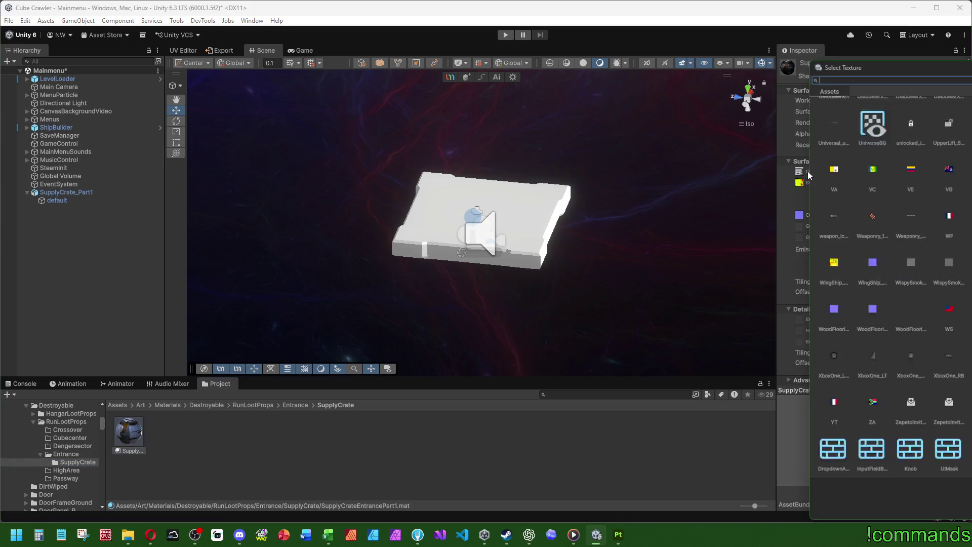
type("supp")
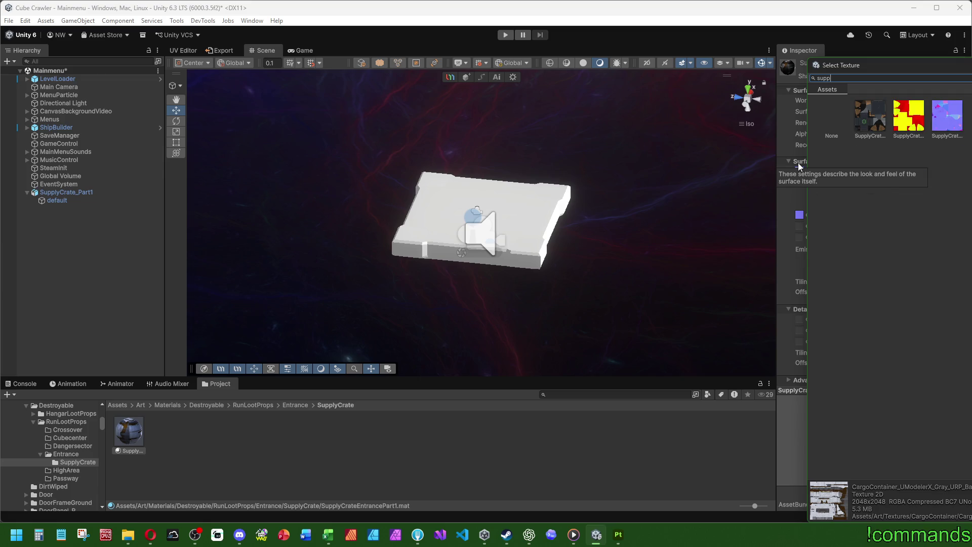
double_click(873, 114)
left_click(799, 182)
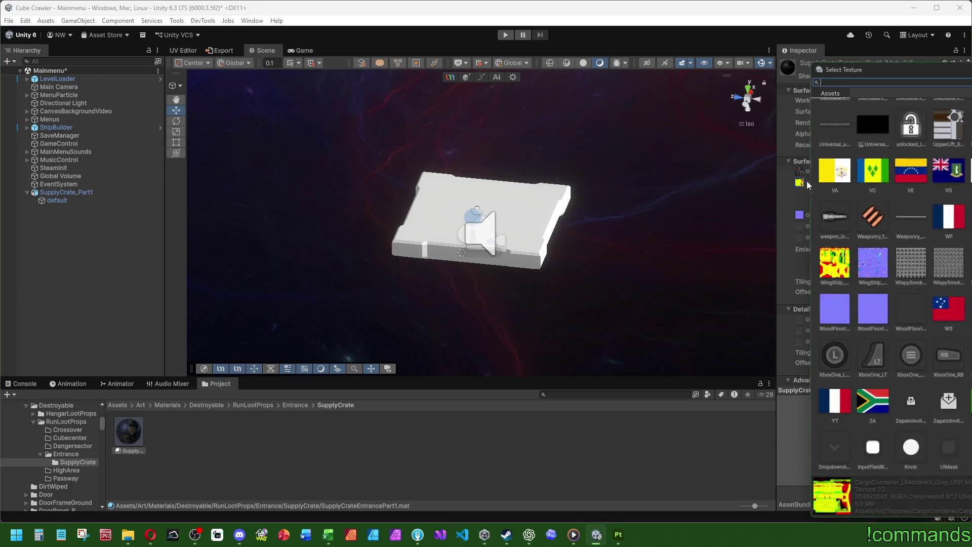
type("suppl")
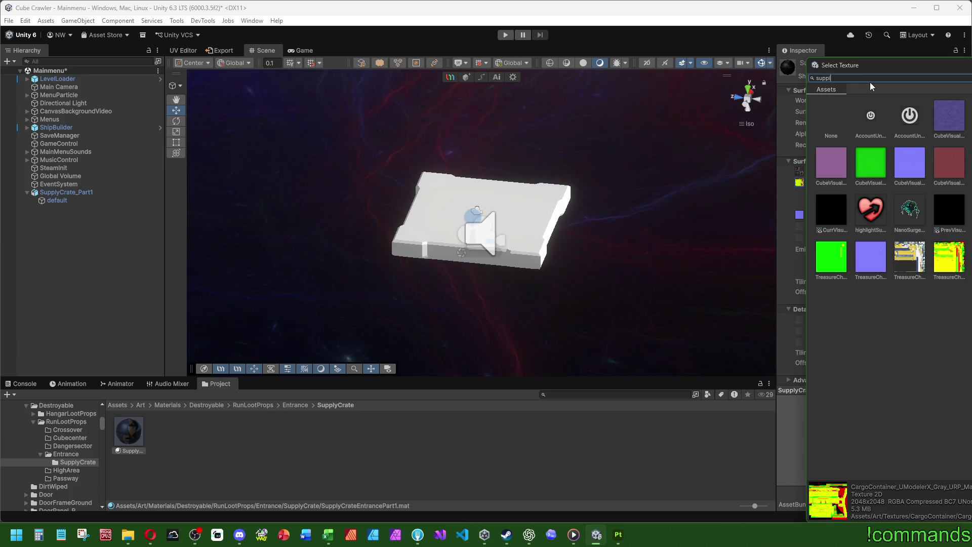
double_click(915, 127)
left_click(798, 215)
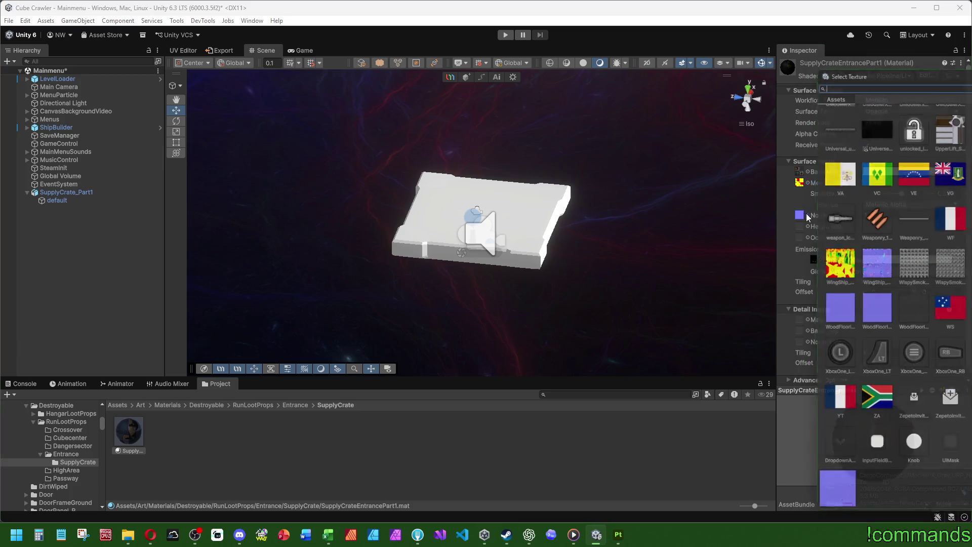
type("suppl")
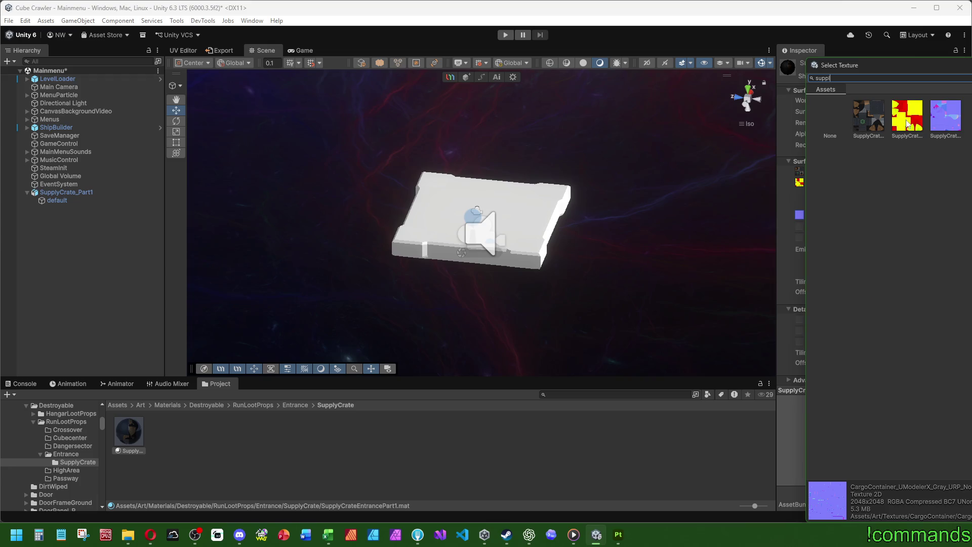
double_click(948, 116)
left_click(815, 260)
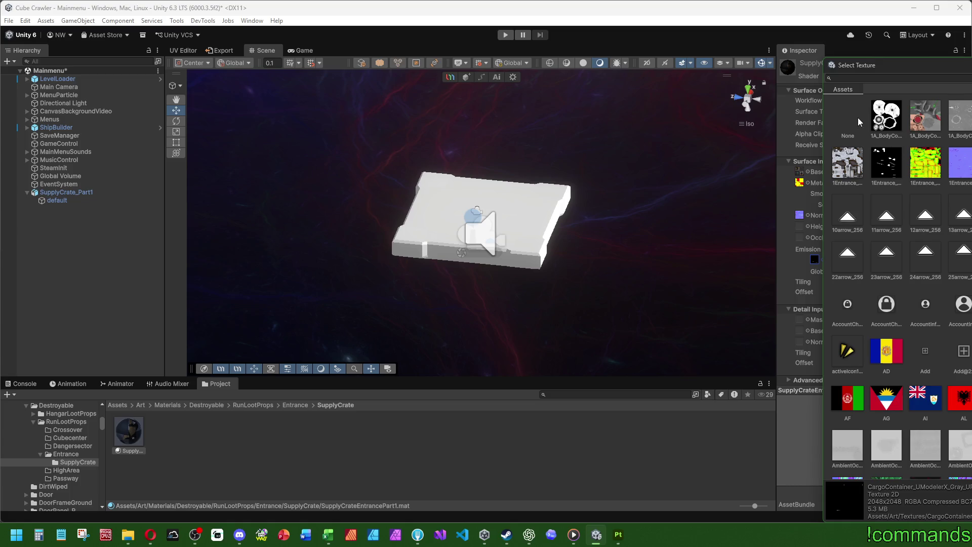
double_click(857, 119)
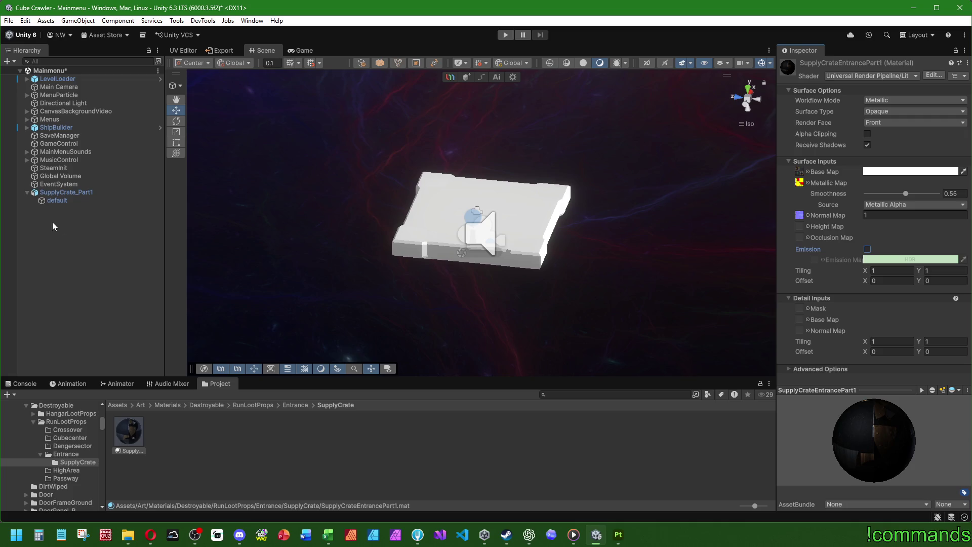
Step: Assign SupplyCrateEntrancePart1 to the crate mesh's Element 0 and view the result
left_click(55, 200)
mouse_move(128, 431)
left_mouse_down()
mouse_move(886, 209)
mouse_move(872, 205)
left_mouse_up()
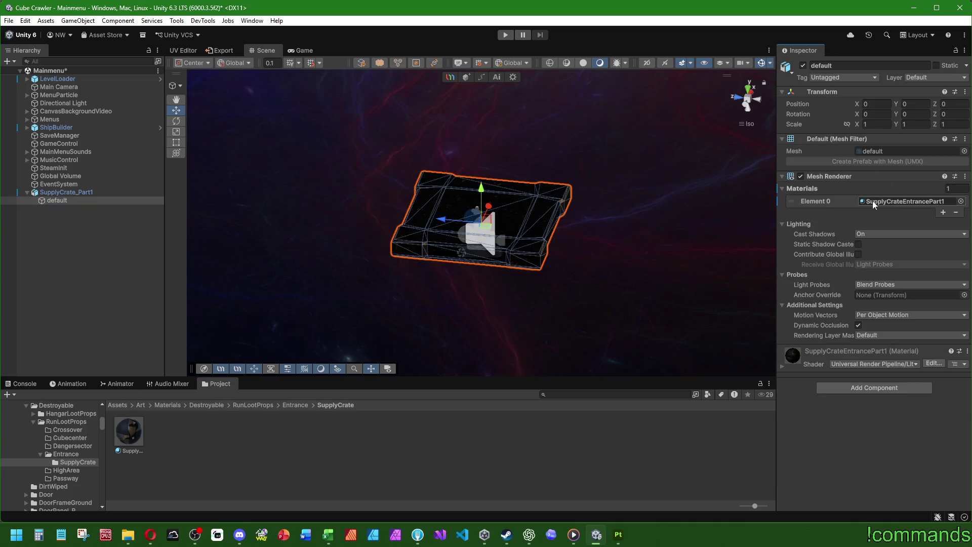
left_click(117, 282)
mouse_move(455, 152)
left_mouse_down("alt")
mouse_move(495, 83)
mouse_move(682, 96)
mouse_move(420, 103)
mouse_move(418, 338)
mouse_move(426, 311)
mouse_move(411, 483)
mouse_move(405, 405)
mouse_move(401, 305)
mouse_move(436, 490)
mouse_move(445, 275)
mouse_move(436, 261)
mouse_move(447, 276)
mouse_move(430, 314)
mouse_move(278, 347)
mouse_move(444, 445)
mouse_move(435, 355)
mouse_move(386, 250)
left_mouse_up("alt")
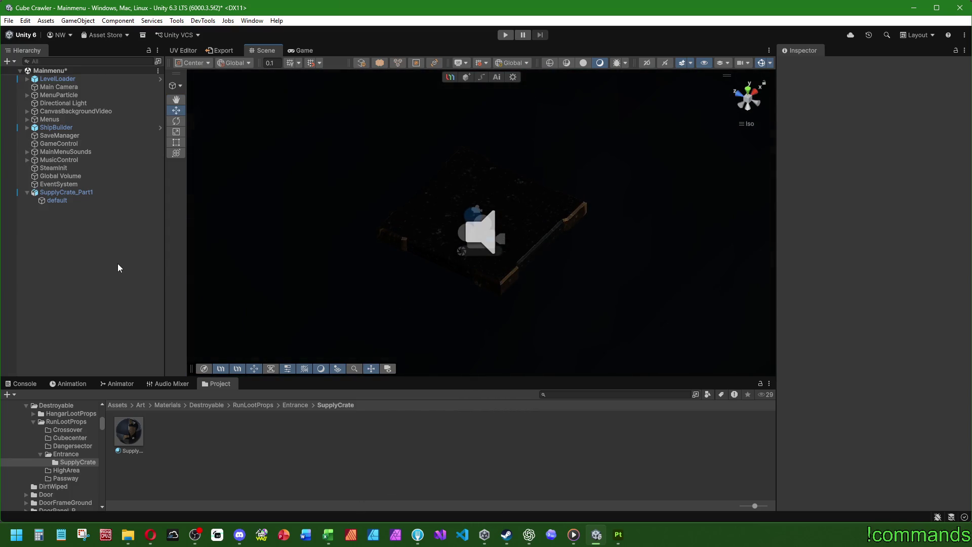
Step: Show the top-level Assets folder in the Project window
left_click(118, 405)
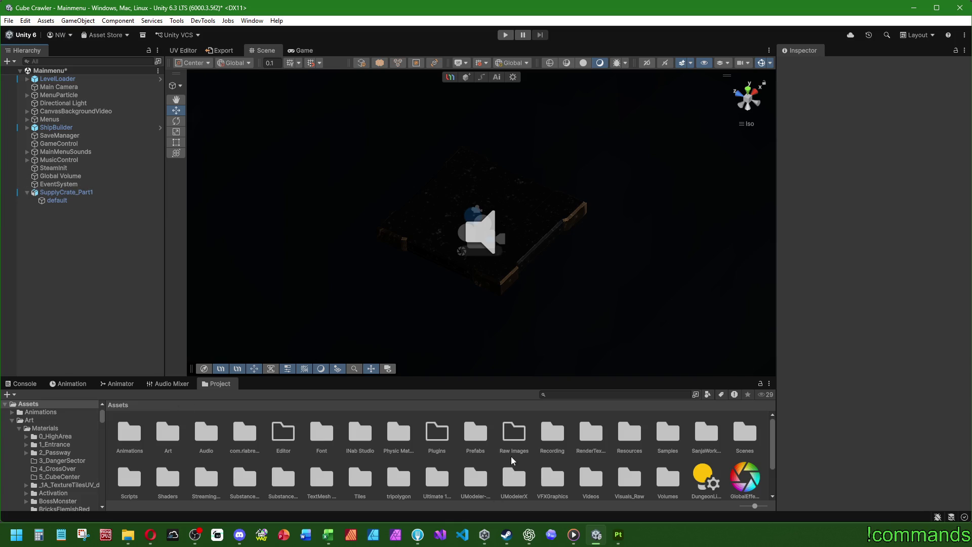
Step: Browse to the SupplyCrate prefabs folder and inspect the Supply Crate prefab
double_click(475, 431)
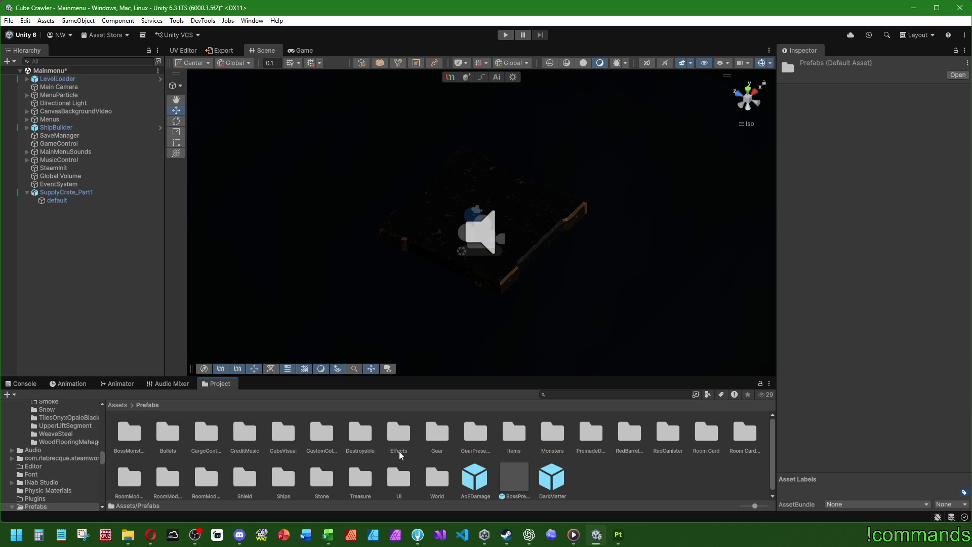
double_click(359, 450)
double_click(201, 431)
double_click(277, 431)
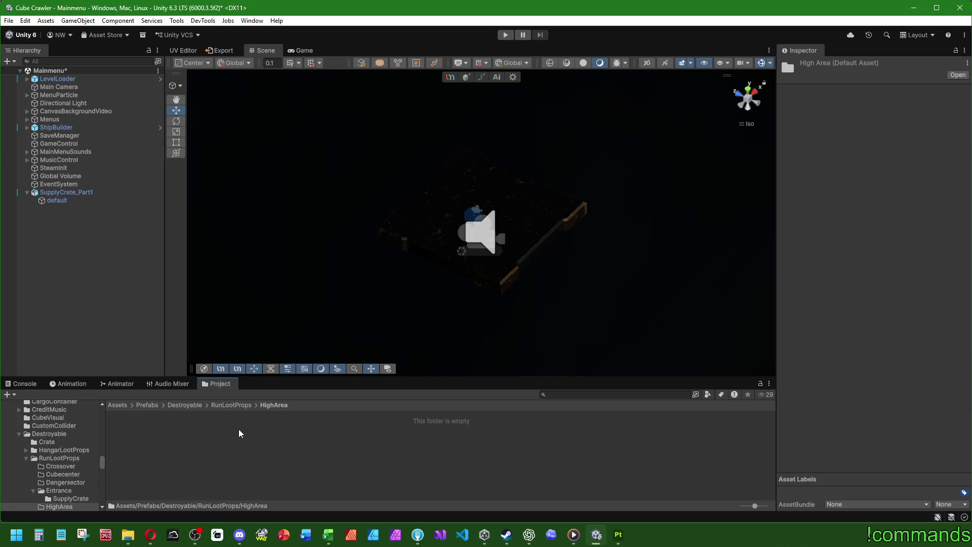
left_click(232, 404)
double_click(239, 431)
double_click(129, 430)
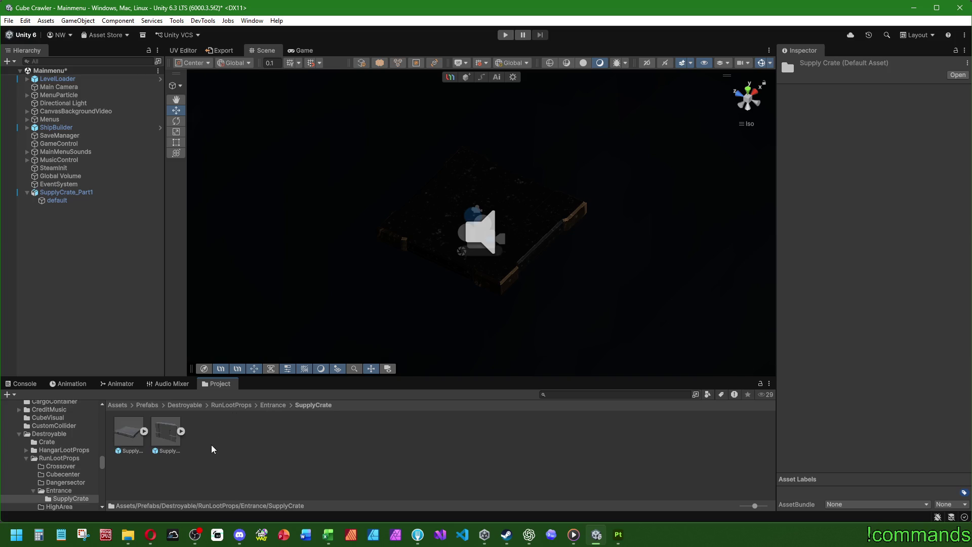
Step: Create a new folder named Edit inside the SupplyCrate prefabs folder
right_click(262, 429)
mouse_move(263, 167)
left_click(423, 168)
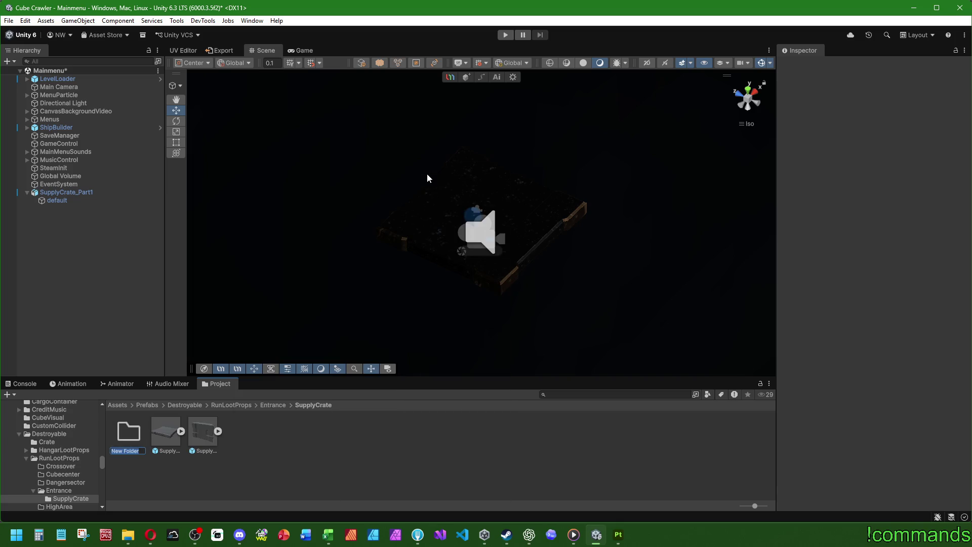
type("Edit")
key("Escape")
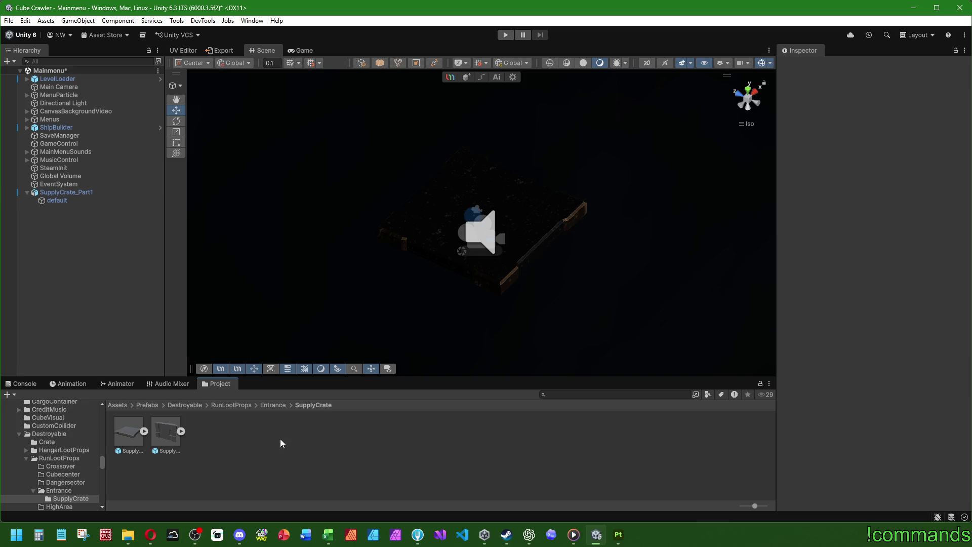
right_click(250, 444)
mouse_move(354, 158)
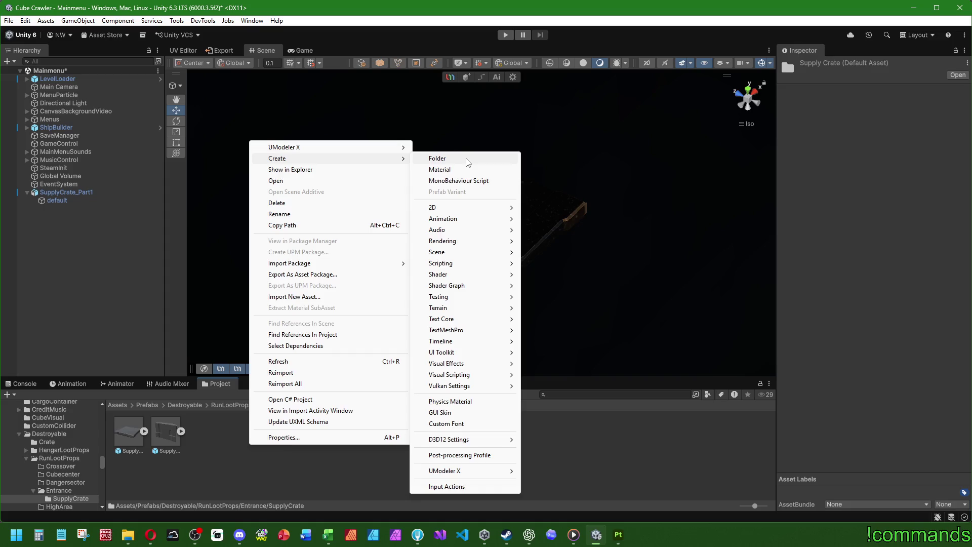
left_click(467, 158)
type("it")
key("Return")
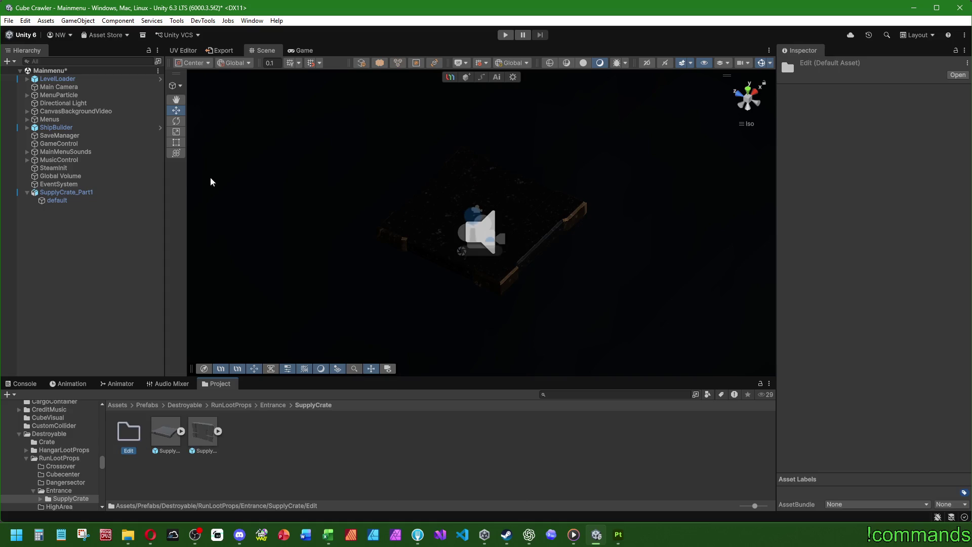
Step: Move both old supply crate prefabs into the Edit folder
left_click(165, 431)
left_click(203, 431, "ctrl")
left_click_drag(173, 432, 129, 431)
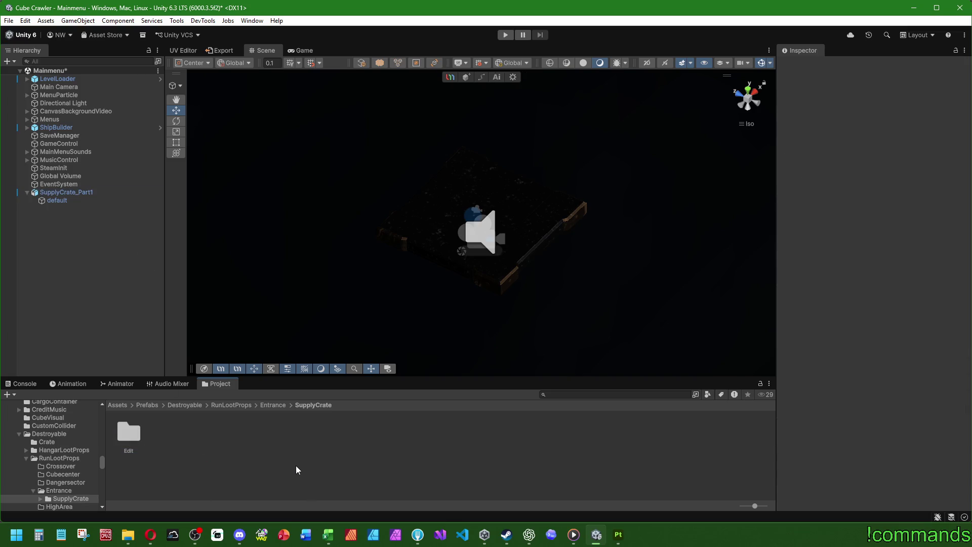
Step: Make SupplyCrate_Part1 a new prefab in SupplyCrate and delete it from the scene
mouse_move(92, 190)
left_mouse_down()
mouse_move(182, 470)
mouse_move(188, 457)
left_mouse_up()
left_click(243, 447)
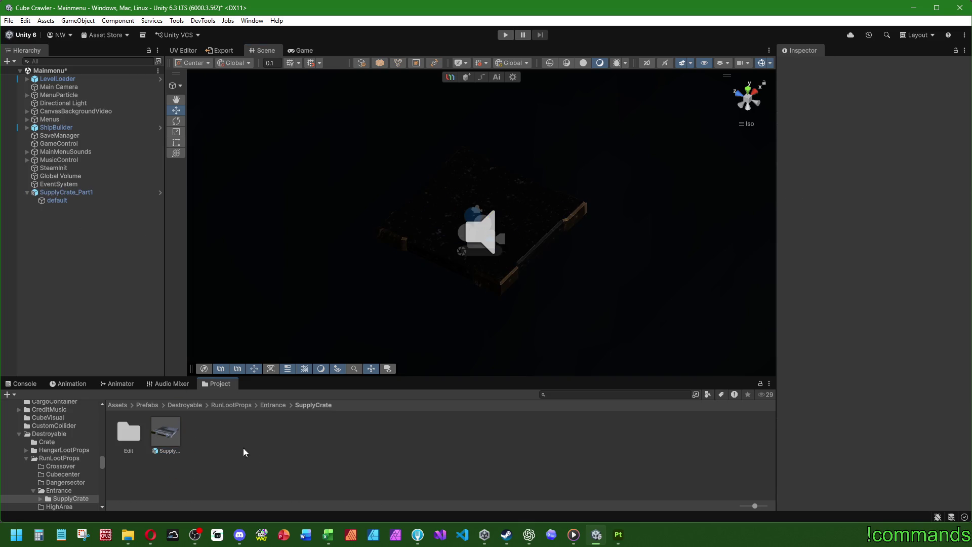
left_click(177, 429)
left_click_drag(873, 455, 850, 470)
left_click(65, 192)
key("Delete")
left_click(147, 404)
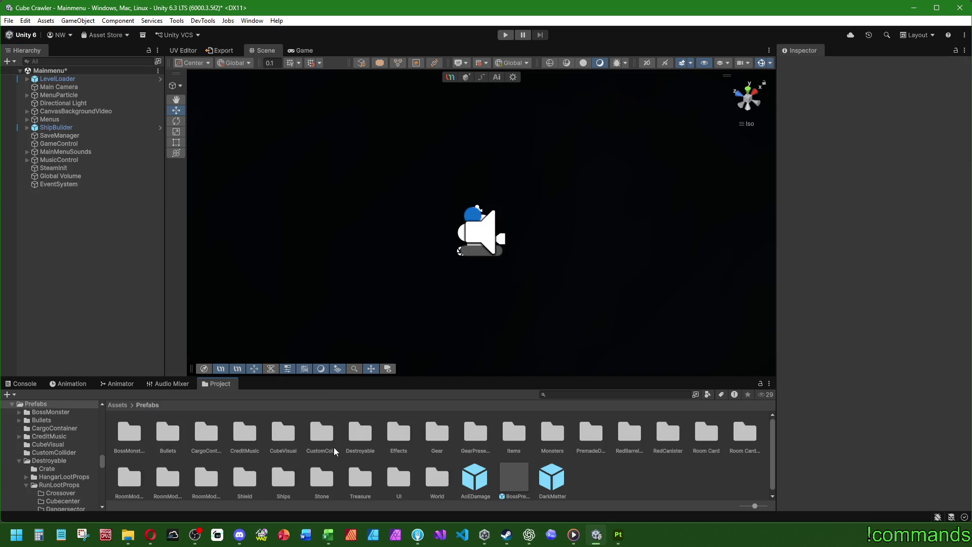
Step: Open the ExampleRoom prefab from World/Stage1_Entrance and add an empty object named SupplyCrate_Final
double_click(437, 477)
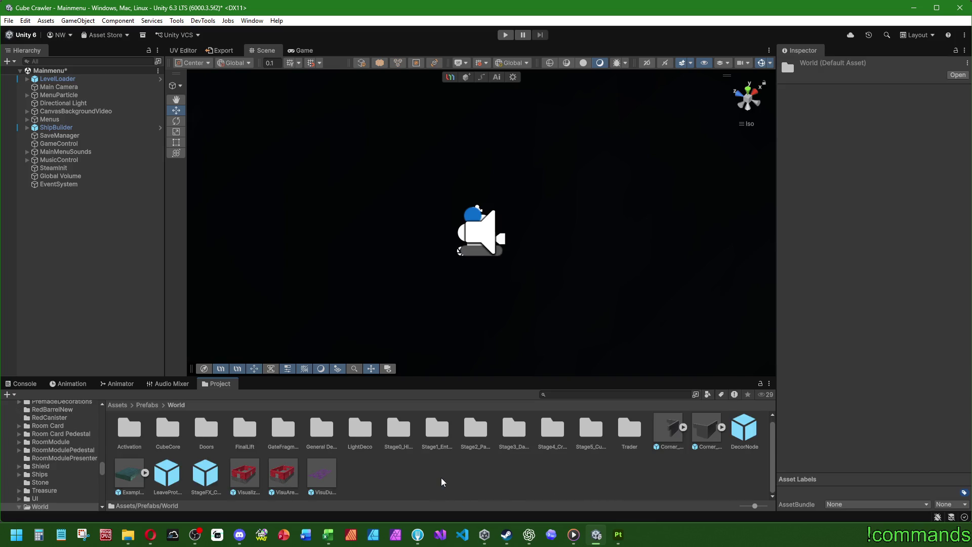
double_click(451, 438)
double_click(424, 433)
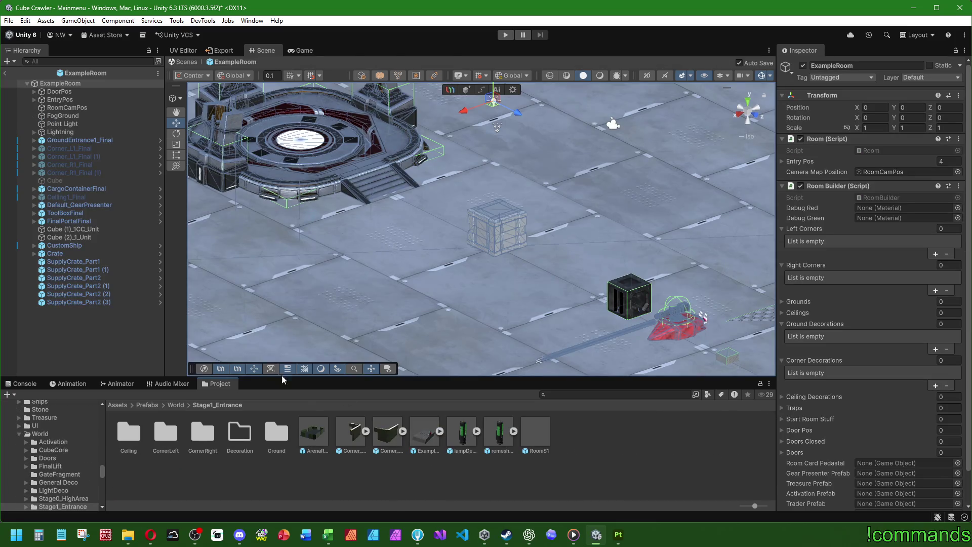
left_click(91, 354)
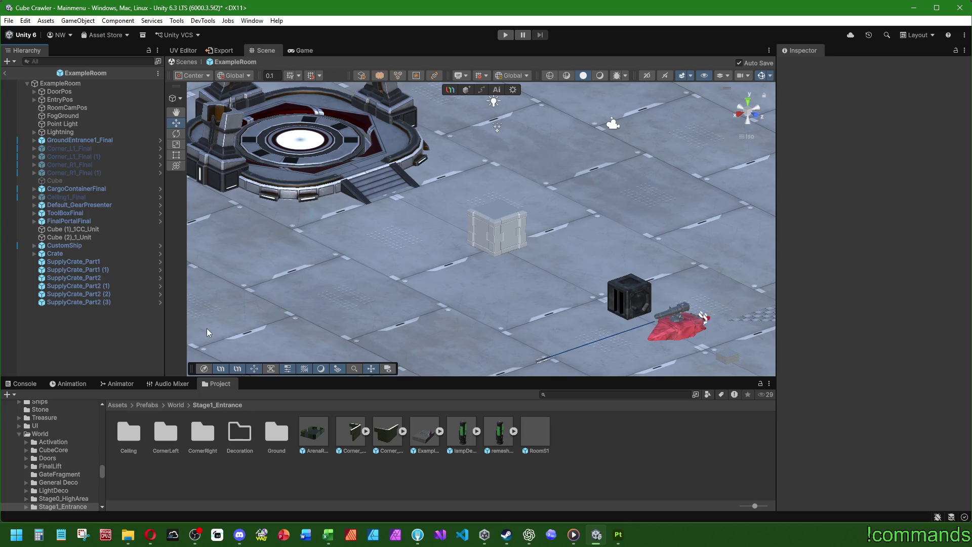
scroll(547, 171, "up", 5)
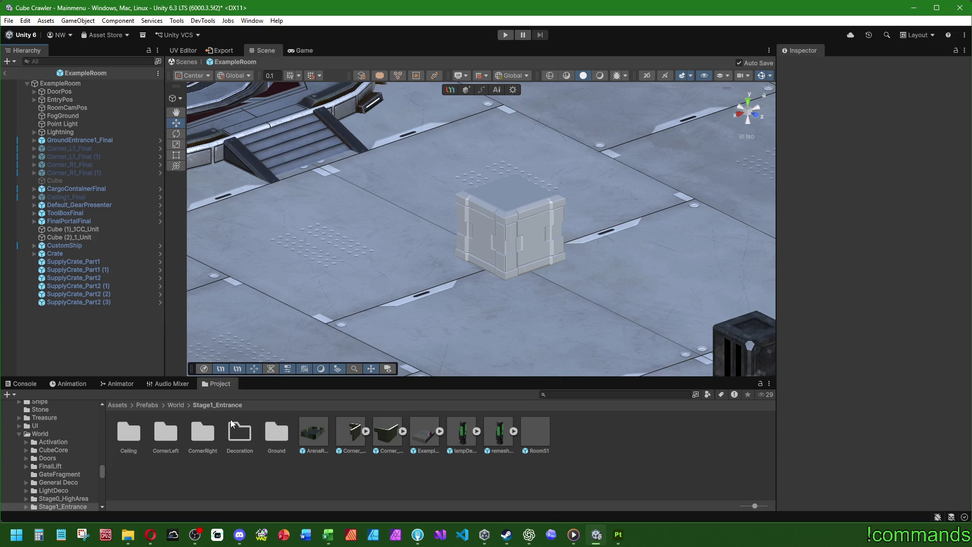
right_click(86, 343)
left_click(131, 350)
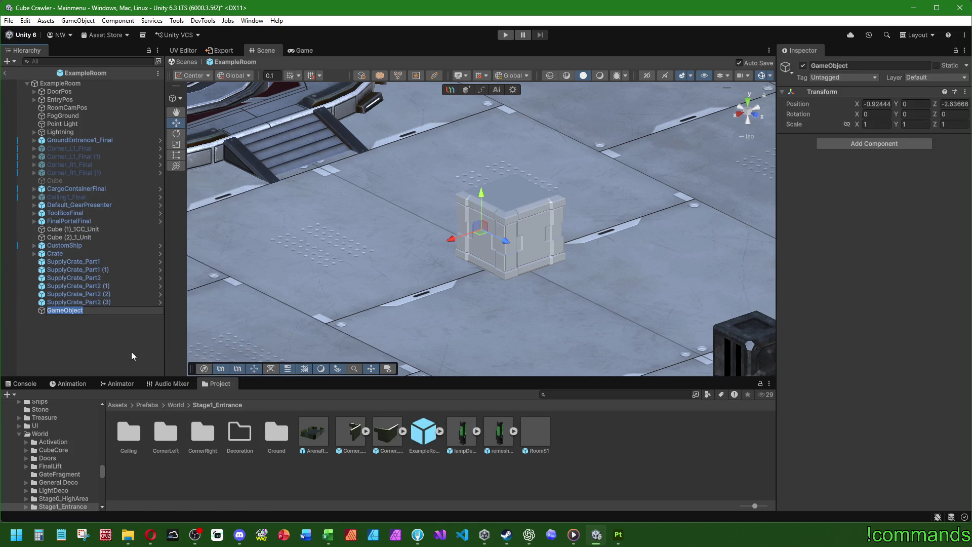
type("Supp")
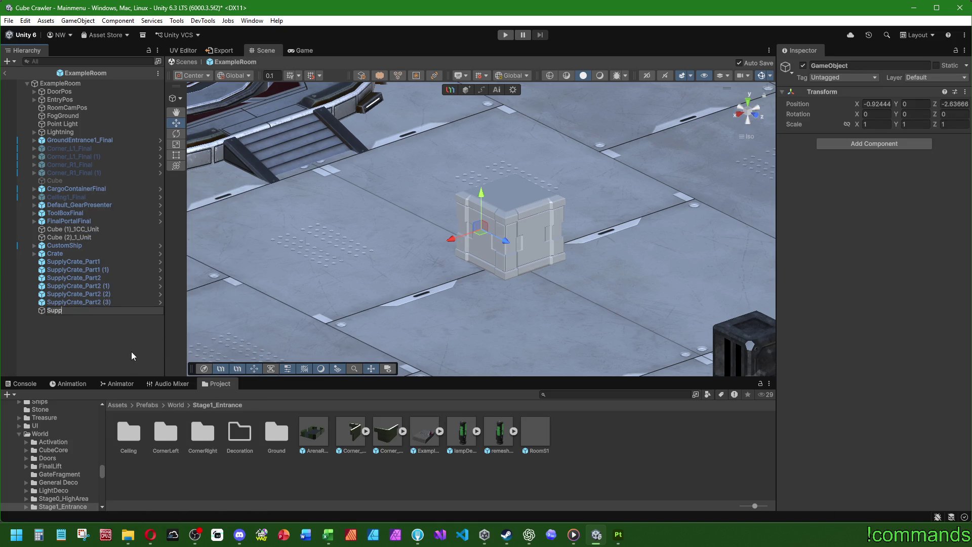
type("lyCrate_Final")
Step: Confirm the SupplyCrate_Final name, reset its transform and set Position X to 7
key("Return")
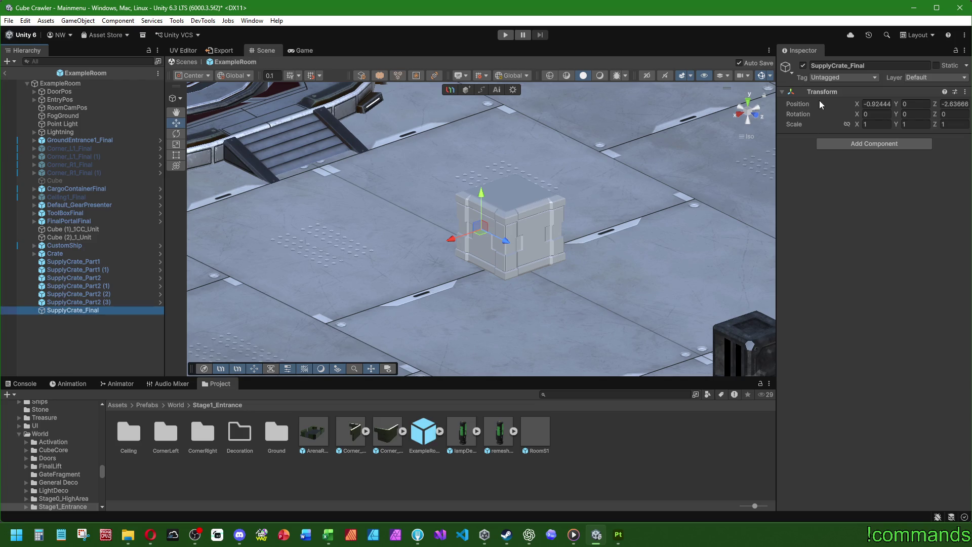
right_click(819, 100)
left_click(860, 97)
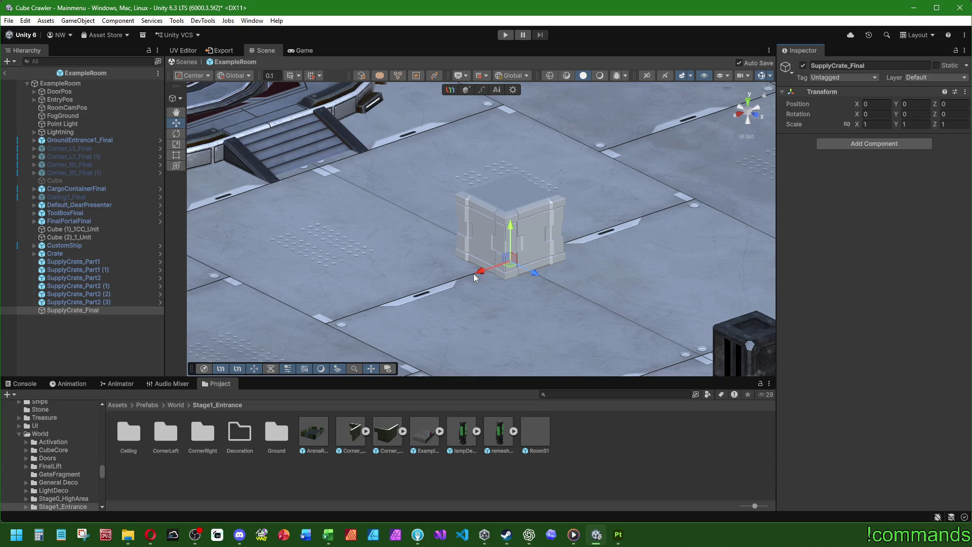
left_click_drag(482, 272, 317, 339)
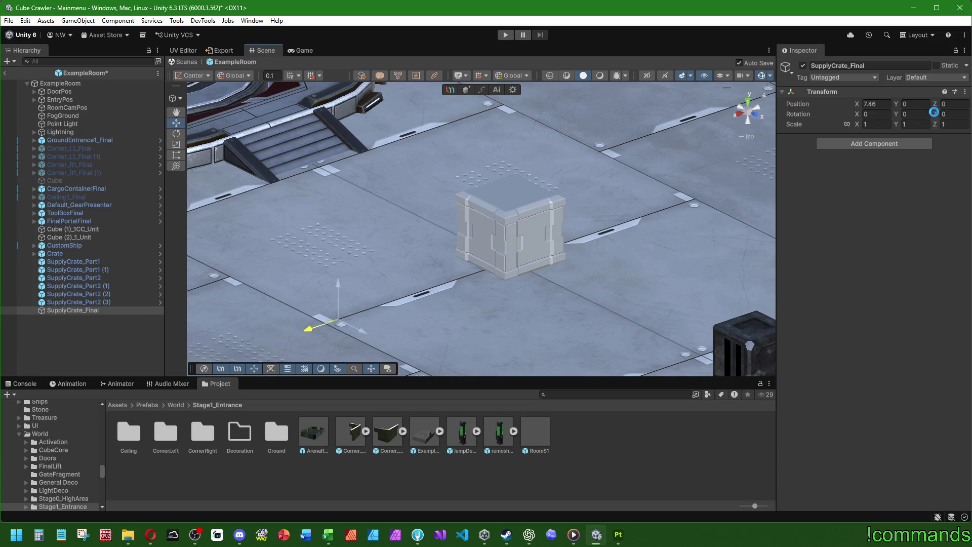
left_click(876, 104)
type("8")
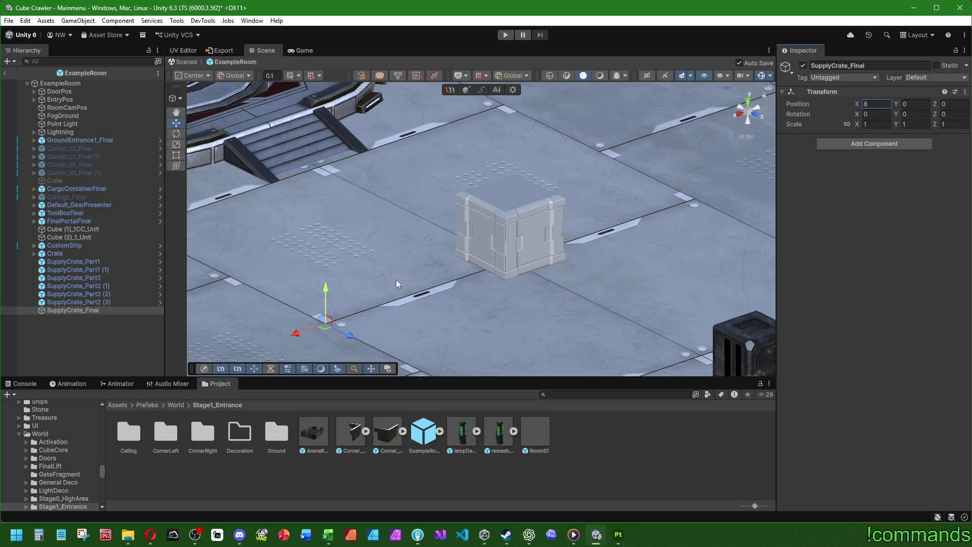
key("BackSpace")
type("7")
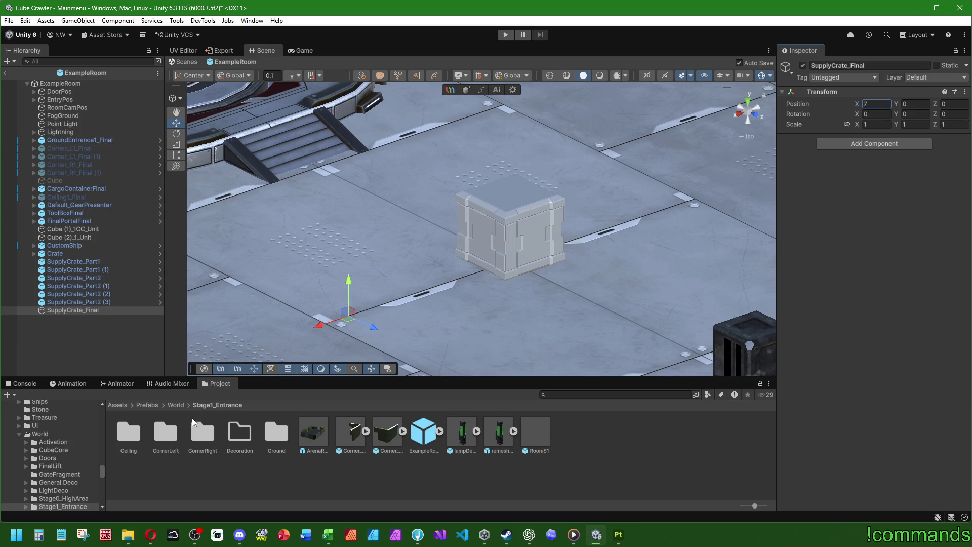
Step: Place the SupplyCrate_Part1 prefab from the SupplyCrate folder under SupplyCrate_Final
left_click(151, 404)
double_click(361, 434)
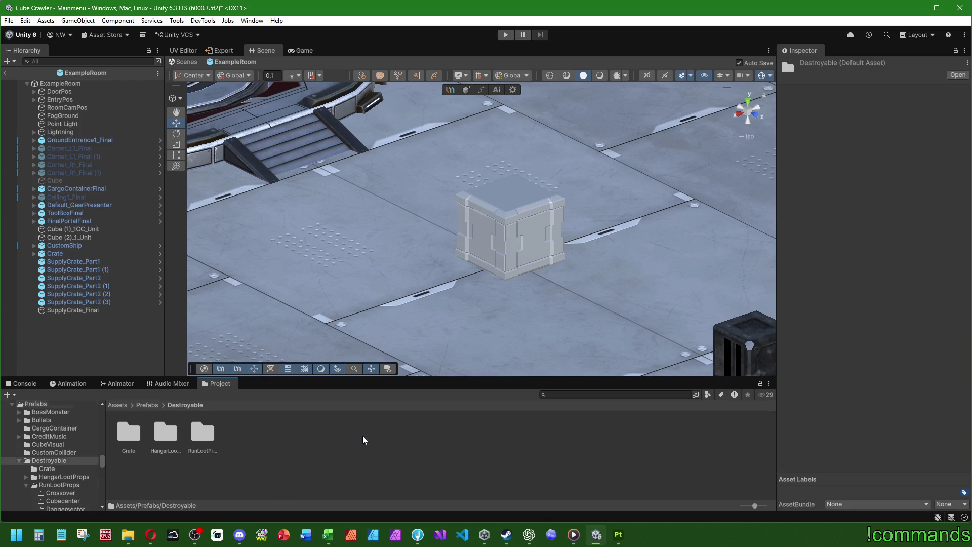
double_click(207, 434)
left_click(226, 434)
double_click(227, 434)
double_click(127, 434)
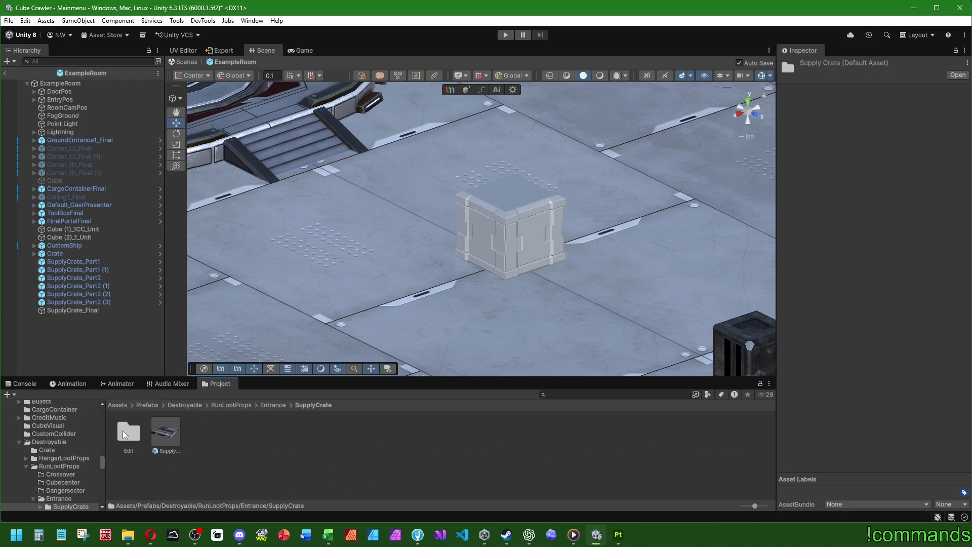
left_click_drag(172, 435, 81, 311)
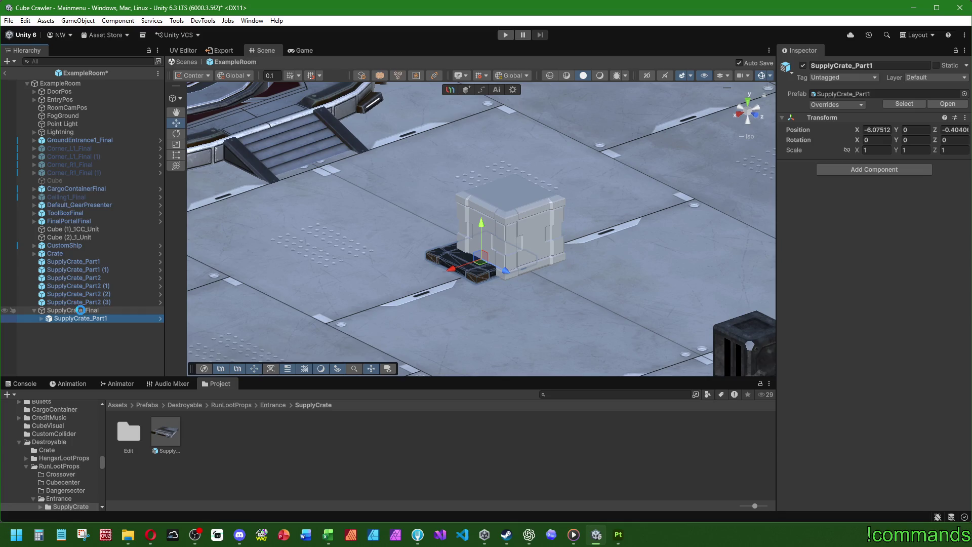
Step: Reset SupplyCrate_Part1 to its parent's origin and duplicate it
right_click(843, 120)
left_click(860, 129)
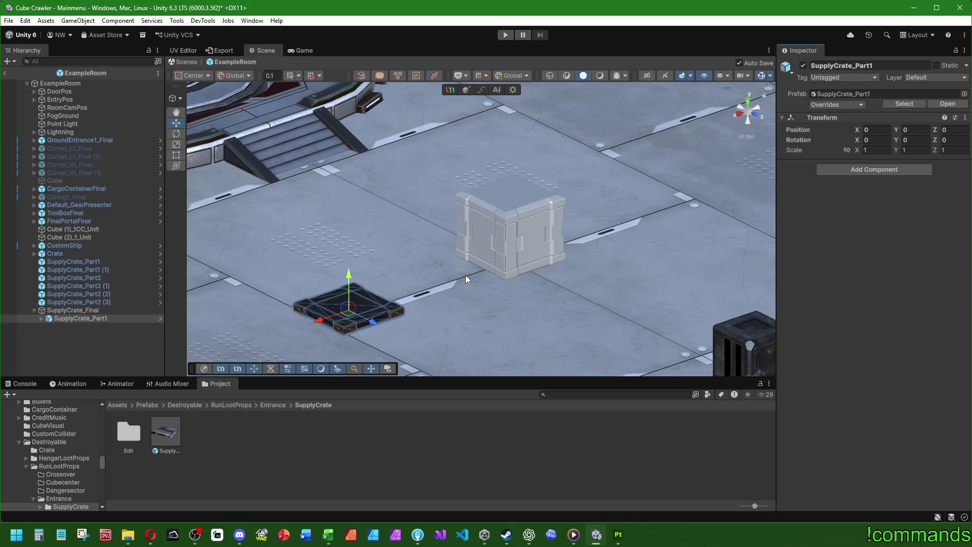
left_click(92, 318)
key("ctrl+d")
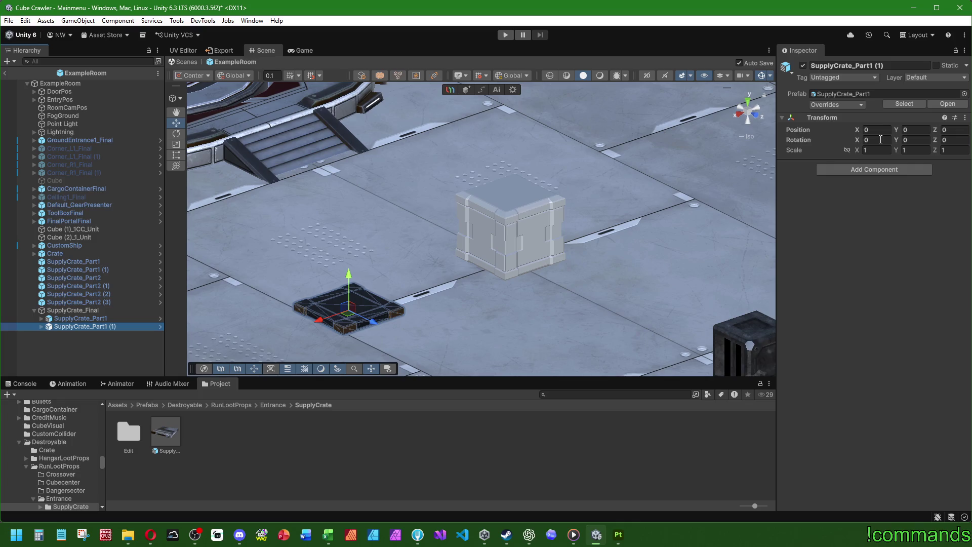
Step: Rotate the copy 180° on X and raise its Y position above the original
double_click(877, 139)
type("180")
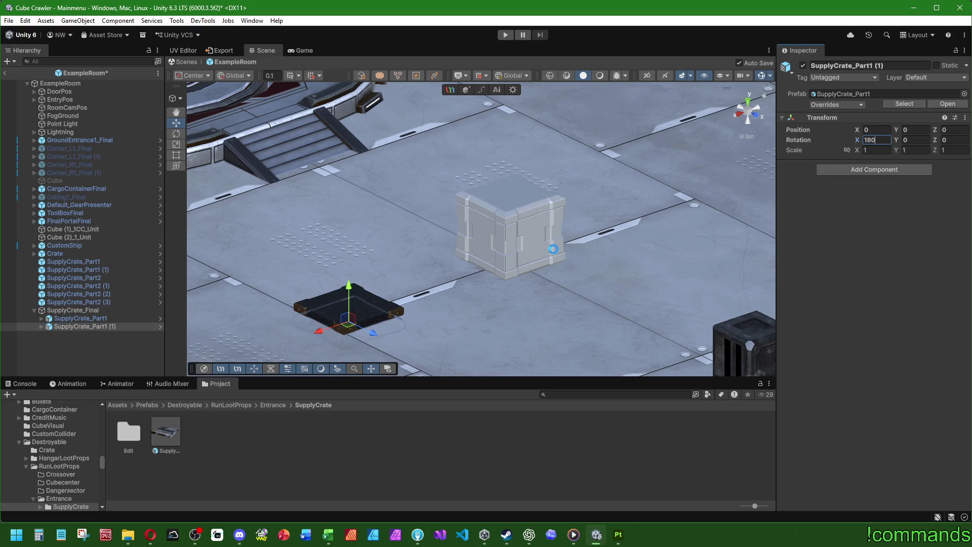
mouse_move(352, 305)
left_mouse_down()
mouse_move(364, 226)
mouse_move(367, 266)
left_mouse_up()
double_click(929, 130)
type("0,4+")
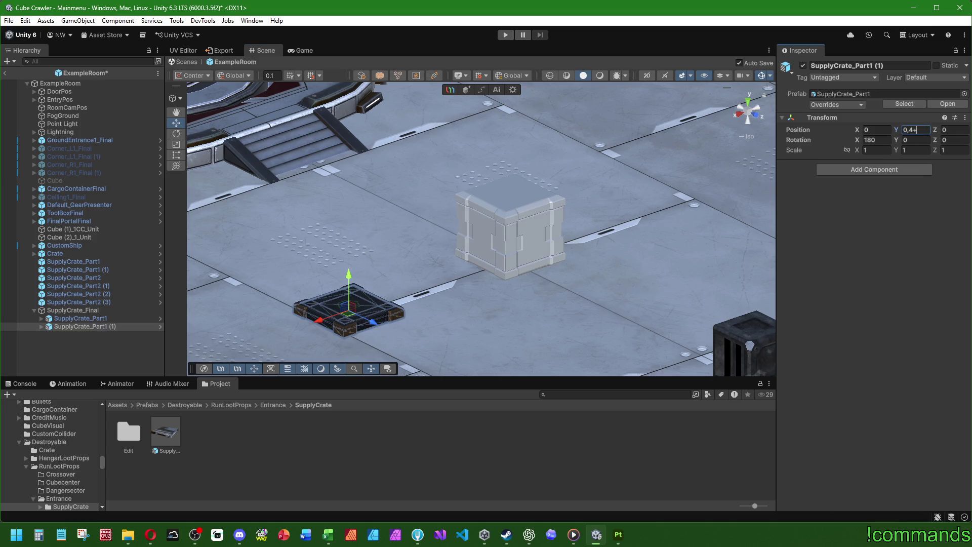
key("BackSpace")
key("BackSpace")
type(",4")
type("0.4+")
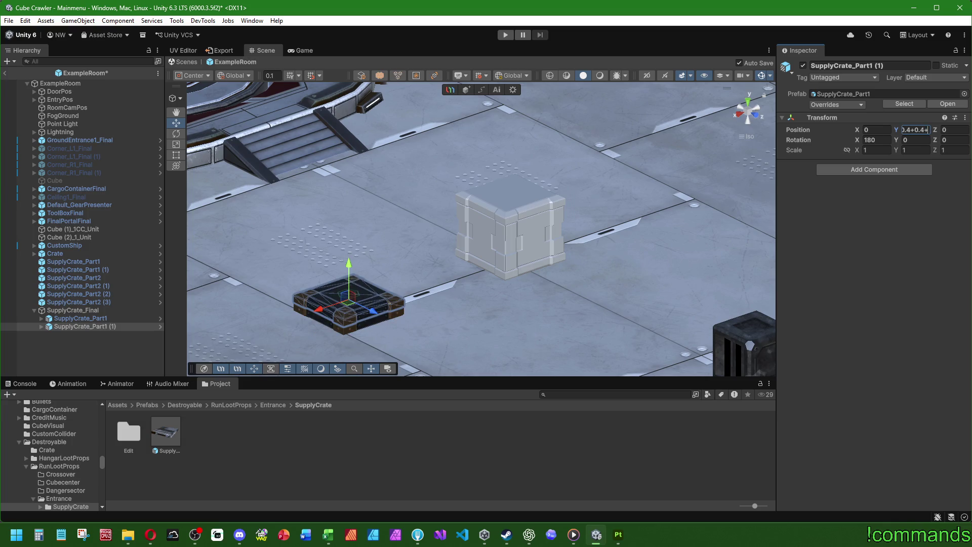
type("0.4")
key("Return")
left_click(93, 333)
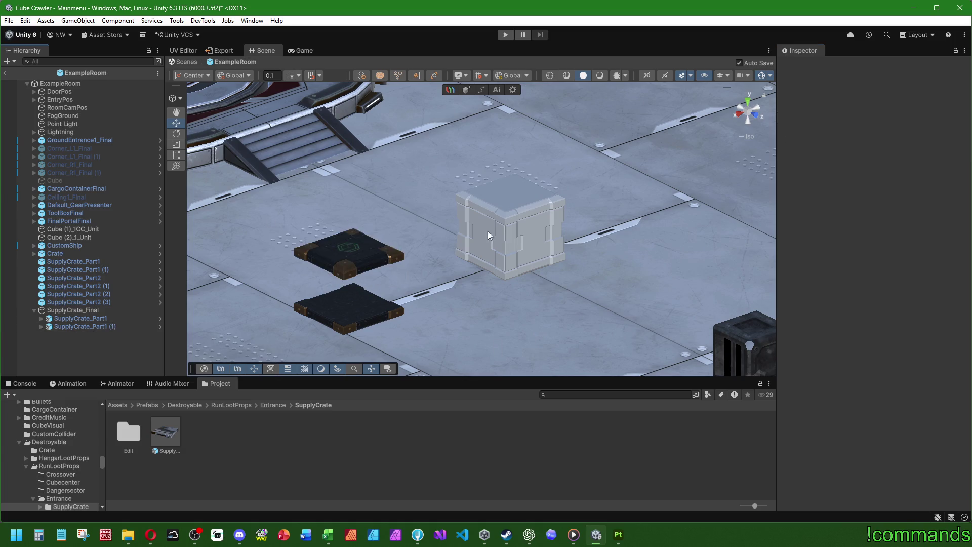
Step: Orbit and zoom the Scene view to inspect the two stacked crate halves
right_click_drag(487, 230, 405, 265)
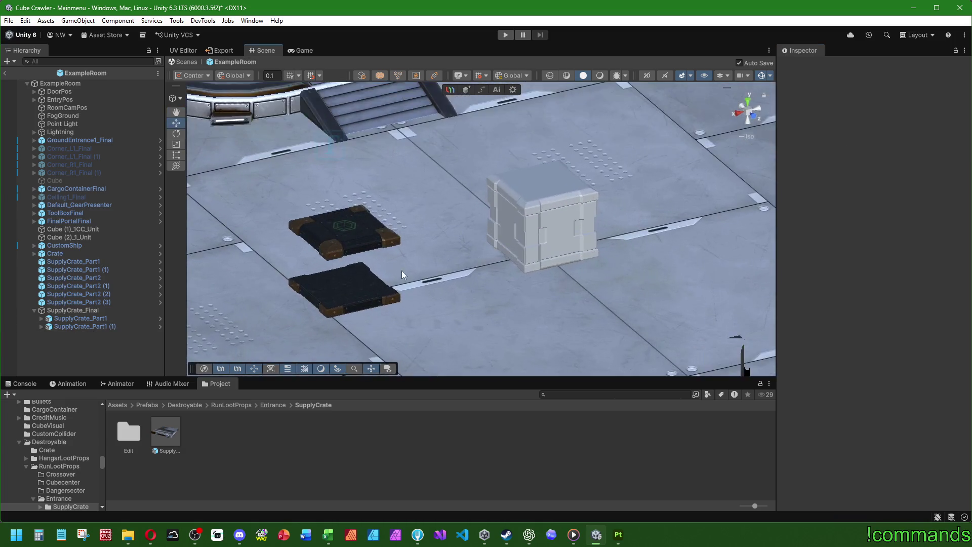
mouse_move(402, 270)
middle_mouse_down()
mouse_move(542, 260)
mouse_move(395, 240)
middle_mouse_up()
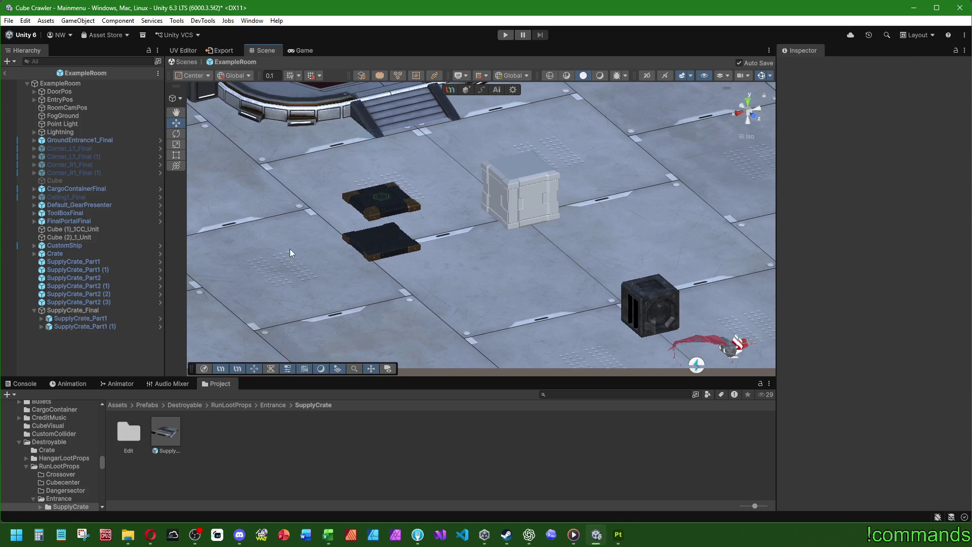
mouse_move(551, 280)
right_mouse_down()
mouse_move(603, 283)
mouse_move(485, 238)
mouse_move(445, 269)
mouse_move(447, 219)
mouse_move(591, 392)
mouse_move(484, 294)
mouse_move(471, 217)
mouse_move(445, 192)
mouse_move(384, 203)
mouse_move(393, 251)
mouse_move(581, 244)
mouse_move(333, 185)
mouse_move(482, 231)
right_mouse_up()
scroll(526, 248, "down", 2)
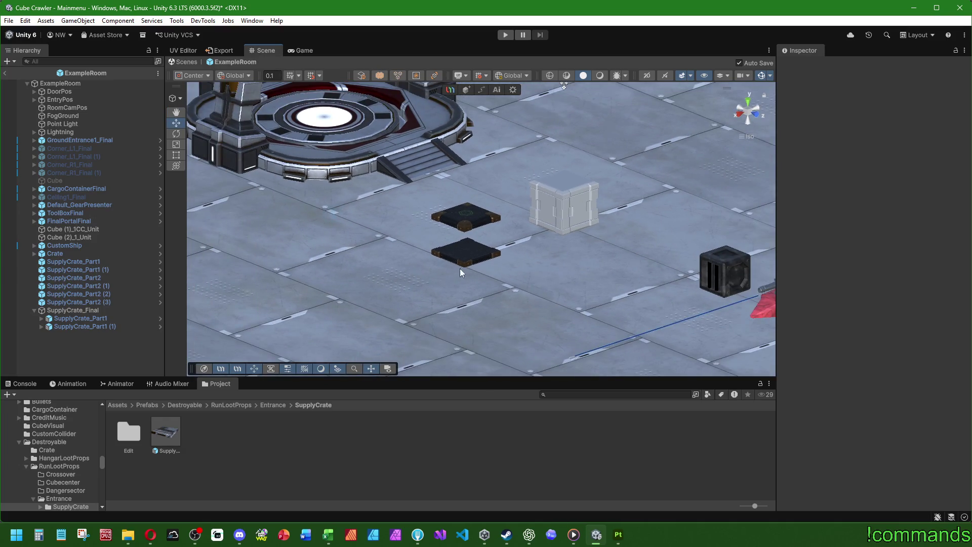
mouse_move(460, 269)
right_mouse_down()
mouse_move(585, 391)
mouse_move(567, 394)
mouse_move(451, 238)
right_mouse_up()
scroll(451, 239, "up", 4)
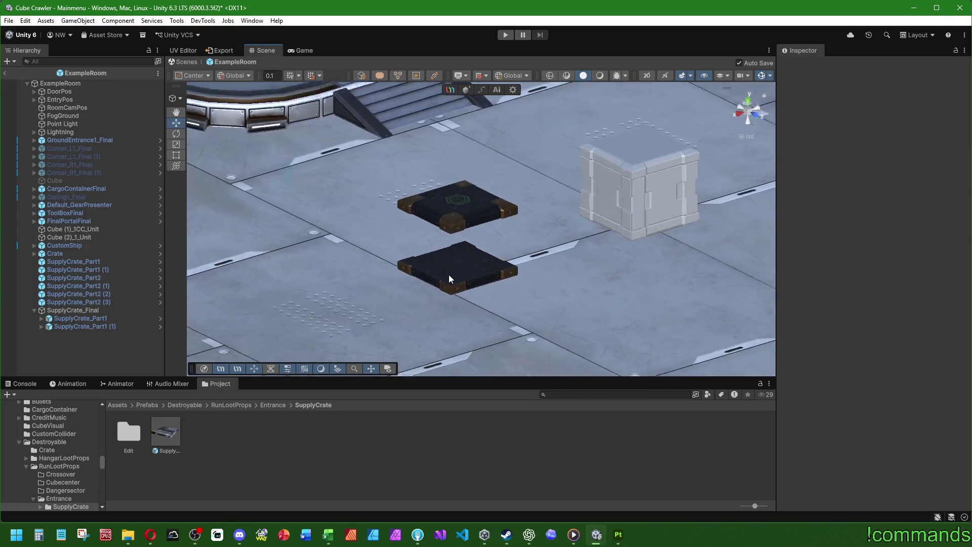
middle_click_drag(448, 274, 533, 296)
Step: Open the Edit folder of supply crate prefabs and switch to Substance Painter
scroll(532, 295, "up", 3)
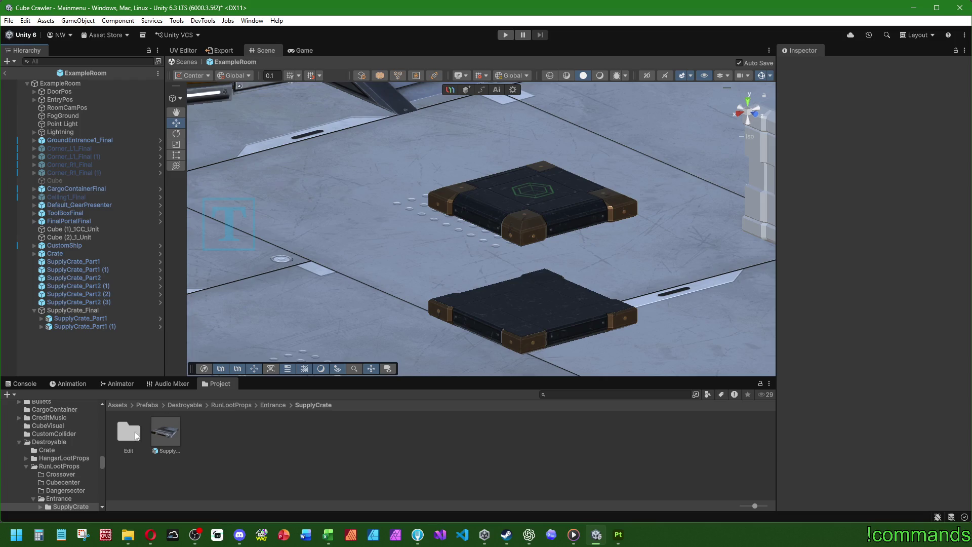
double_click(135, 434)
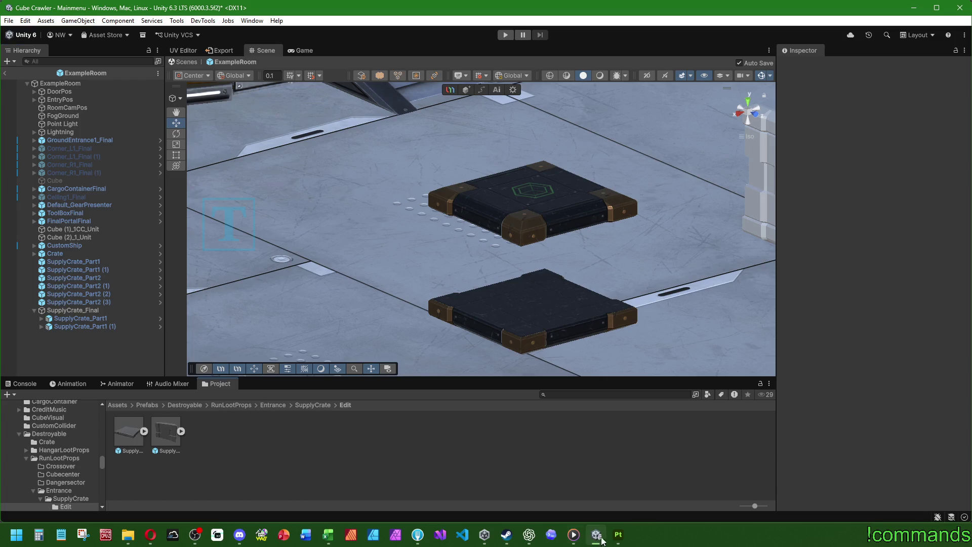
key("alt+Tab")
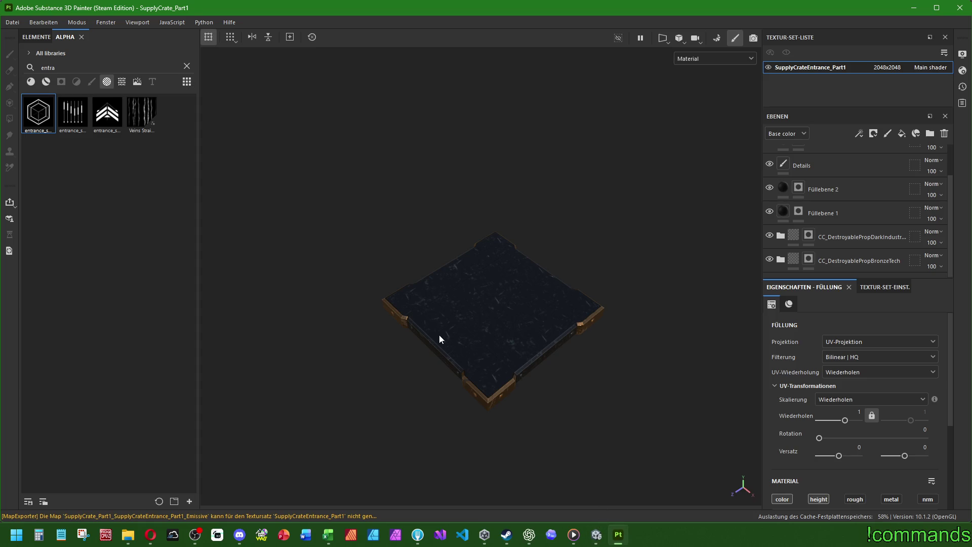
Step: Orbit the crate in Painter to inspect its underside and top, then bring Unity forward
right_click(501, 408)
mouse_move(373, 418)
left_mouse_down("alt")
mouse_move(493, 178)
mouse_move(449, 390)
mouse_move(464, 440)
mouse_move(491, 287)
mouse_move(506, 405)
left_mouse_up("alt")
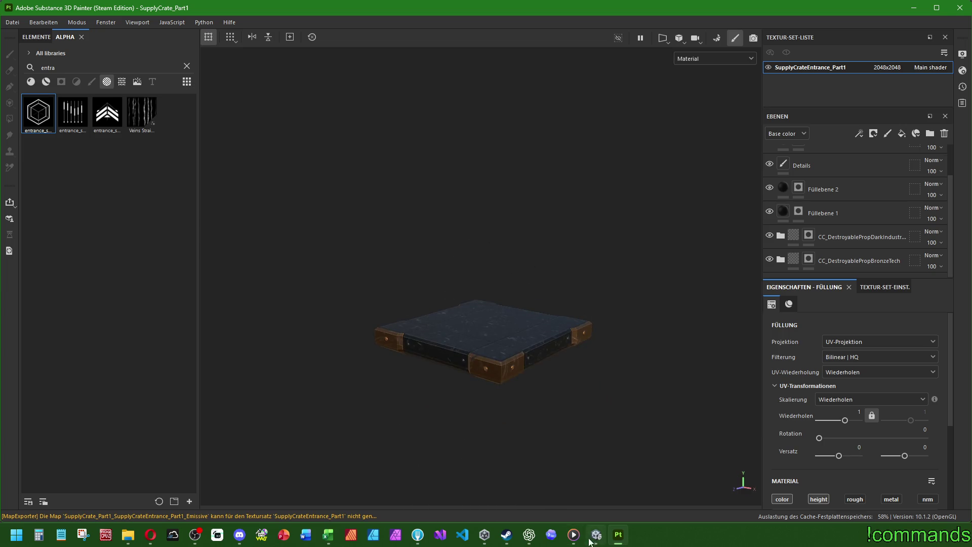
mouse_move(529, 536)
left_click(596, 535)
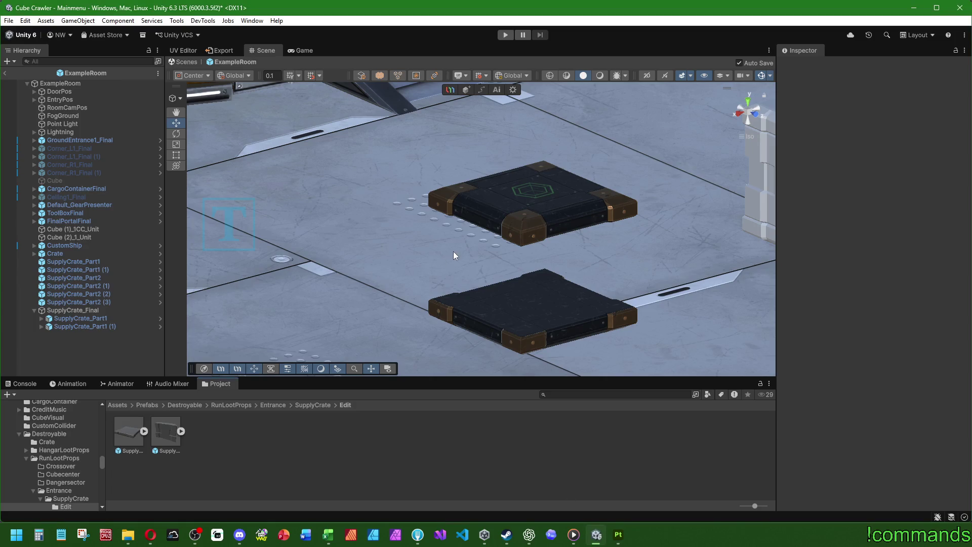
Step: Inspect the textured crate halves in Unity's Scene view, then return to Painter's dark steel folder
mouse_move(453, 252)
left_mouse_down("alt")
mouse_move(439, 473)
mouse_move(482, 233)
mouse_move(482, 255)
mouse_move(539, 362)
mouse_move(380, 165)
mouse_move(552, 219)
left_mouse_up("alt")
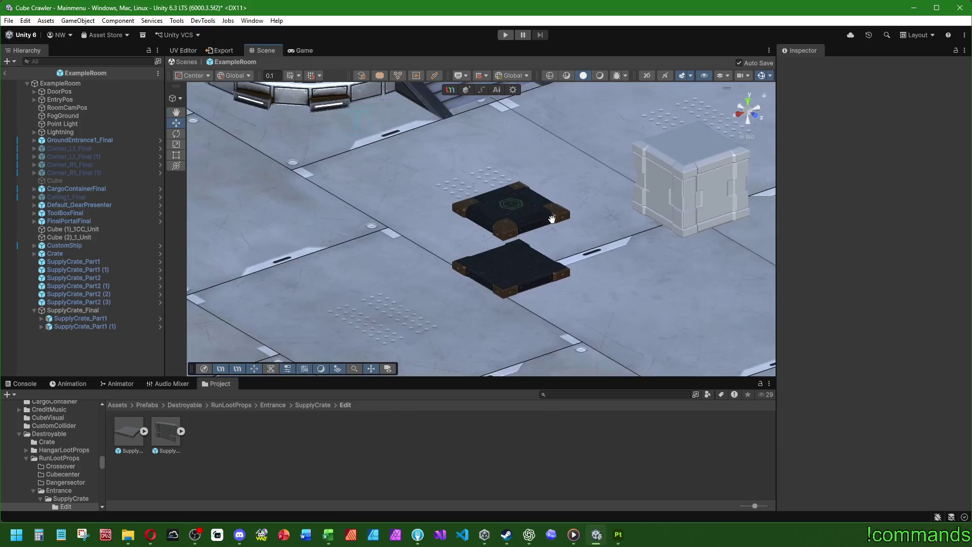
middle_click_drag(552, 218, 426, 295)
mouse_move(426, 296)
left_mouse_down("alt")
mouse_move(474, 304)
mouse_move(453, 300)
mouse_move(455, 273)
mouse_move(436, 240)
mouse_move(478, 247)
left_mouse_up("alt")
scroll(456, 296, "down", 5)
scroll(477, 247, "up", 5)
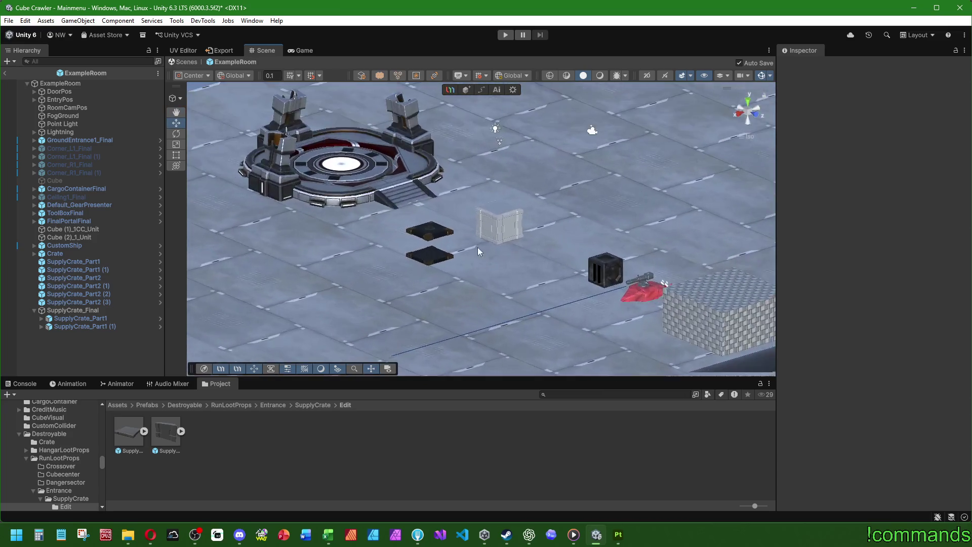
middle_click_drag(518, 278, 649, 248)
scroll(585, 275, "up", 2)
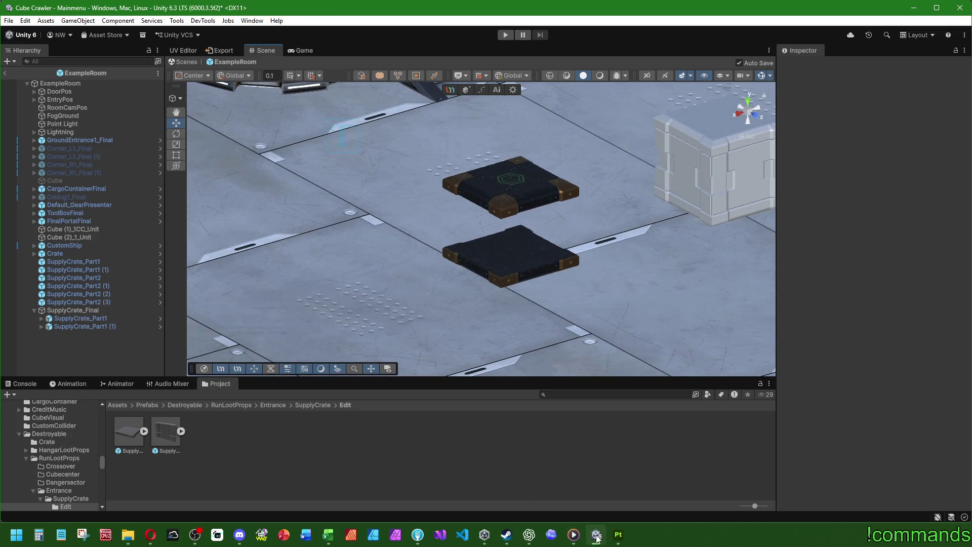
left_click(618, 535)
left_click(862, 229)
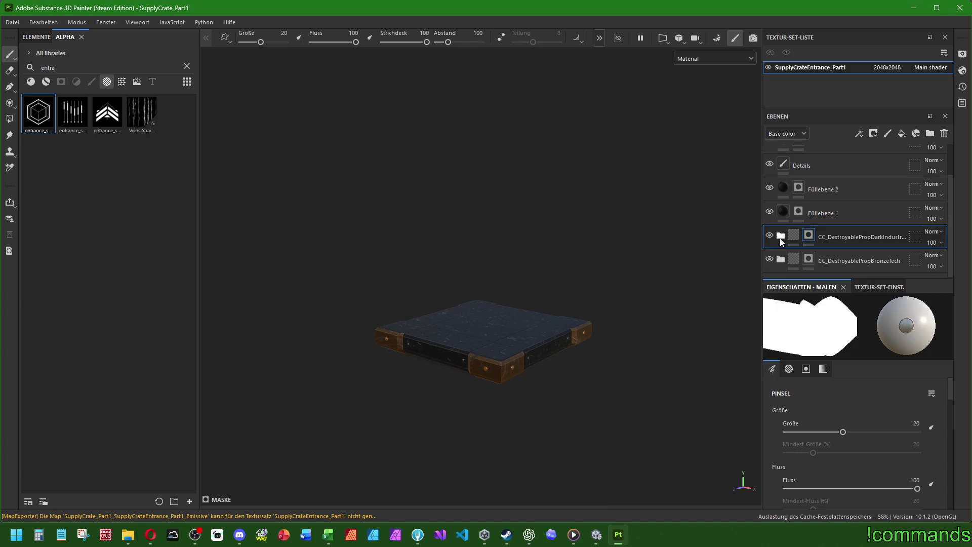
Step: Clear the asset library search, show materials, and save the project
left_click(186, 66)
left_click(46, 81)
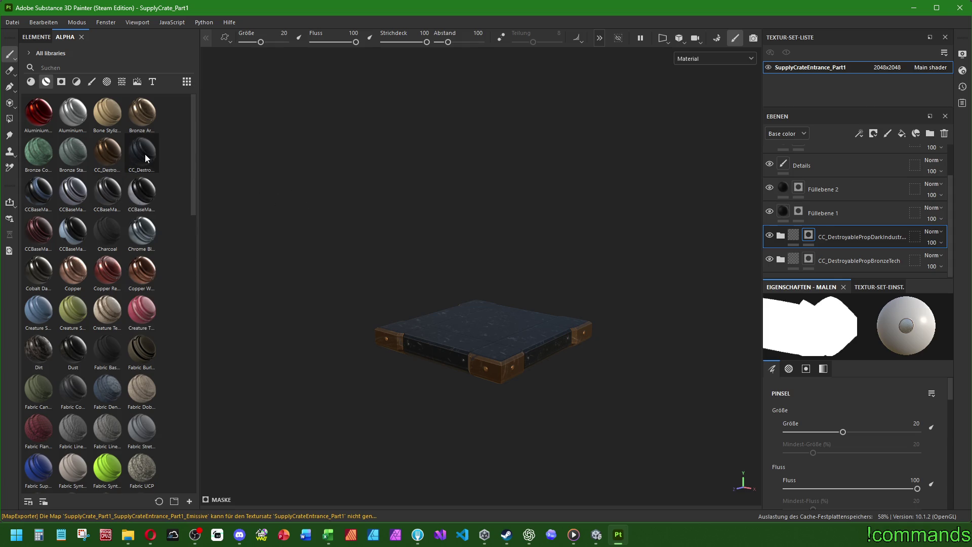
mouse_move(145, 154)
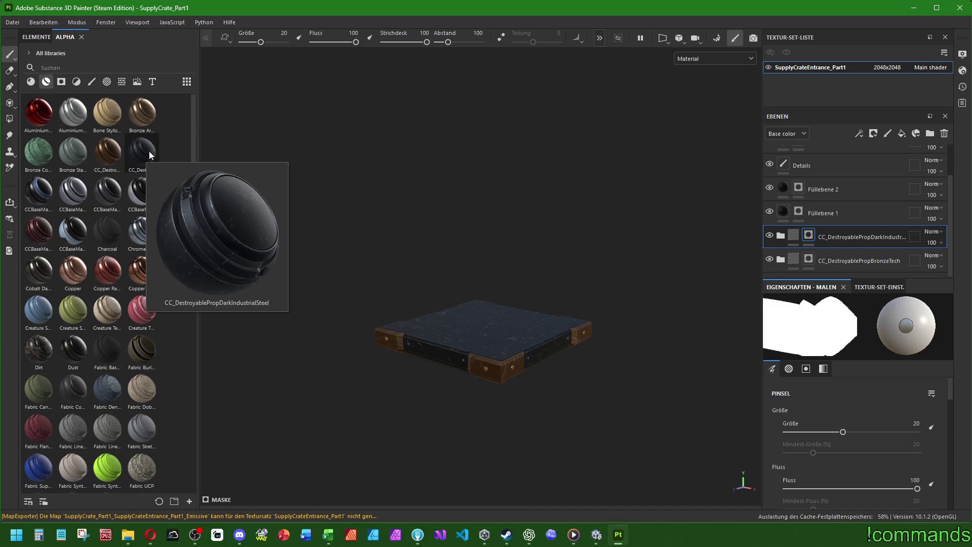
left_click(12, 22)
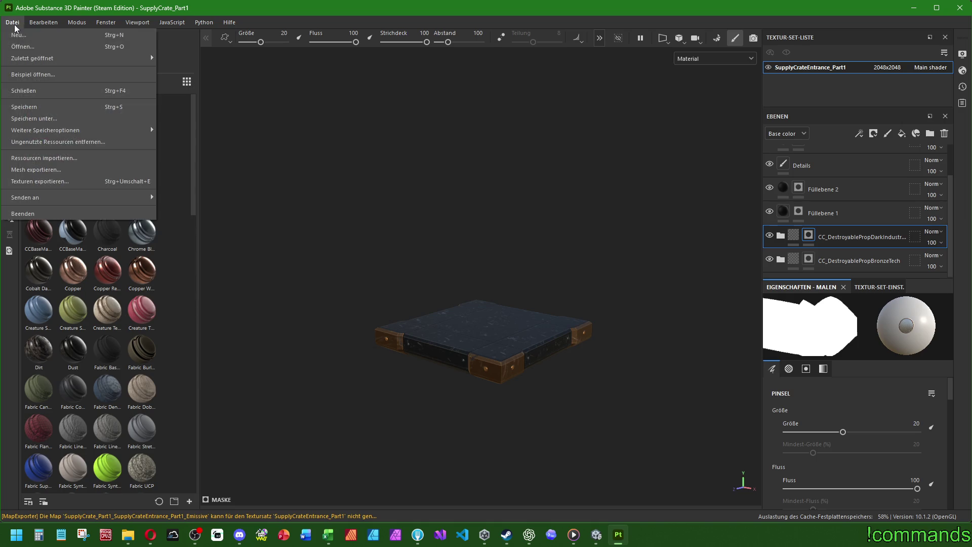
left_click(48, 108)
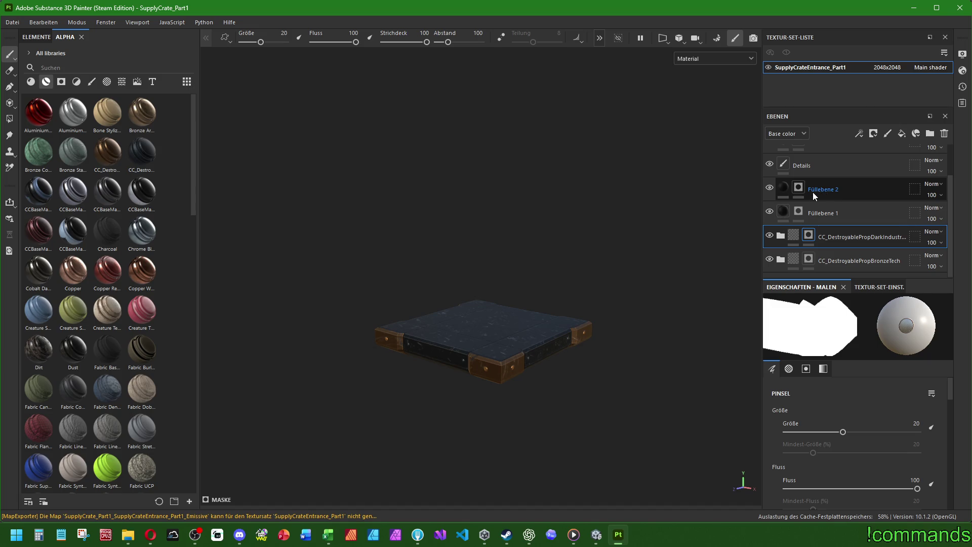
Step: Remove the mask from the CC_DestroyablePropDarkIndustrialSteel folder
left_click(840, 258)
left_click(839, 232)
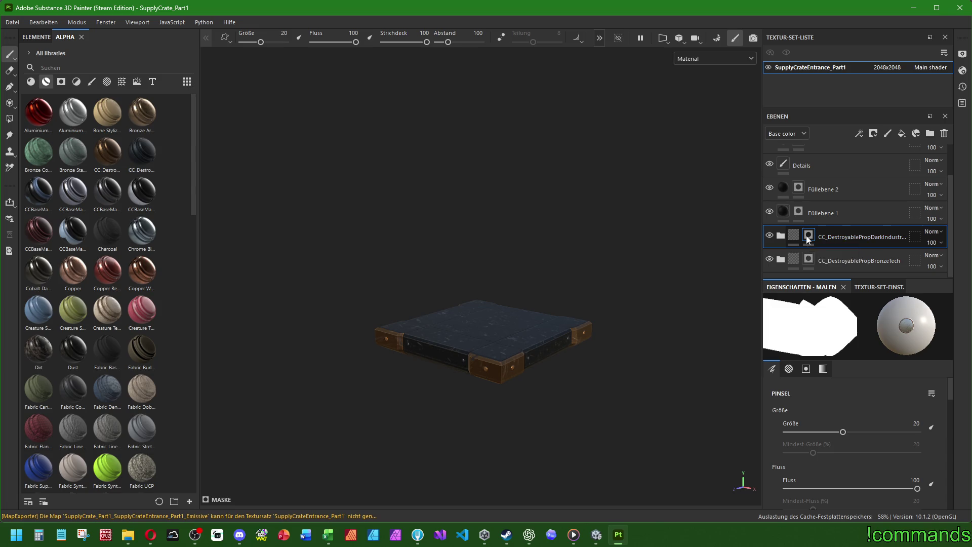
right_click(808, 239)
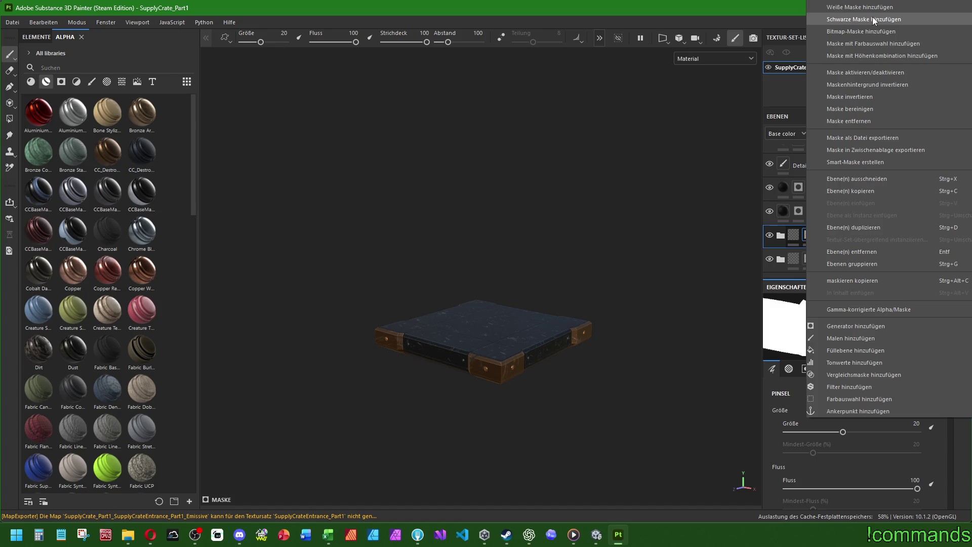
left_click(867, 121)
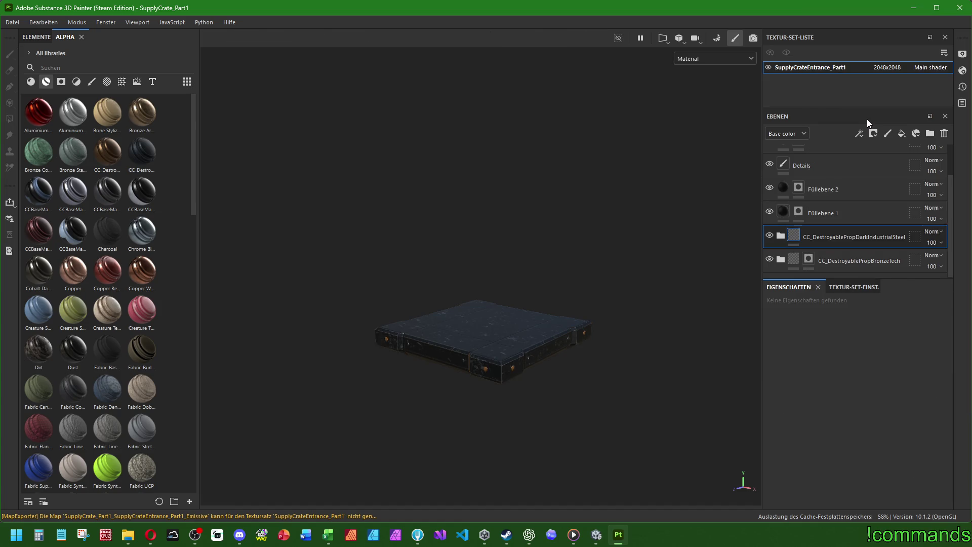
Step: Switch the BaseMetal base color picker to HSV sliders and raise its value
left_click(780, 235)
scroll(397, 398, "up", 3)
left_click_drag(398, 402, 488, 326, "alt")
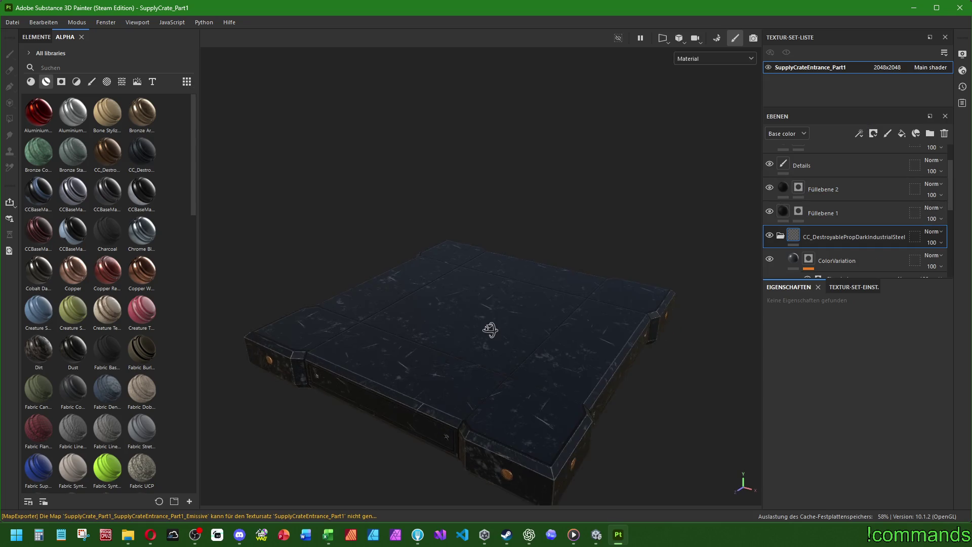
scroll(788, 210, "down", 3)
left_click(795, 237)
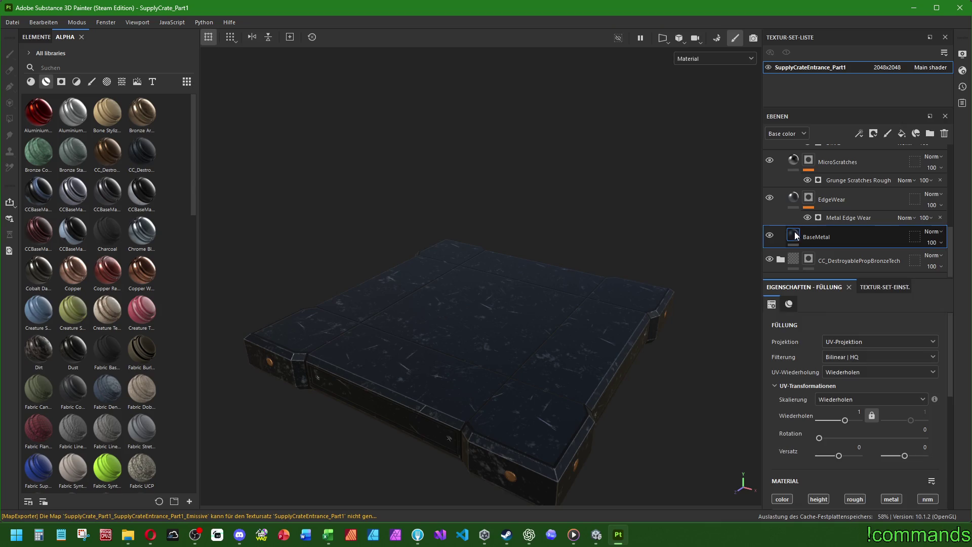
scroll(788, 426, "down", 5)
left_click(821, 456)
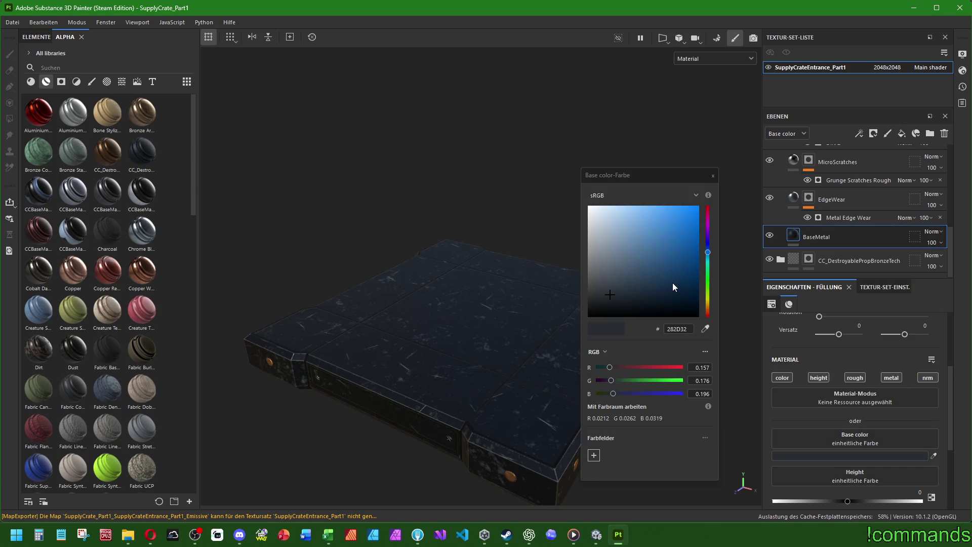
left_click(596, 351)
left_click(601, 369)
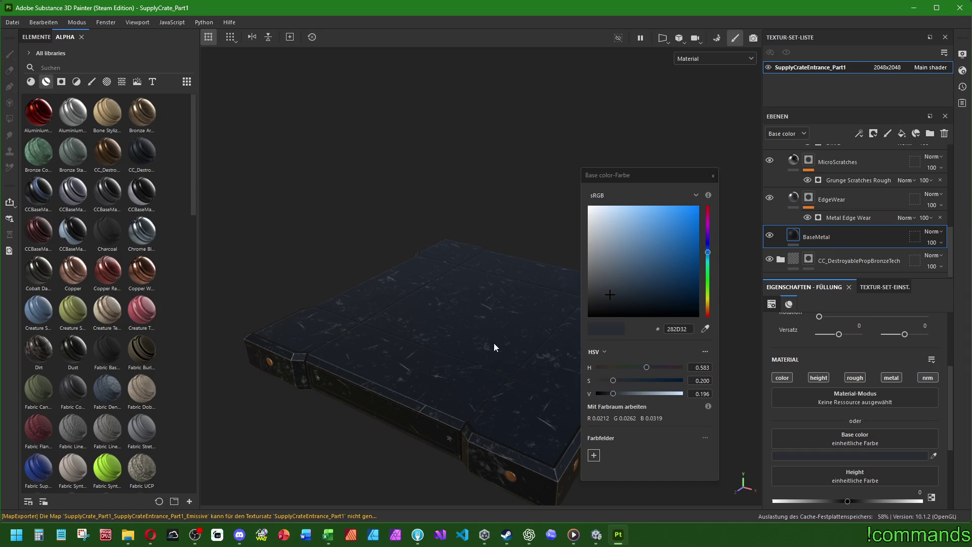
left_click_drag(607, 391, 625, 394)
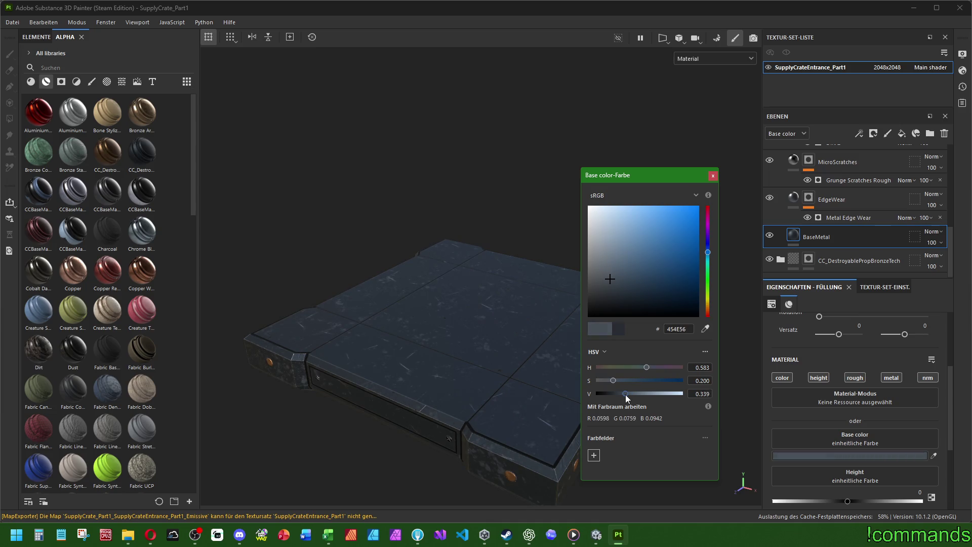
left_click(729, 420)
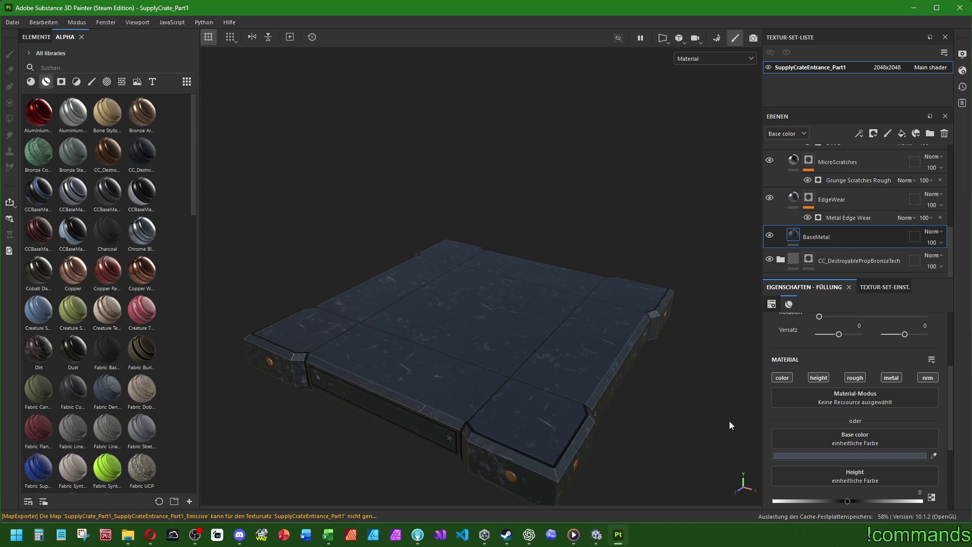
Step: Nudge the BaseMetal base color value up to 0.234, giving 30363C
left_click(804, 455)
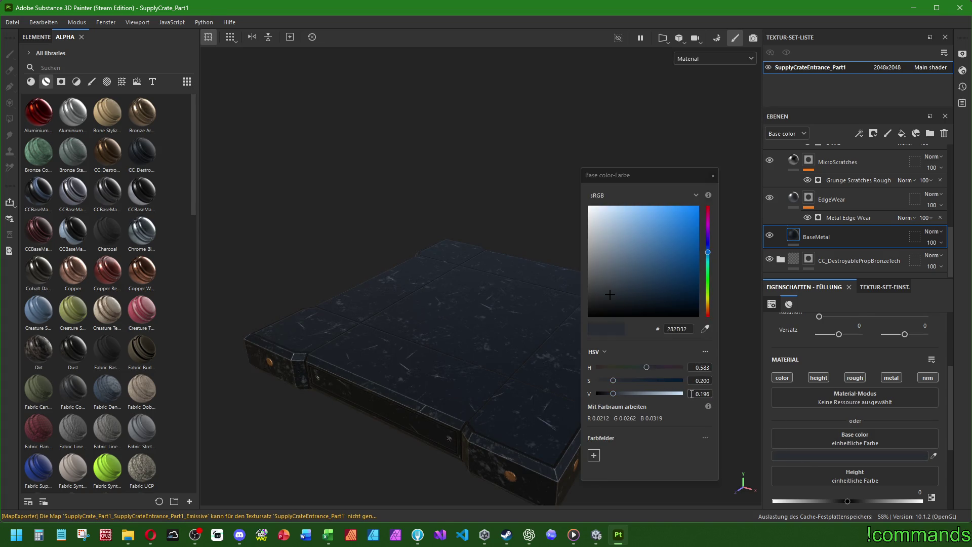
left_click(692, 393)
left_click_drag(612, 394, 617, 397)
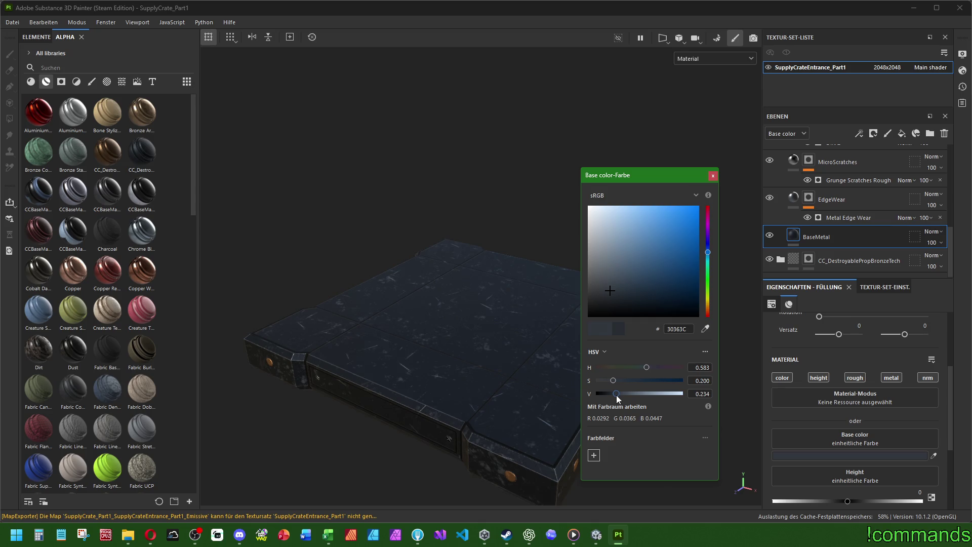
left_click(713, 175)
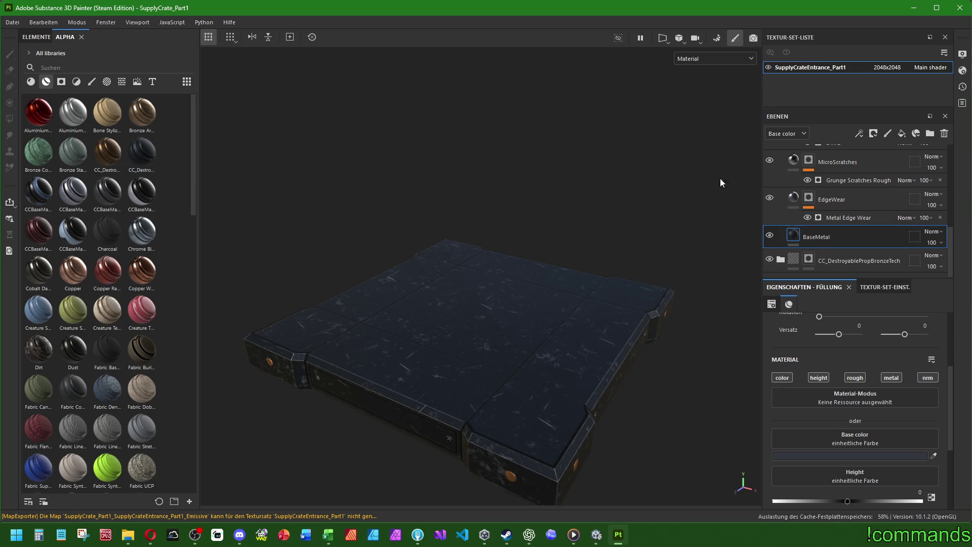
Step: Try raising the Metal Edge Wear level to 0.46, then undo it
left_click(840, 200)
left_click(840, 214)
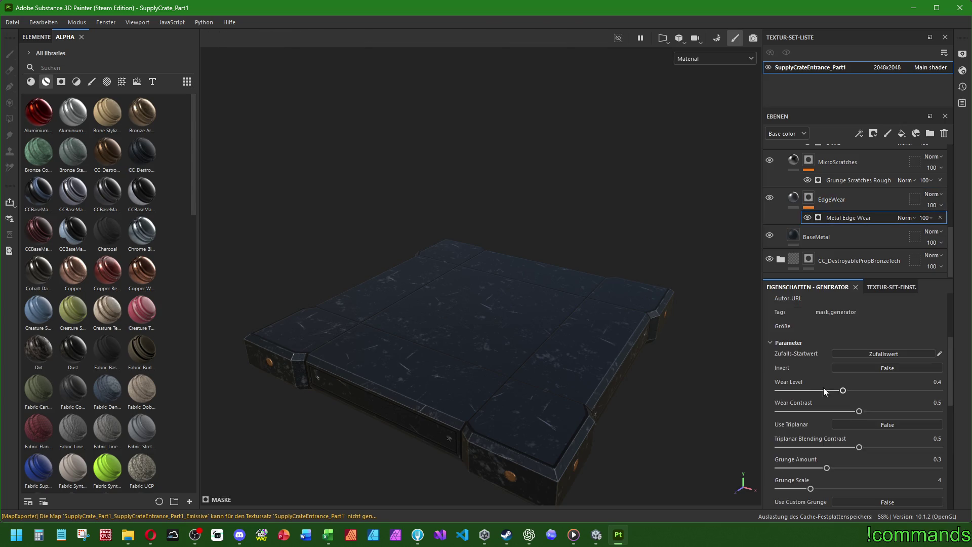
mouse_move(843, 393)
left_mouse_down()
mouse_move(823, 393)
mouse_move(853, 395)
left_mouse_up()
key("ctrl+z")
Step: Set the Grunge Scratches Rough balance to 0.4
left_click(856, 180)
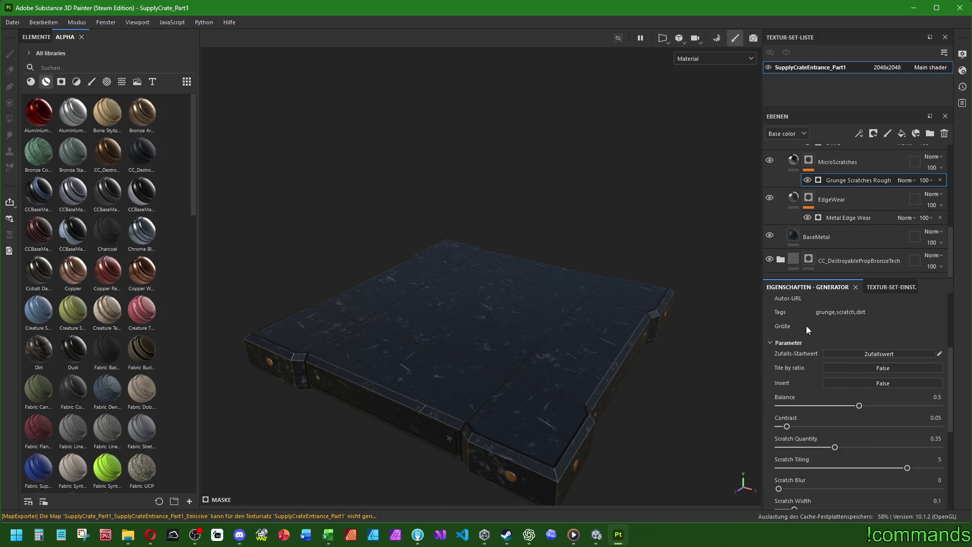
left_click_drag(858, 407, 838, 407)
key("ctrl+z")
left_click(933, 396)
key("Return")
Step: Set the Dirt 2 generator's balance to 0.44
scroll(852, 226, "up", 2)
left_click(839, 203)
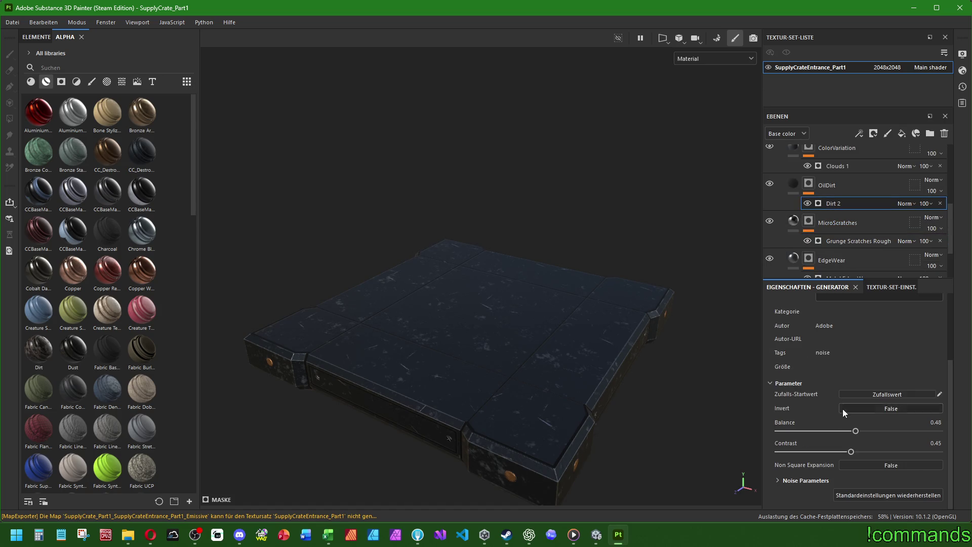
mouse_move(856, 431)
left_mouse_down()
mouse_move(768, 430)
mouse_move(942, 431)
left_mouse_up()
key("ctrl+z")
double_click(930, 422)
type("0.44")
Step: Lower the Clouds 1 generator's balance to 0.11
scroll(835, 226, "up", 2)
left_click(835, 226)
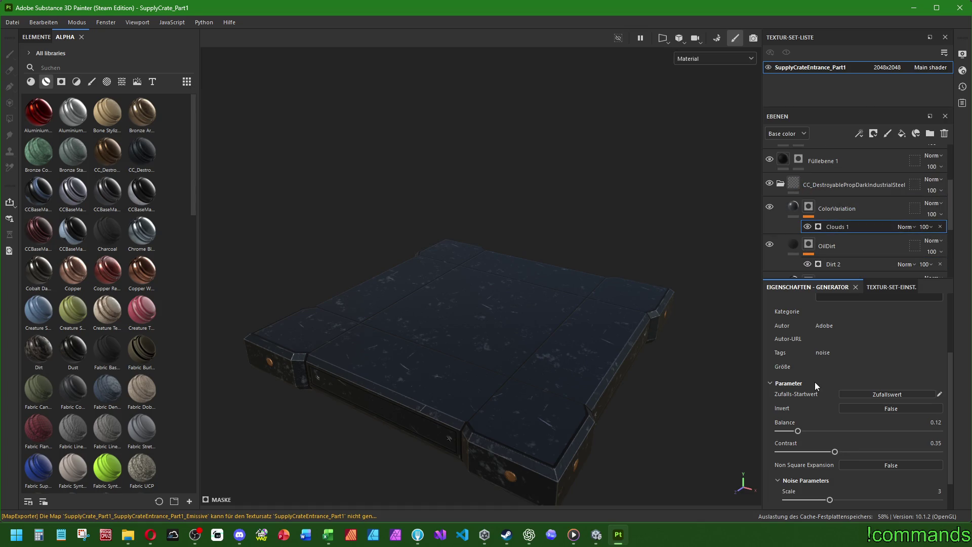
left_click_drag(799, 392, 795, 393)
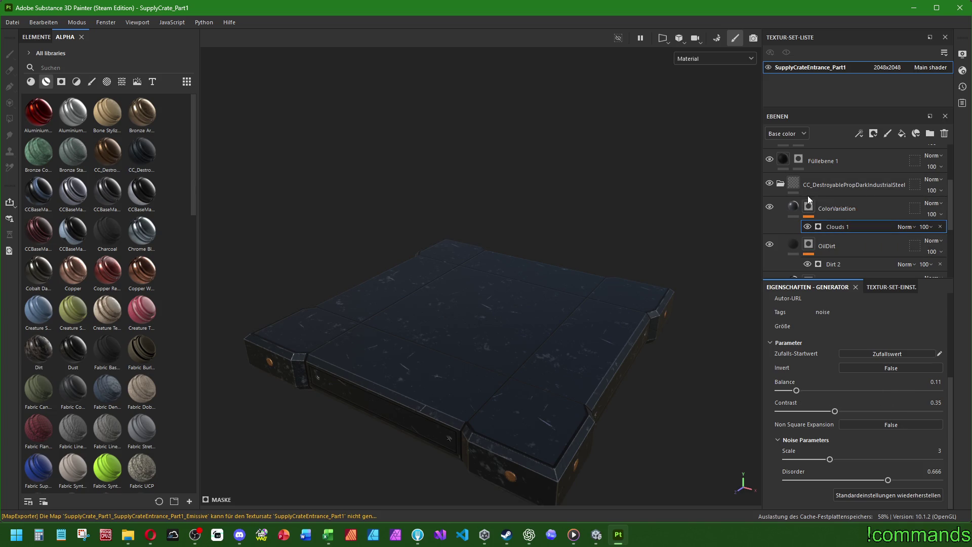
scroll(833, 193, "down", 5)
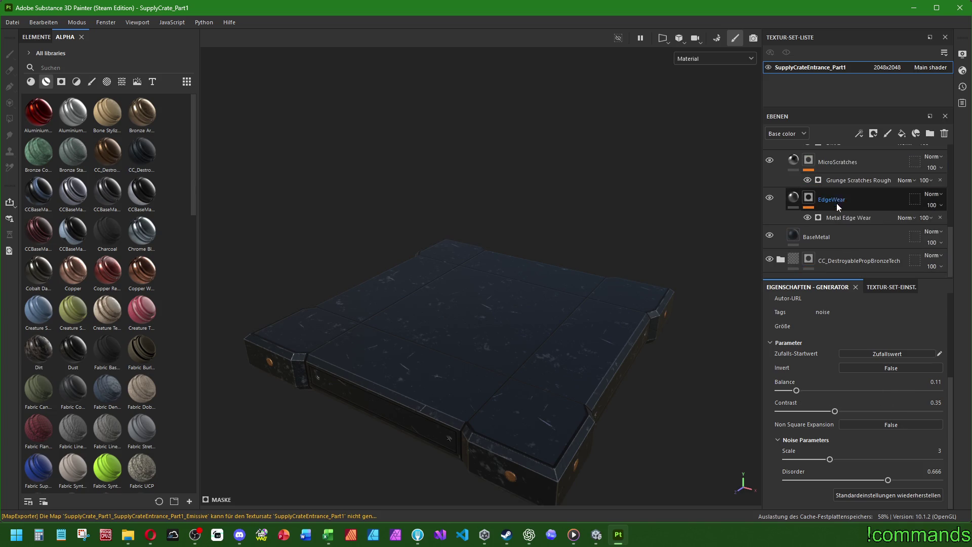
Step: Raise the BaseMetal base color value to 0.240, giving 31373D
left_click(829, 238)
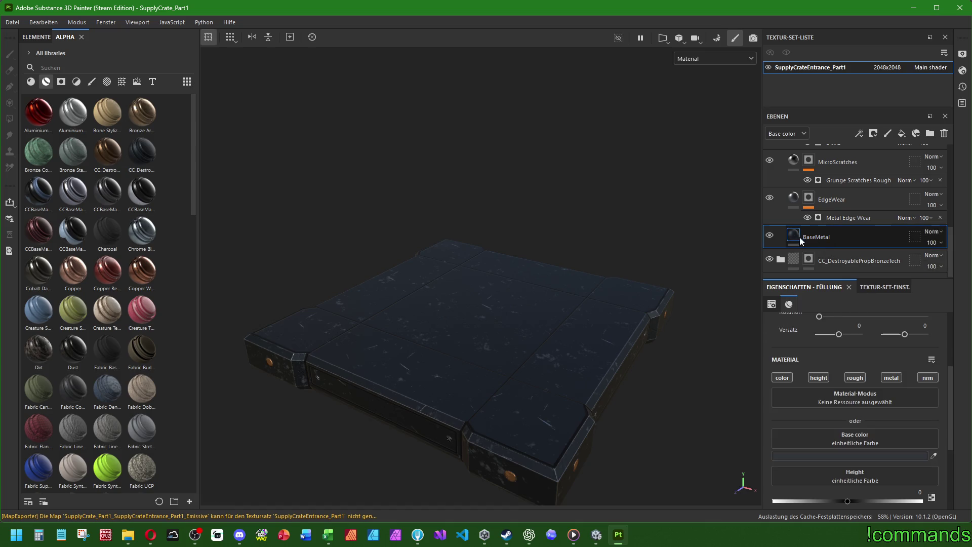
left_click(821, 455)
scroll(698, 394, "up", 3)
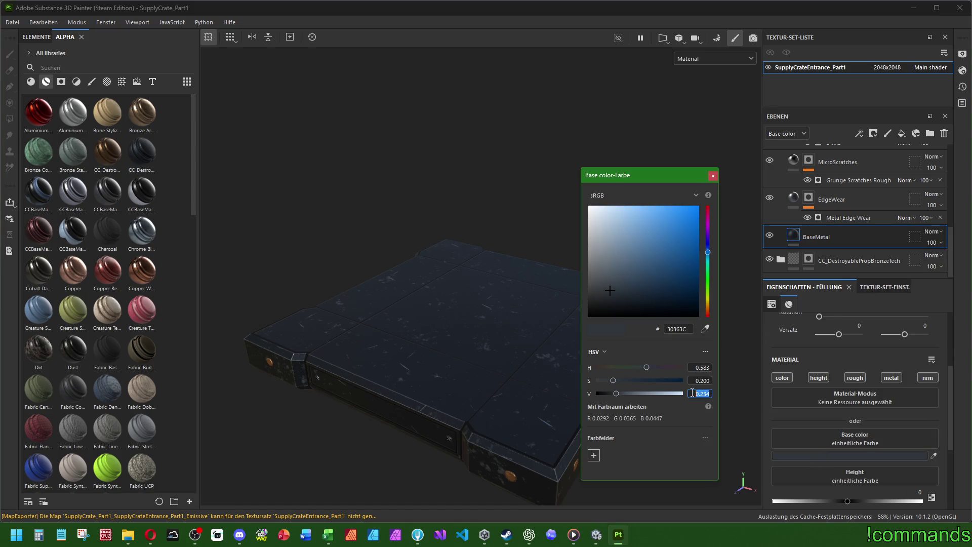
left_click(694, 394)
type("0.240")
left_click(725, 290)
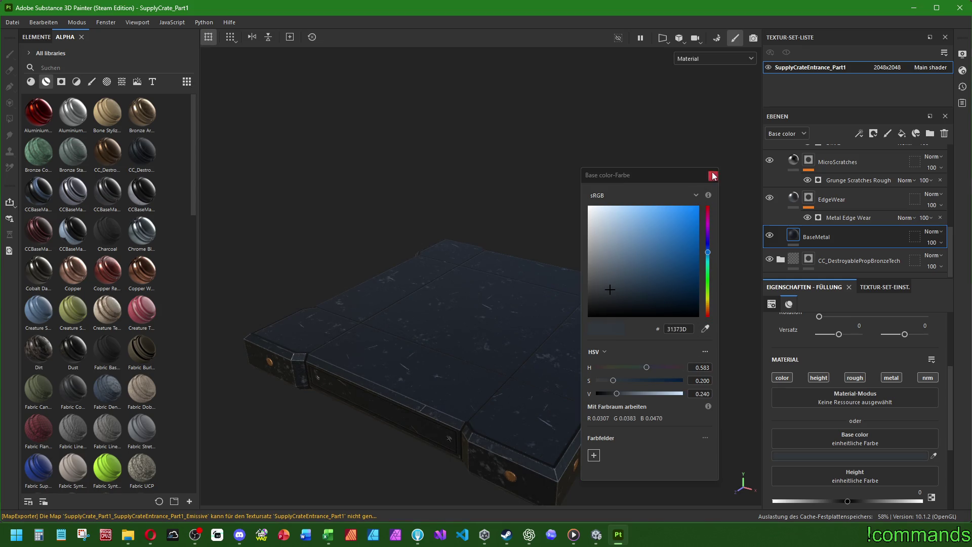
left_click(713, 175)
Step: Collapse the dark steel folder, add a black mask to it, then remove it again
scroll(855, 200, "up", 2)
left_click(780, 185)
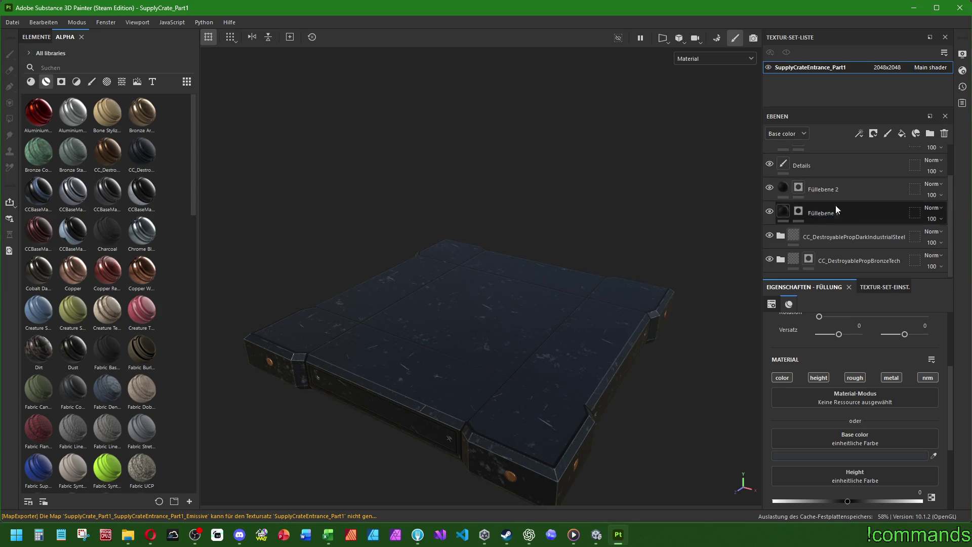
left_click(814, 237)
right_click(815, 238)
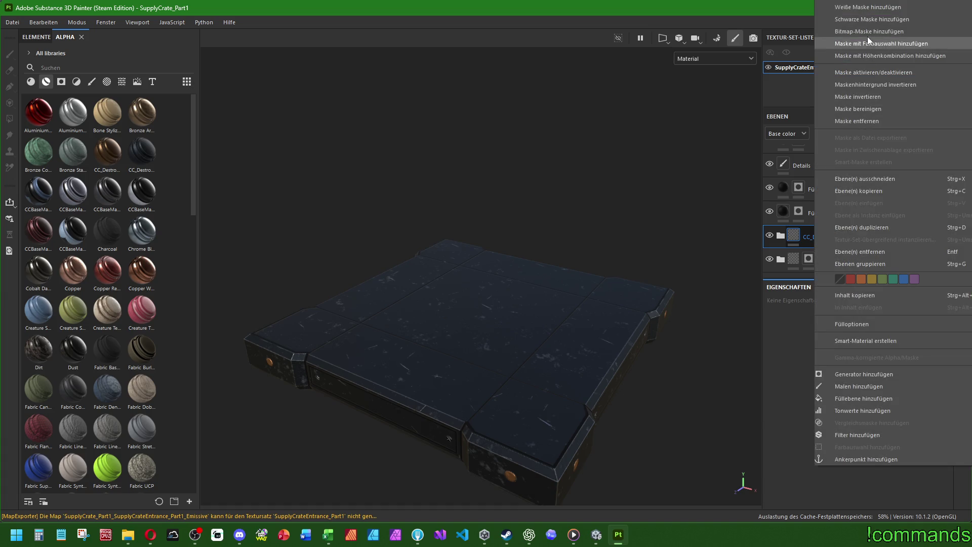
left_click(874, 19)
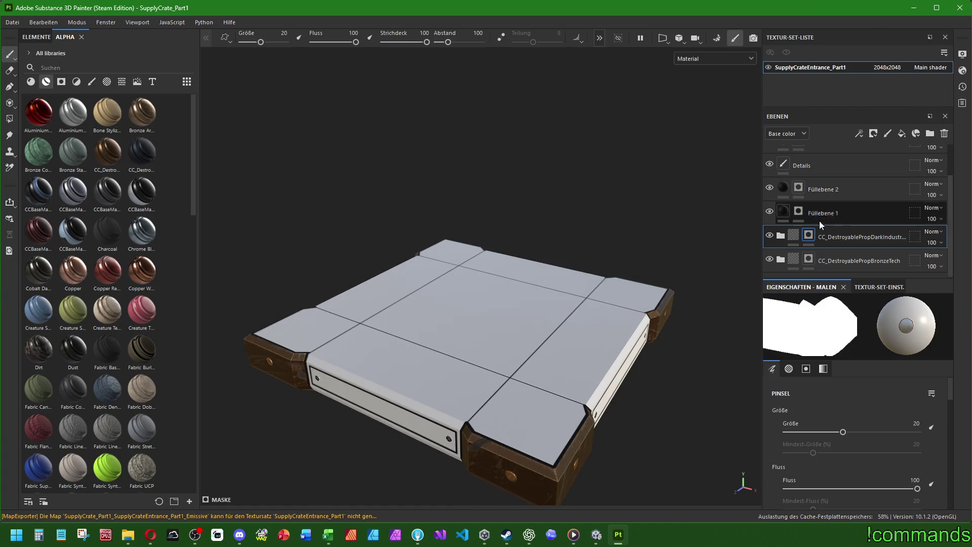
right_click(809, 237)
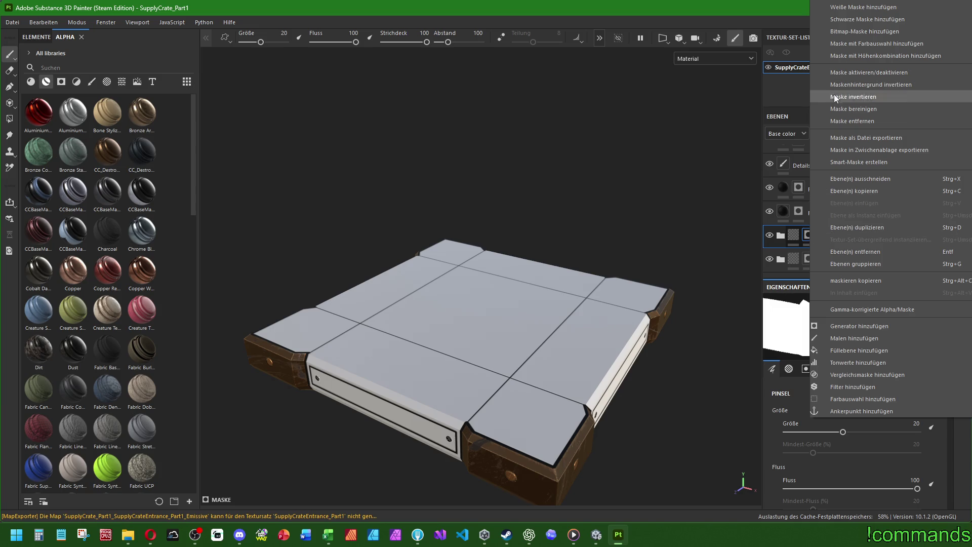
left_click(847, 121)
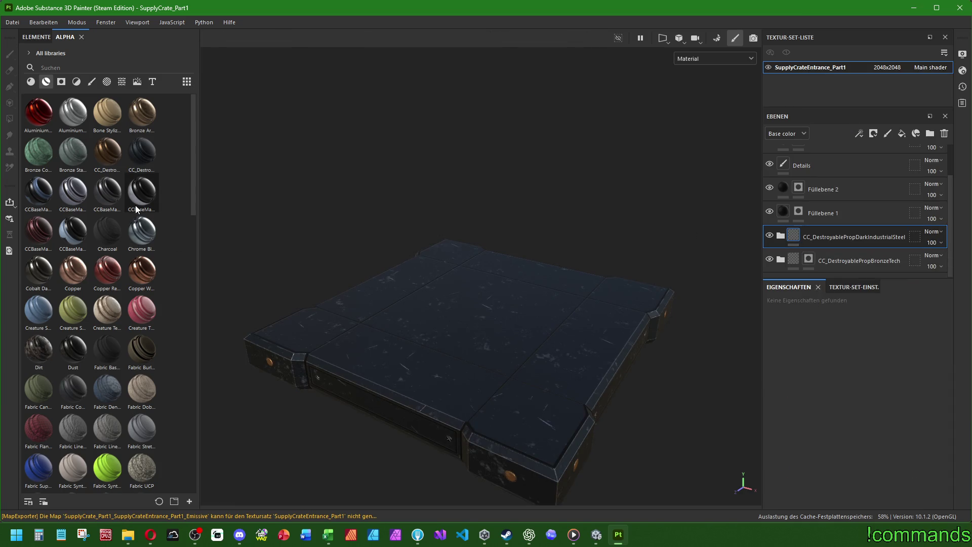
Step: Delete the old steel smart material and save the folder as a new smart material
right_click(144, 154)
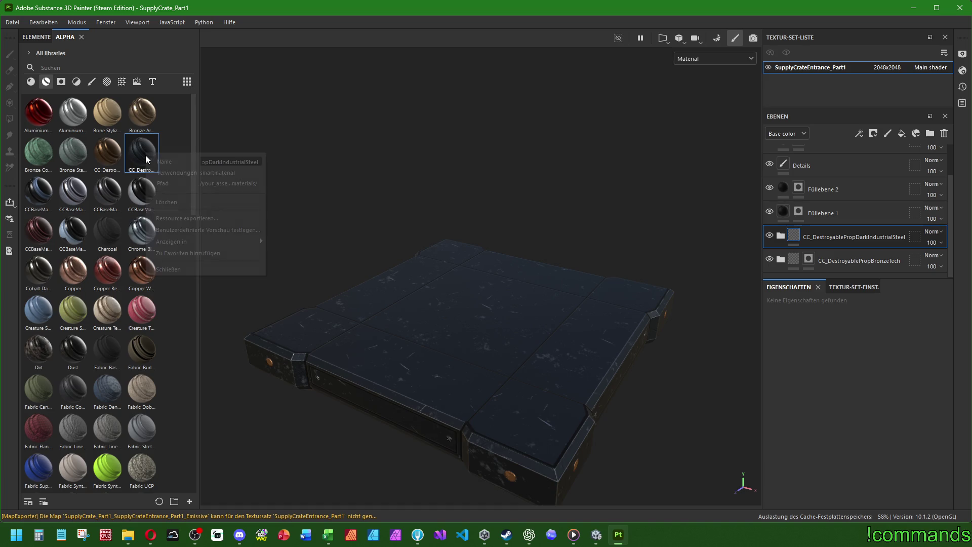
left_click(181, 203)
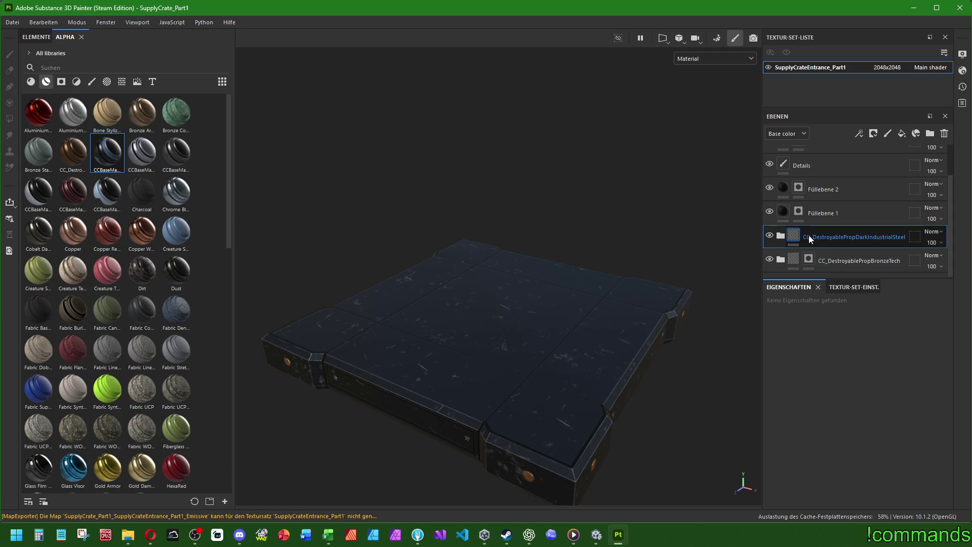
right_click(809, 238)
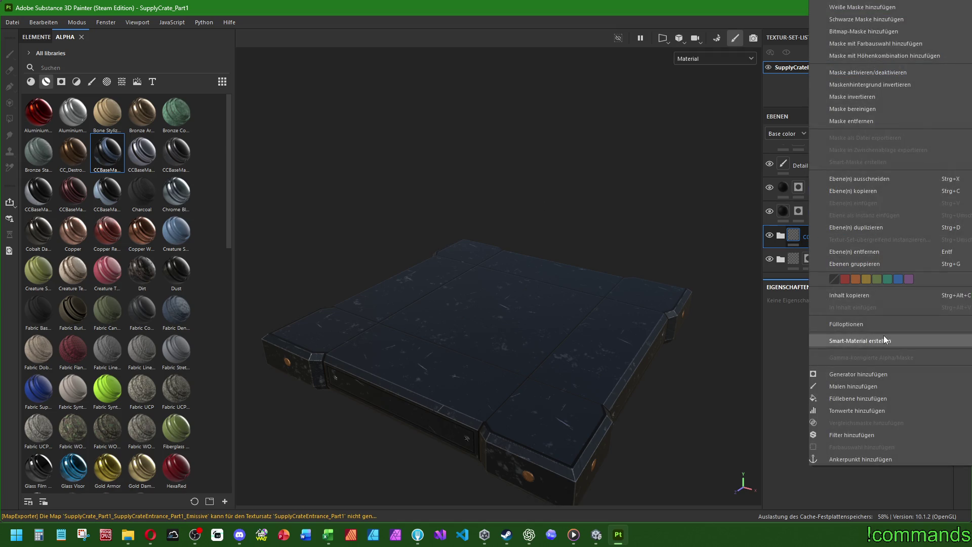
left_click(883, 340)
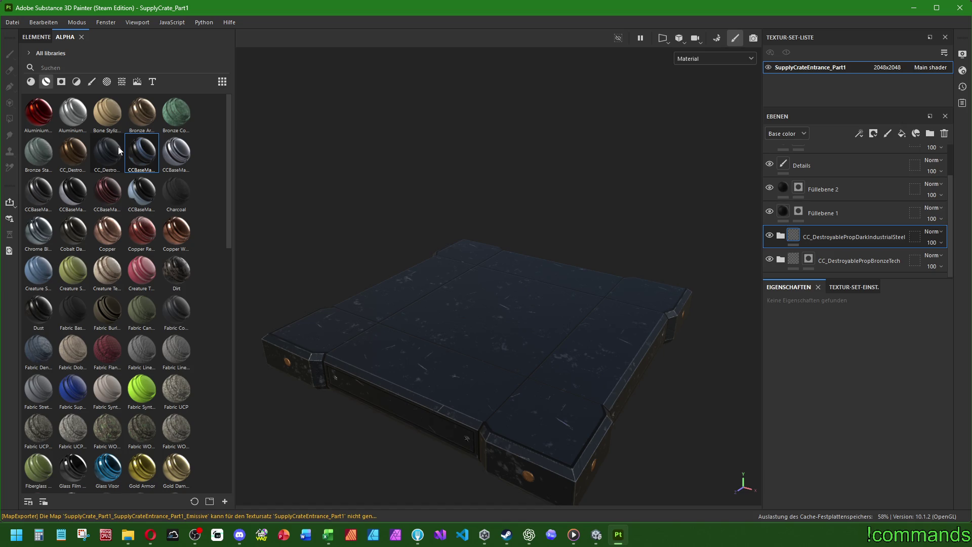
mouse_move(118, 150)
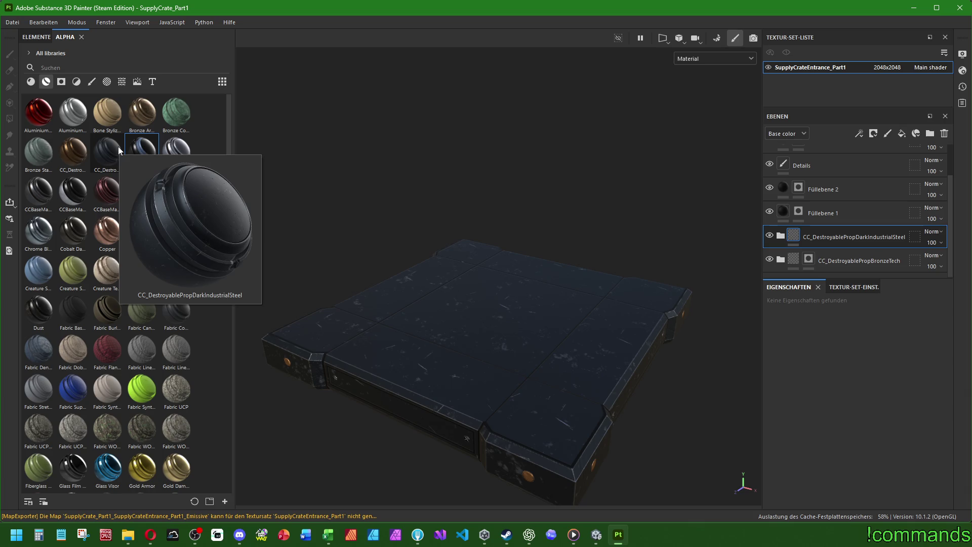
right_click(779, 249)
Step: Add a black mask to the steel folder and polygon-fill it white on the crate's plates
left_click(818, 23)
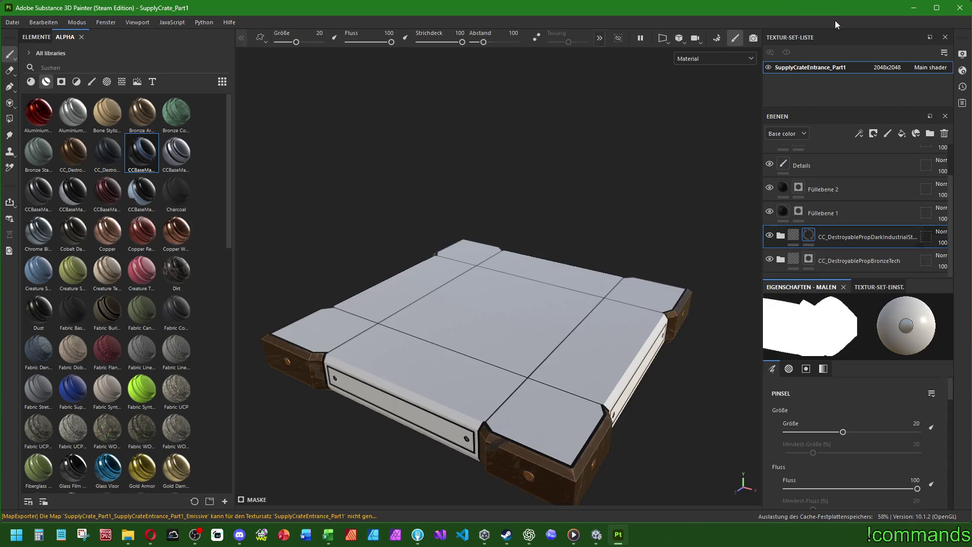
left_click(9, 119)
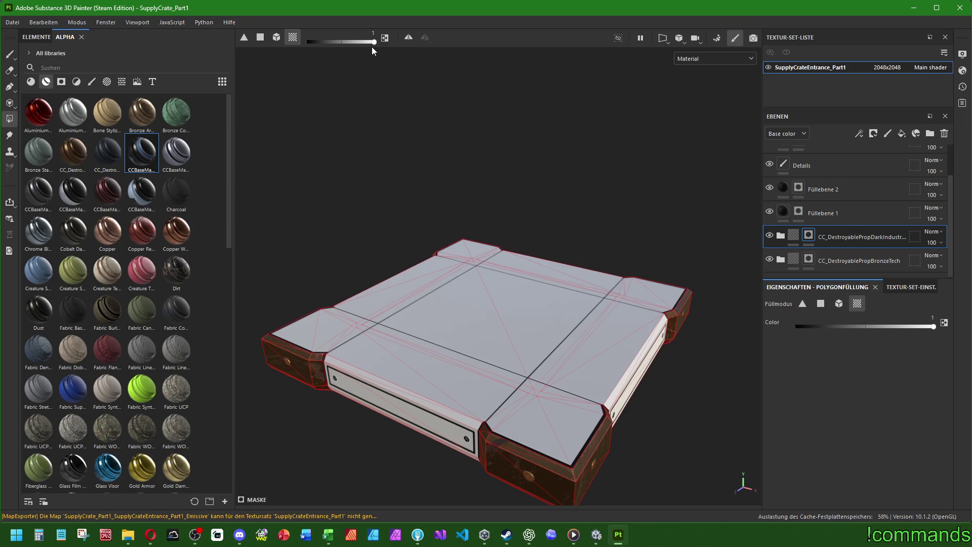
left_click_drag(253, 139, 687, 504)
left_click_drag(312, 45, 374, 42)
left_click(512, 322)
mouse_move(512, 321)
left_mouse_down("alt")
mouse_move(414, 396)
mouse_move(518, 233)
mouse_move(491, 212)
mouse_move(467, 414)
mouse_move(451, 403)
left_mouse_up("alt")
left_click(415, 395)
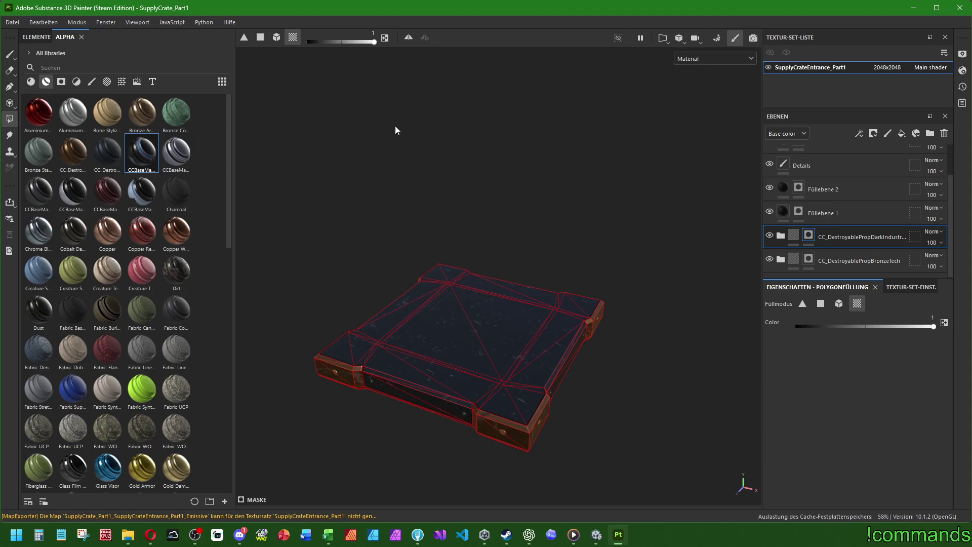
Step: Save the project and switch to Unity to check the crate
left_click(12, 23)
left_click(31, 107)
left_click(601, 543)
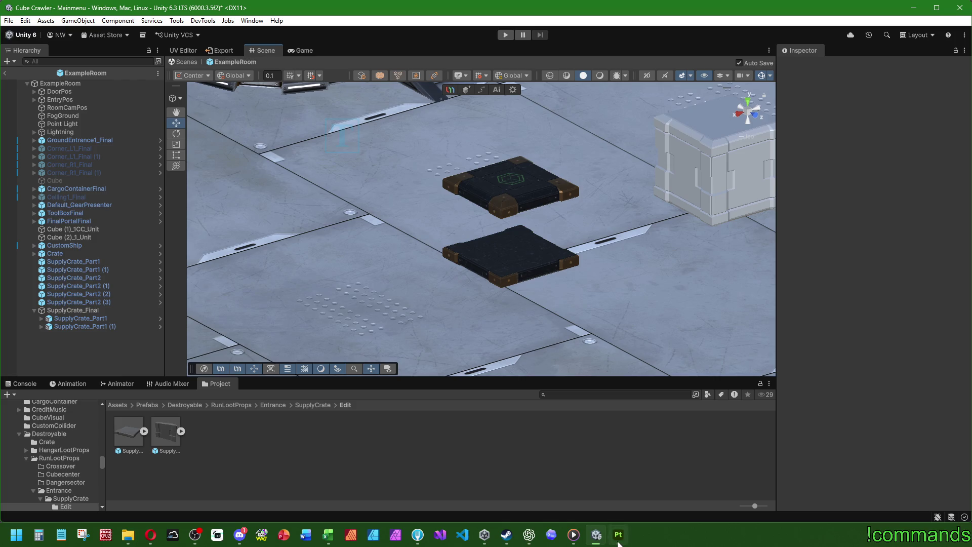
Step: Return to Substance Painter and open the BronzeTech folder's mask options
left_click(618, 534)
right_click(810, 260)
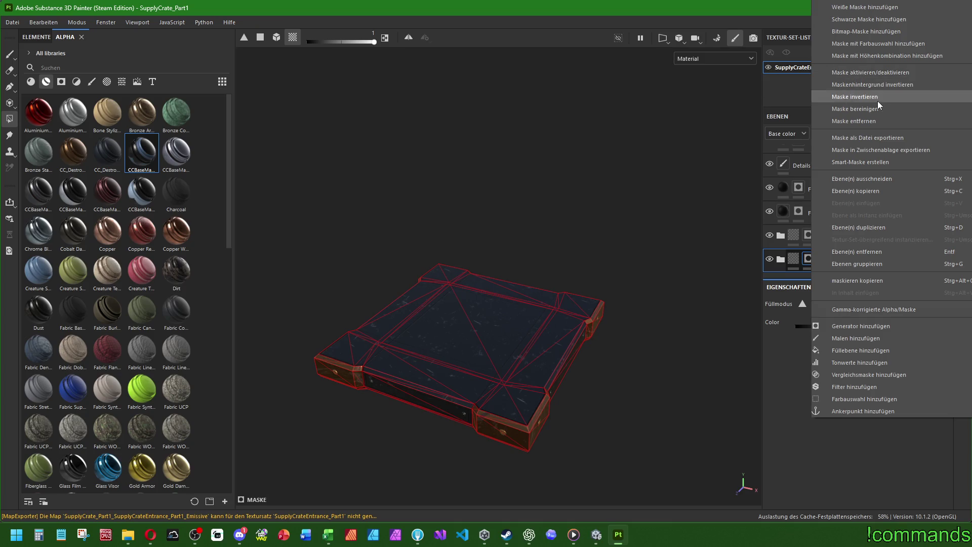
Step: Remove the mask from the CC_DestroyablePropBronzeTech folder and expand it
left_click(856, 122)
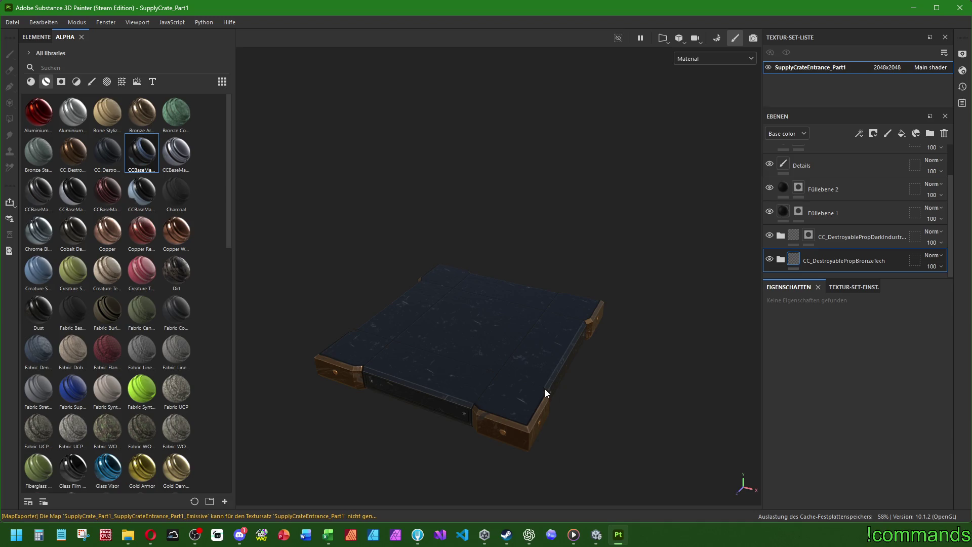
mouse_move(544, 389)
left_mouse_down("alt")
mouse_move(497, 325)
mouse_move(471, 392)
mouse_move(458, 394)
mouse_move(499, 380)
mouse_move(499, 276)
left_mouse_up("alt")
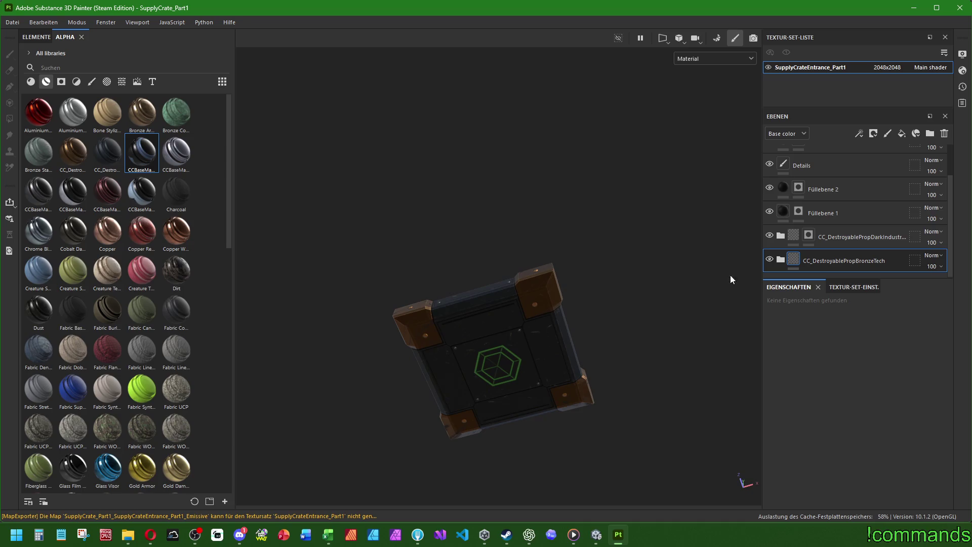
left_click(780, 258)
Step: Delete the old CC_DestroyablePropBronzeTech smart material from the asset shelf
scroll(809, 215, "down", 3)
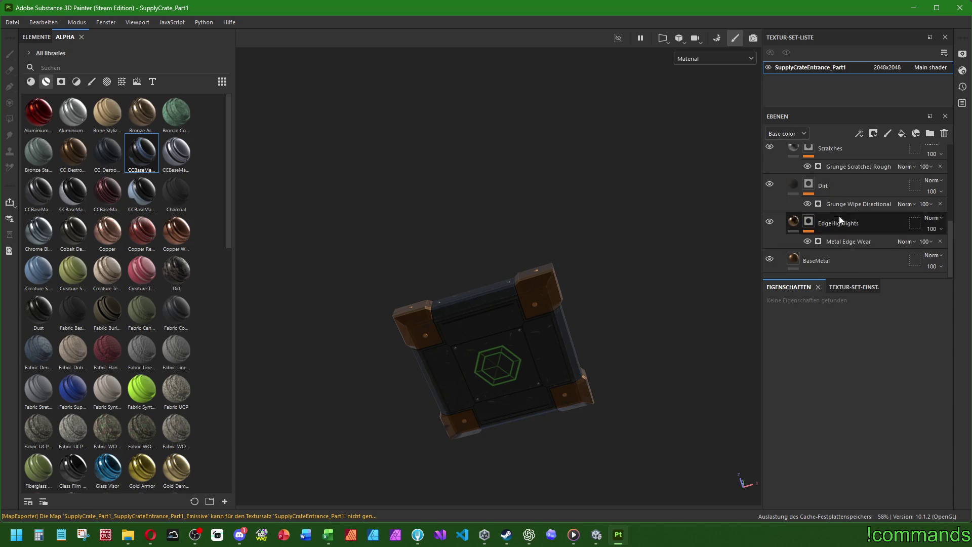
right_click(76, 153)
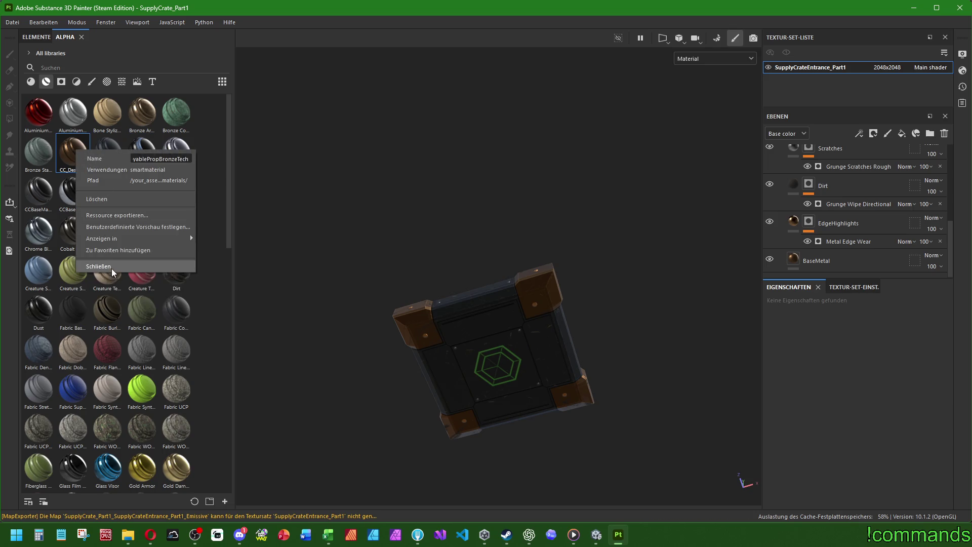
left_click(105, 200)
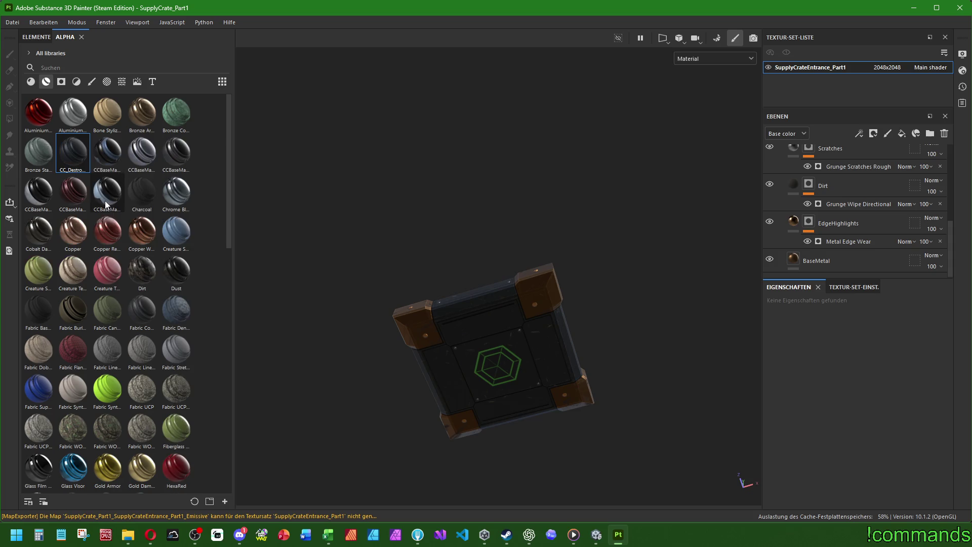
Step: Set the bronze BaseMetal base color value to 0.4, then 0.425
left_click(838, 259)
left_click(846, 456)
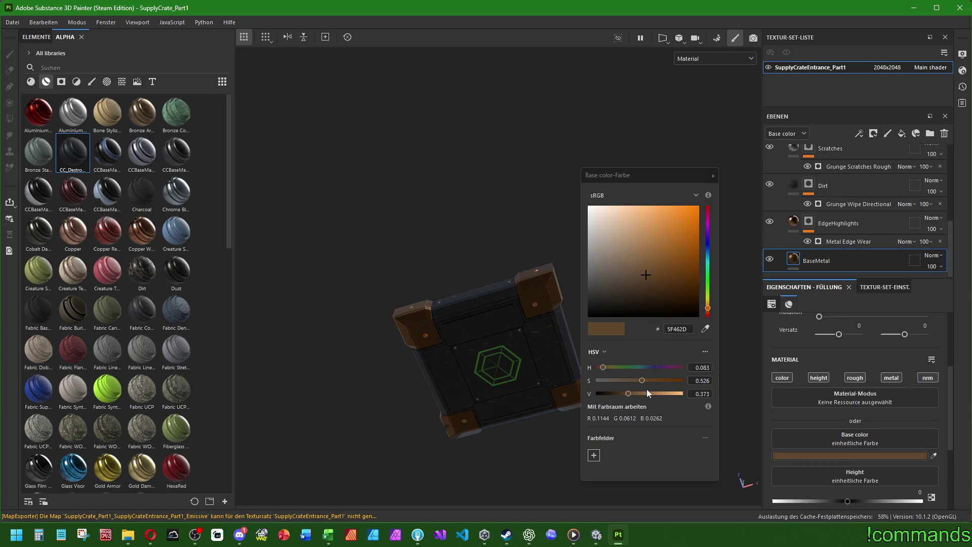
left_click(689, 394)
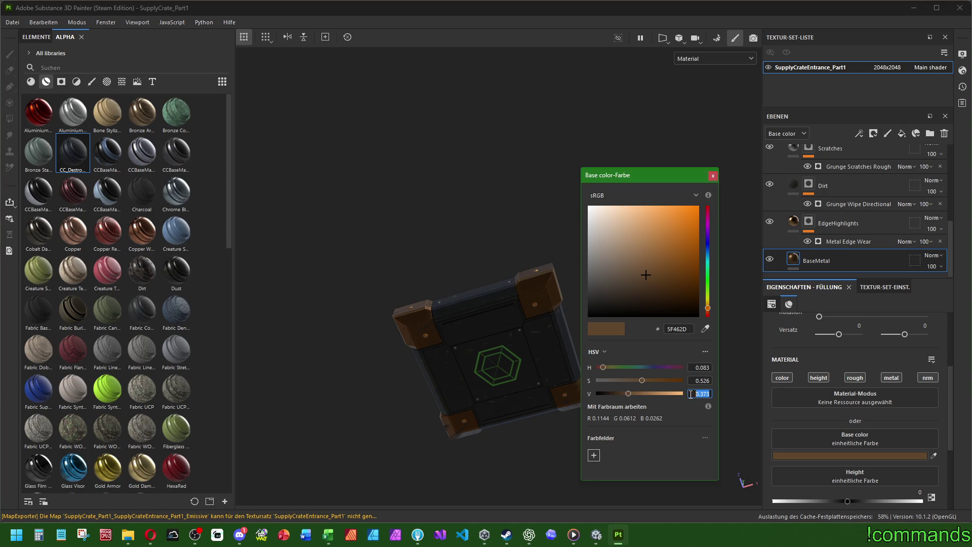
type("0.4")
key("Return")
scroll(690, 394, "up", 1)
mouse_move(510, 253)
left_mouse_down("alt")
mouse_move(522, 240)
mouse_move(482, 425)
mouse_move(499, 273)
mouse_move(582, 286)
left_mouse_up("alt")
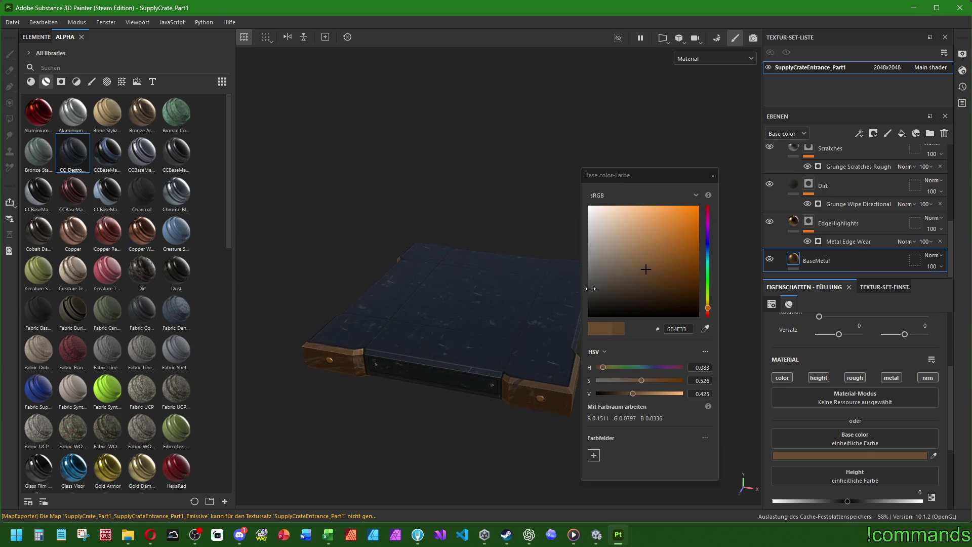
left_click(713, 175)
Step: Set the Metal Edge Wear level to 0.58
left_click(864, 243)
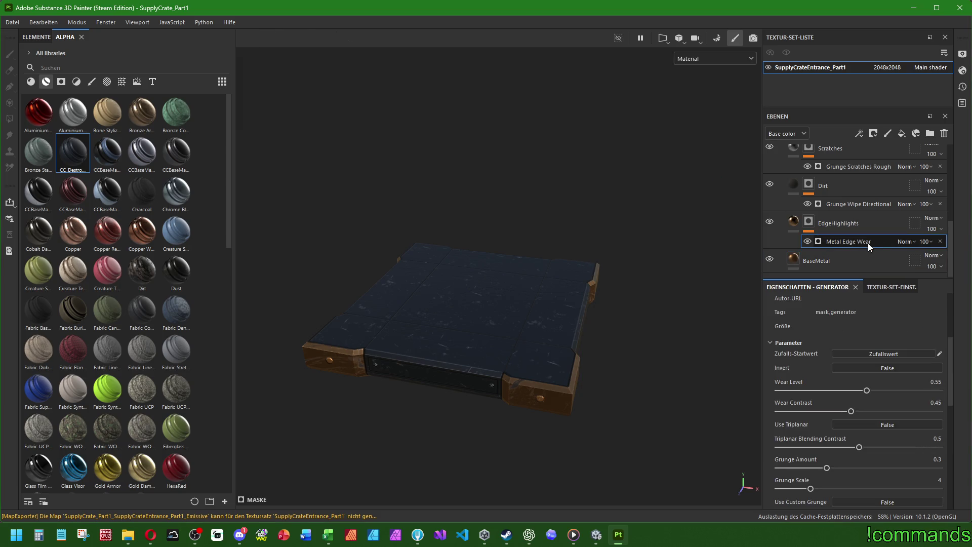
left_click_drag(596, 362, 561, 319, "alt")
mouse_move(866, 390)
left_mouse_down()
mouse_move(777, 391)
mouse_move(914, 390)
mouse_move(866, 390)
mouse_move(889, 391)
left_mouse_up()
key("ctrl+z")
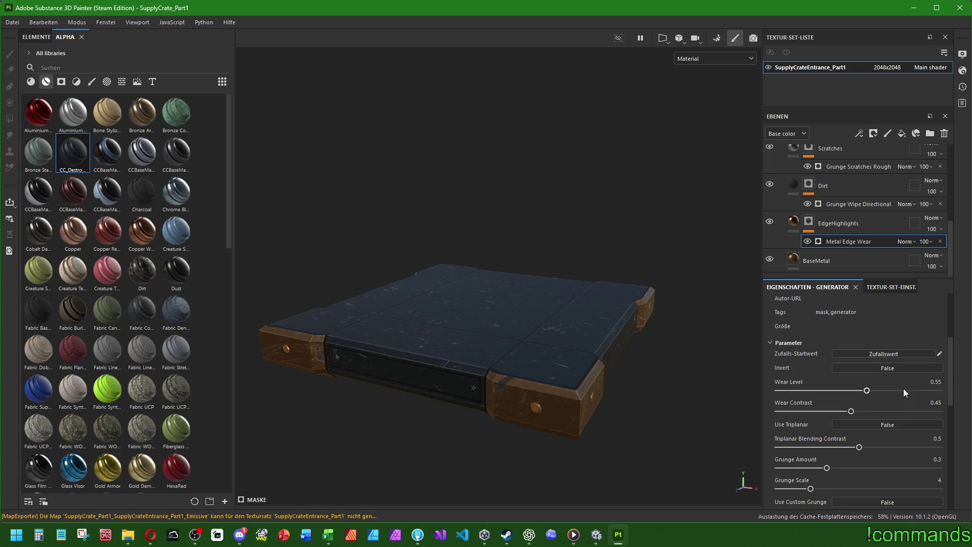
left_click(928, 382)
type("0.5")
Step: Lower the Grunge Wipe Directional balance from 0.55 to 0.52, keeping contrast at 0.4
scroll(861, 228, "up", 3)
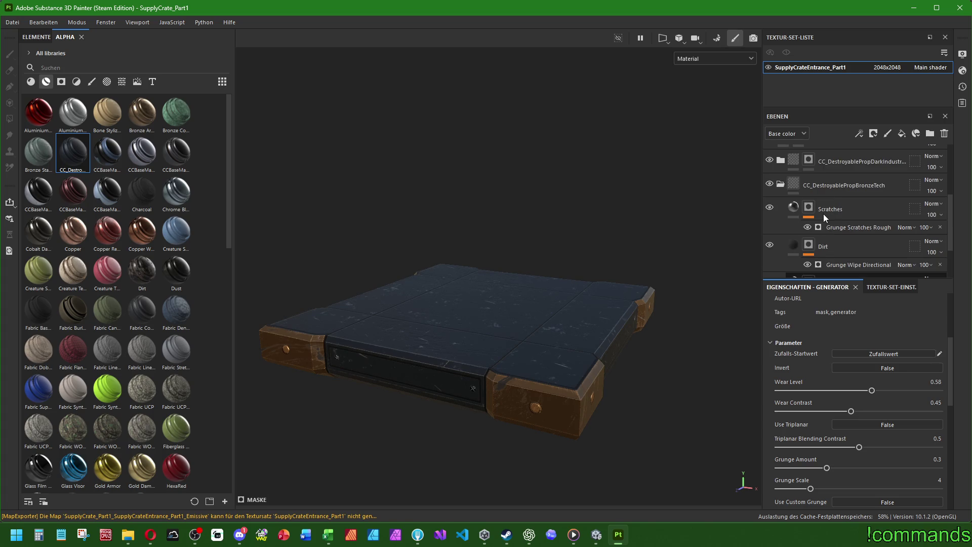
left_click(858, 264)
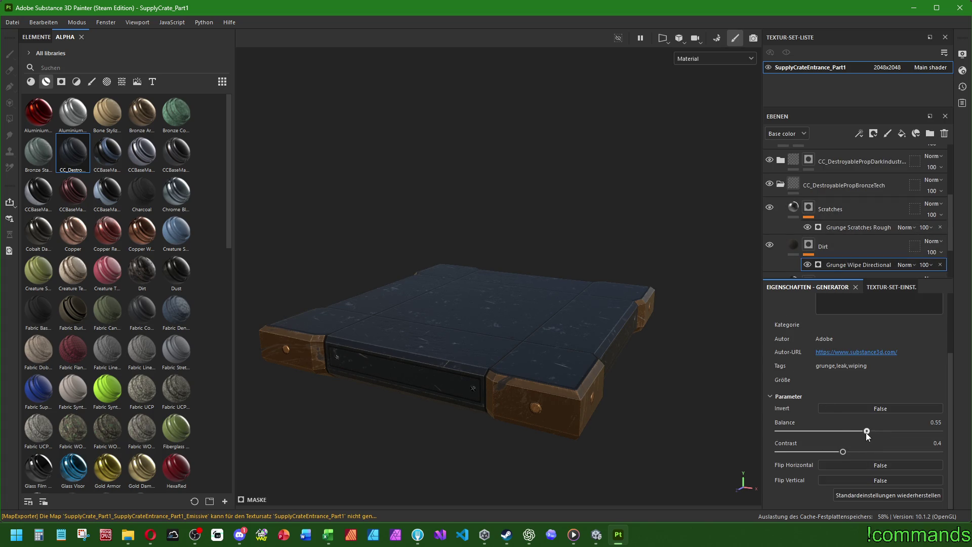
mouse_move(866, 433)
left_mouse_down()
mouse_move(771, 435)
mouse_move(878, 440)
left_mouse_up()
left_click_drag(770, 452, 936, 436)
scroll(789, 254, "up", 3)
left_click(779, 247)
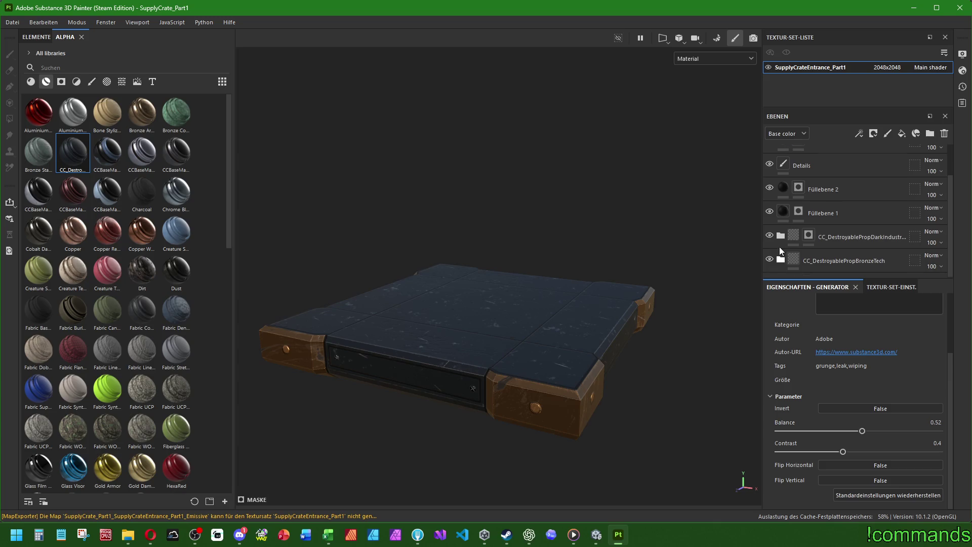
Step: Save the CC_DestroyablePropBronzeTech group as a smart material
left_click(848, 267)
right_click(827, 260)
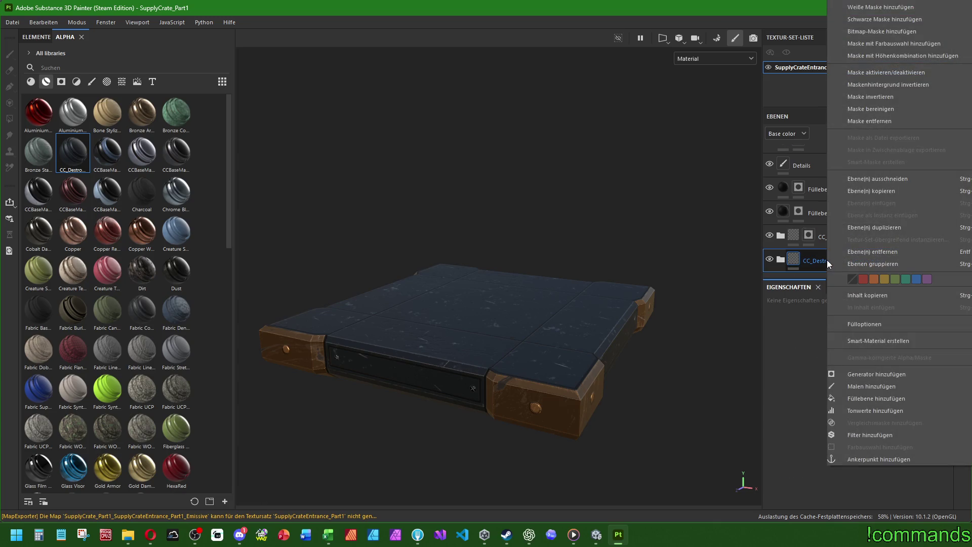
left_click(882, 340)
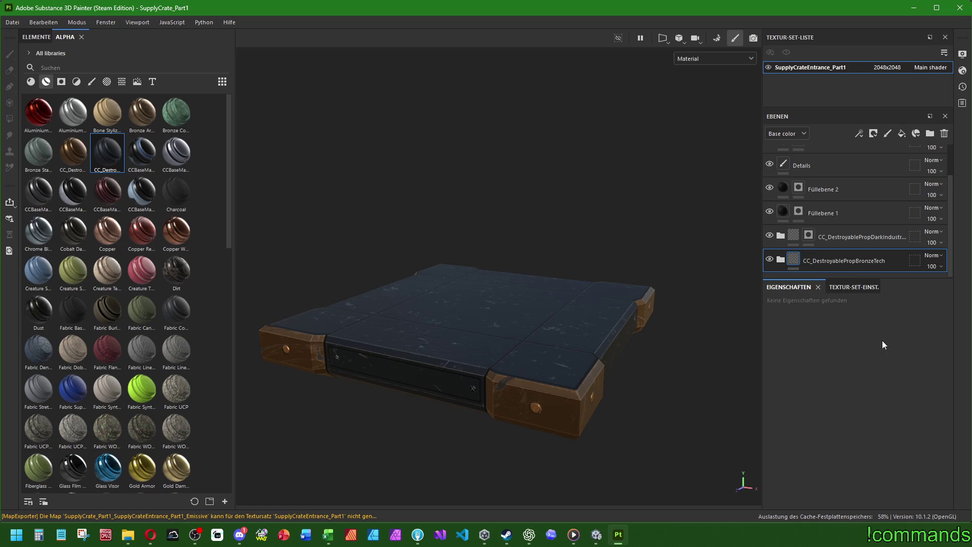
Step: Add a black mask to BronzeTech and reveal bronze on the crate's end blocks
right_click(800, 256)
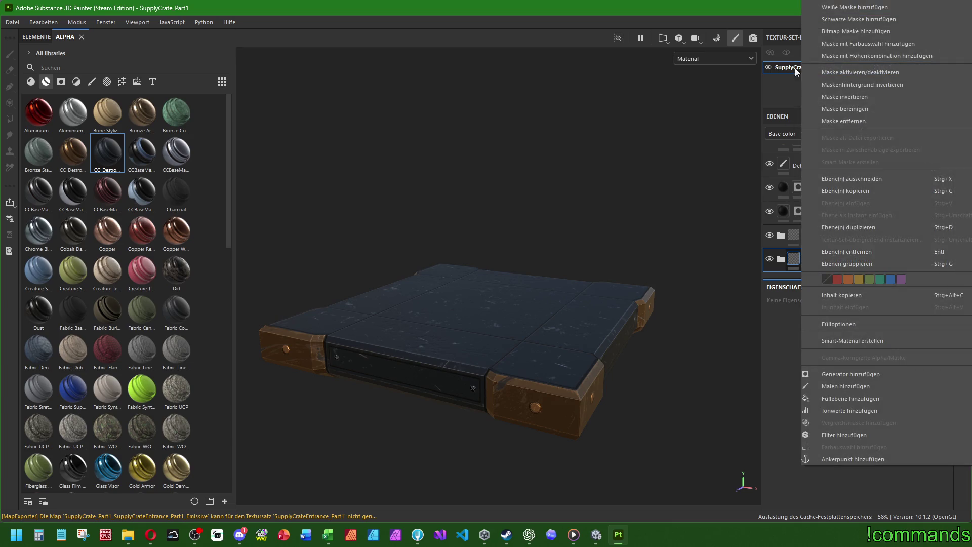
left_click(856, 19)
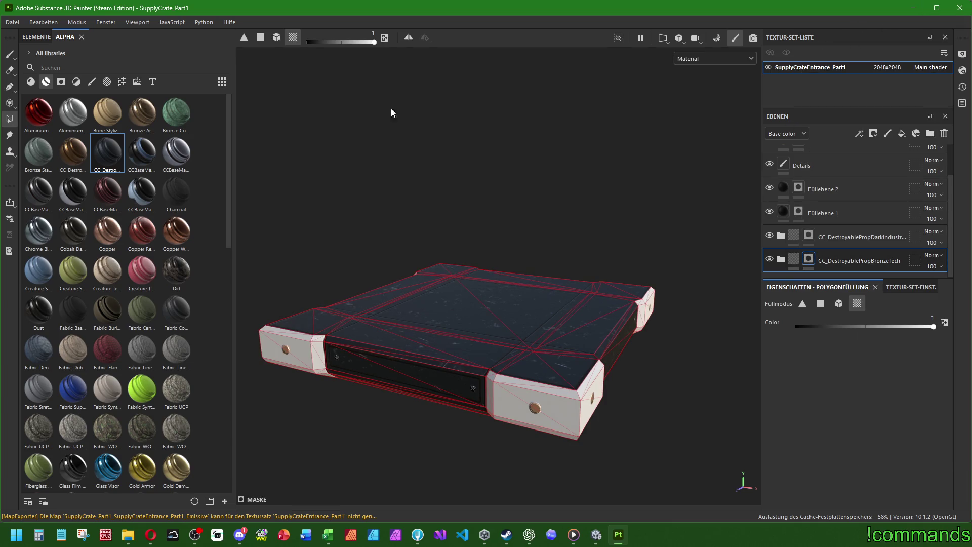
left_click(298, 353)
left_click(498, 382)
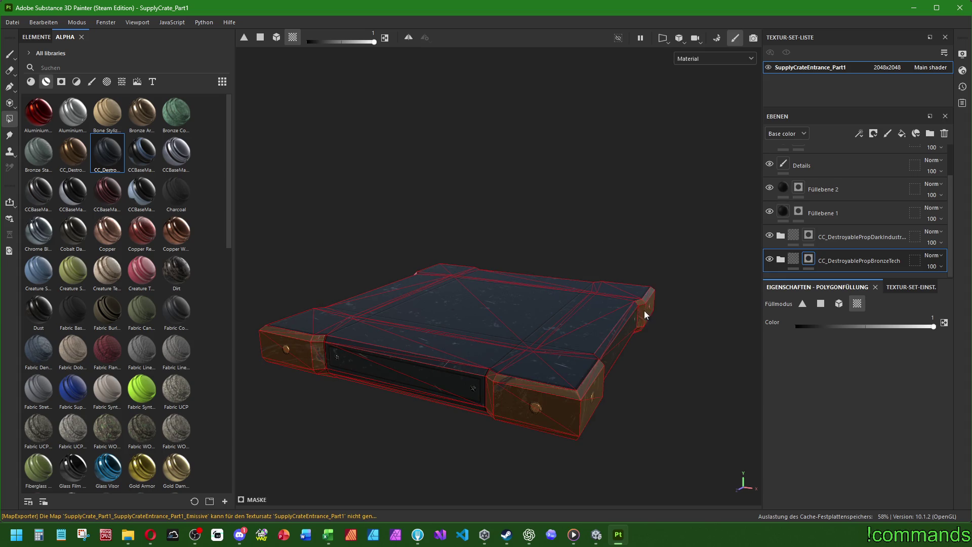
mouse_move(644, 311)
left_mouse_down("alt")
mouse_move(516, 308)
mouse_move(460, 282)
left_mouse_up("alt")
mouse_move(332, 301)
left_mouse_down("alt")
mouse_move(550, 254)
mouse_move(542, 139)
mouse_move(455, 169)
mouse_move(540, 147)
mouse_move(327, 177)
left_mouse_up("alt")
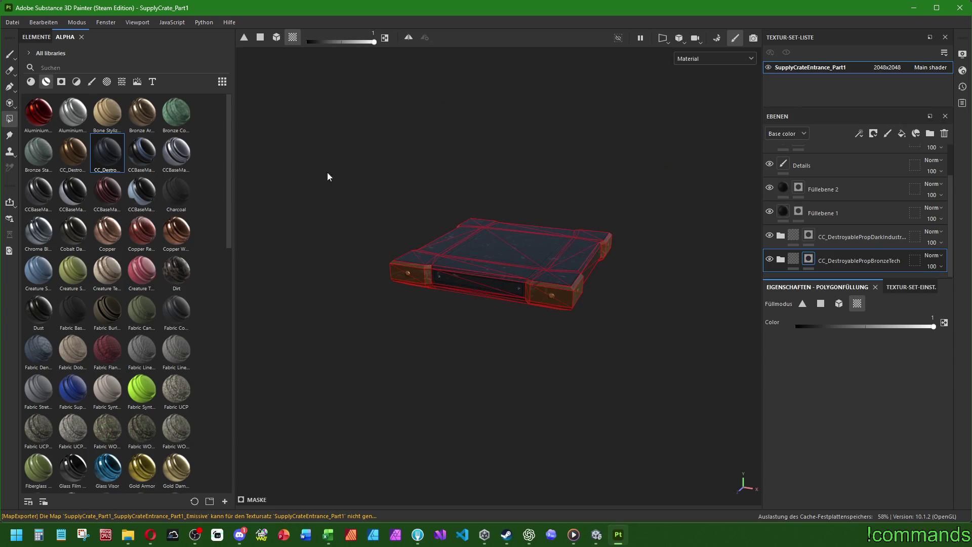
Step: In Export Textures, set SupplyCrateEntrance_Part1 to the Unity HD Render Pipeline (Metallic Standard) preset
left_click(12, 23)
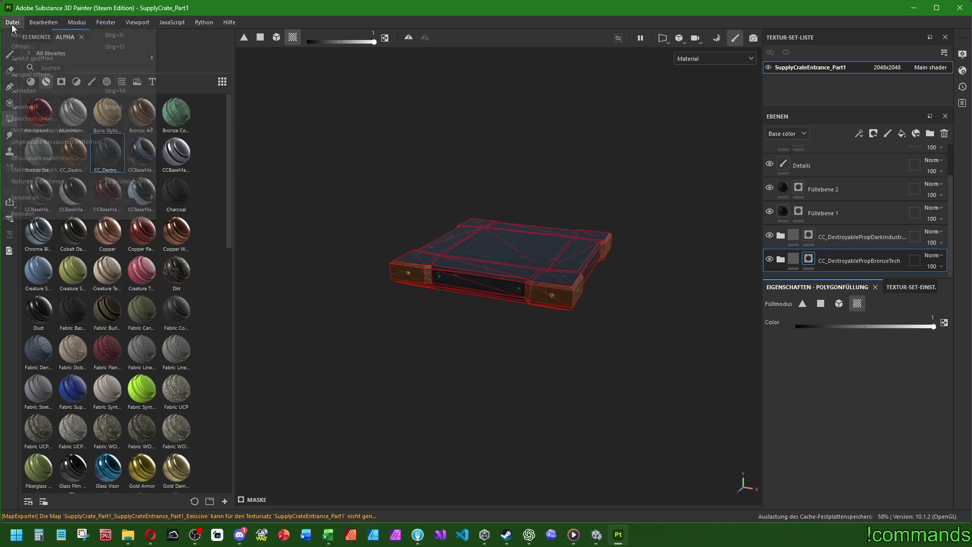
left_click(37, 181)
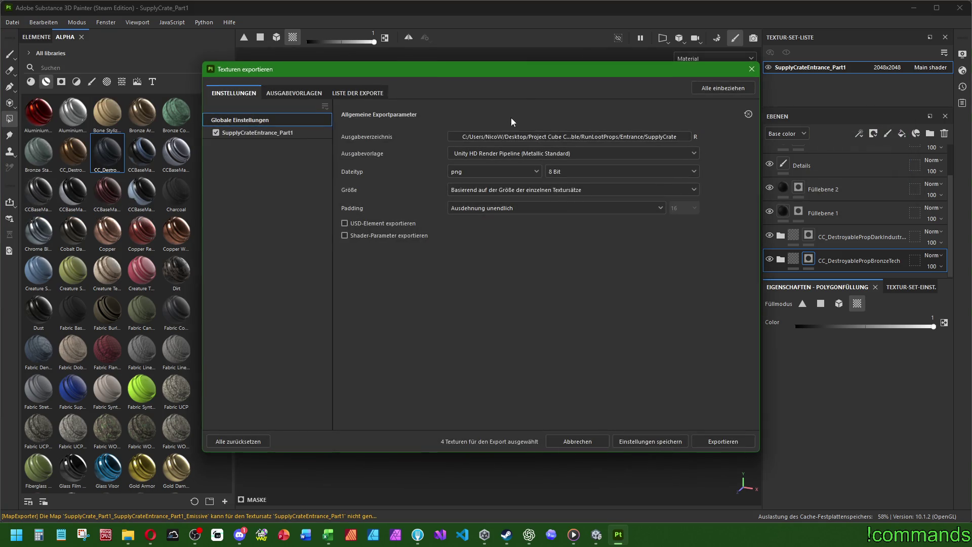
left_click_drag(519, 68, 569, 92)
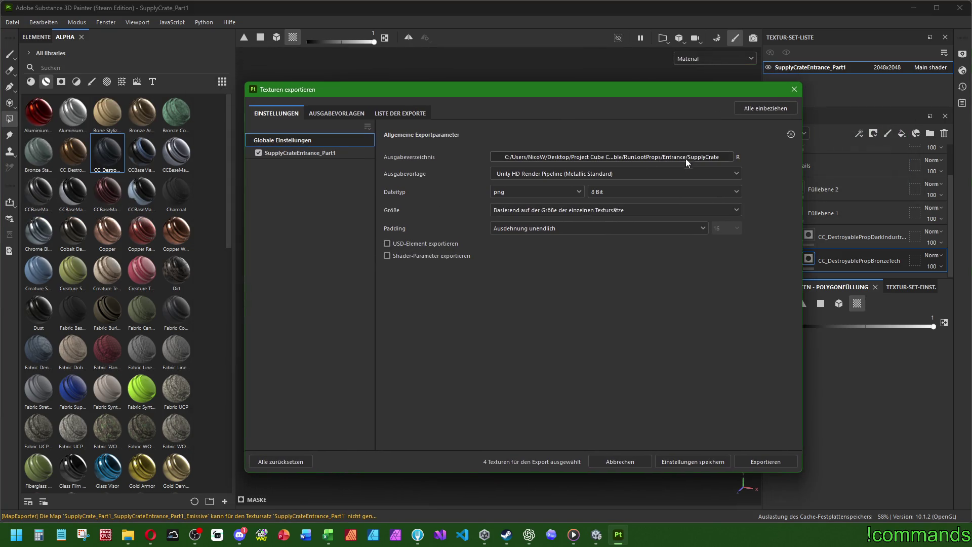
left_click(317, 151)
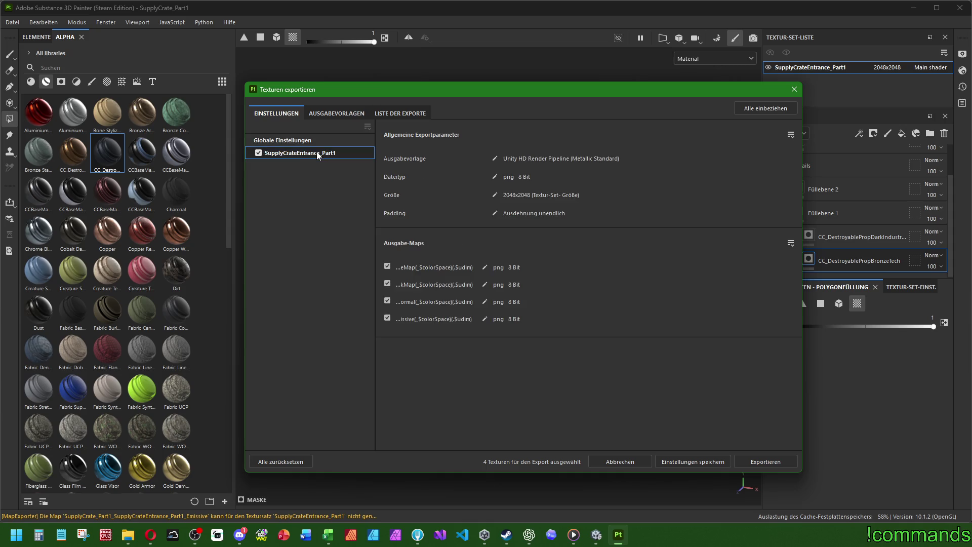
left_click(317, 114)
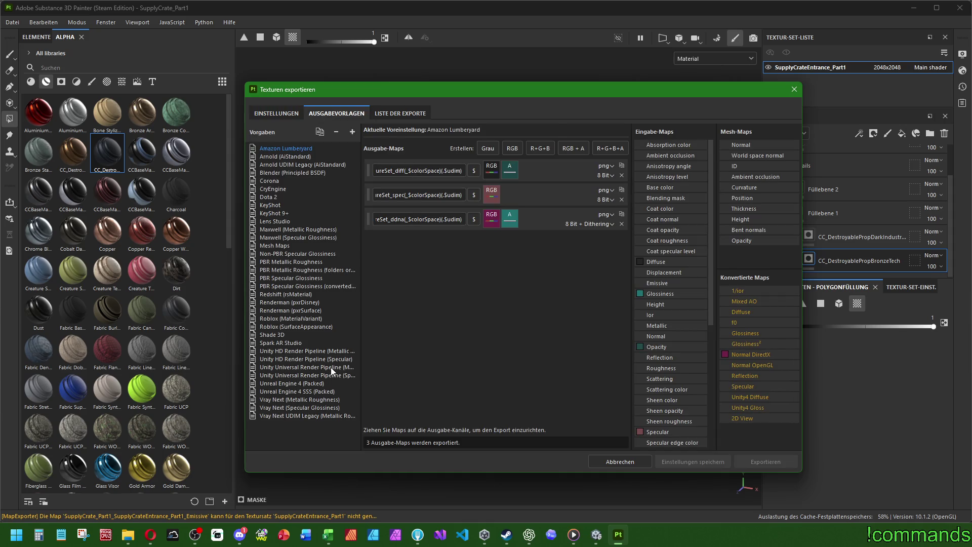
left_click(307, 350)
Step: Export the four 2048x2048 PNG textures, close the export window, and bring Discord forward
left_click(276, 113)
left_click(766, 463)
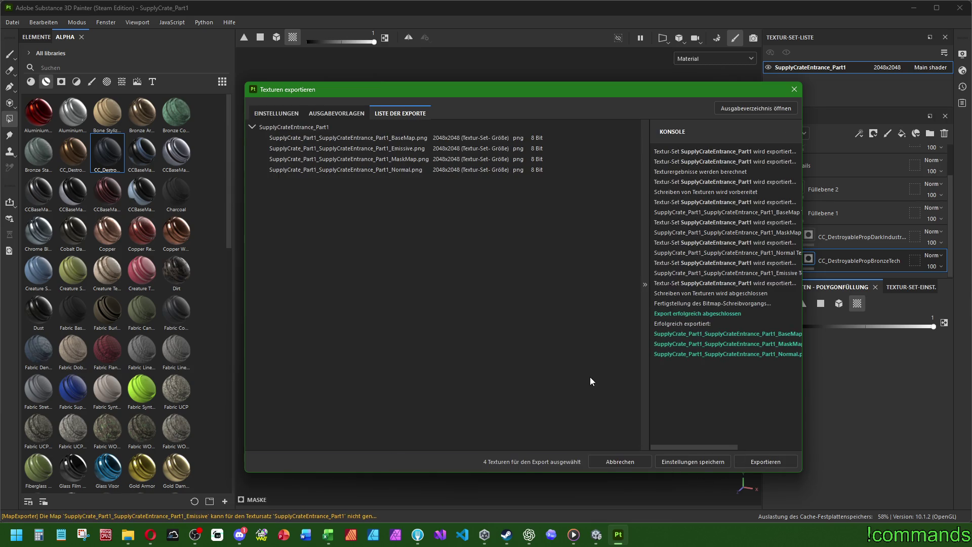
left_click(792, 90)
left_click(240, 539)
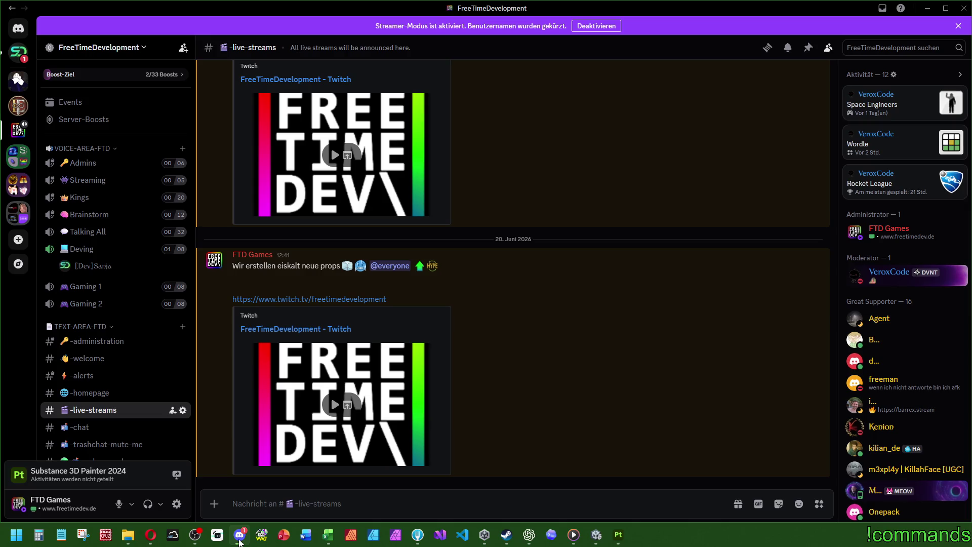
key("super+Down")
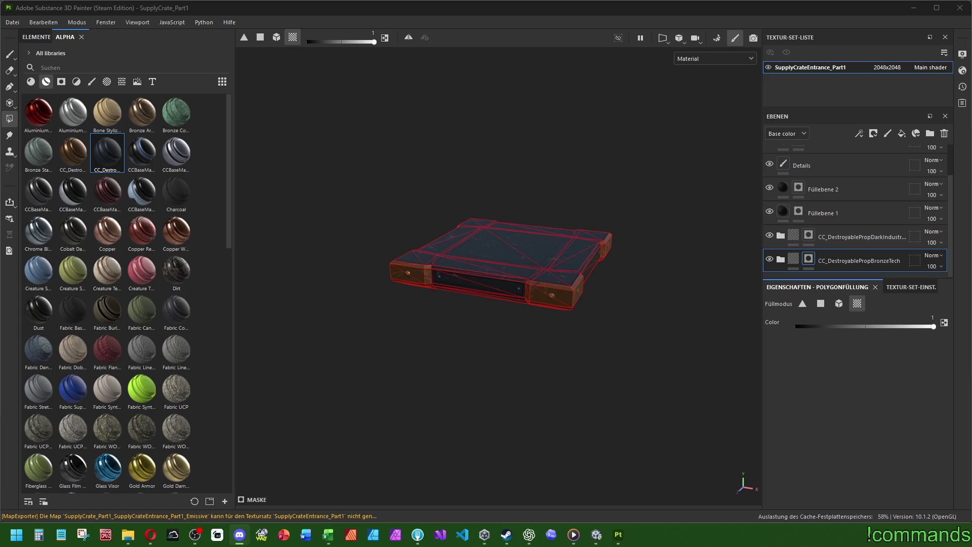
key("alt+Tab")
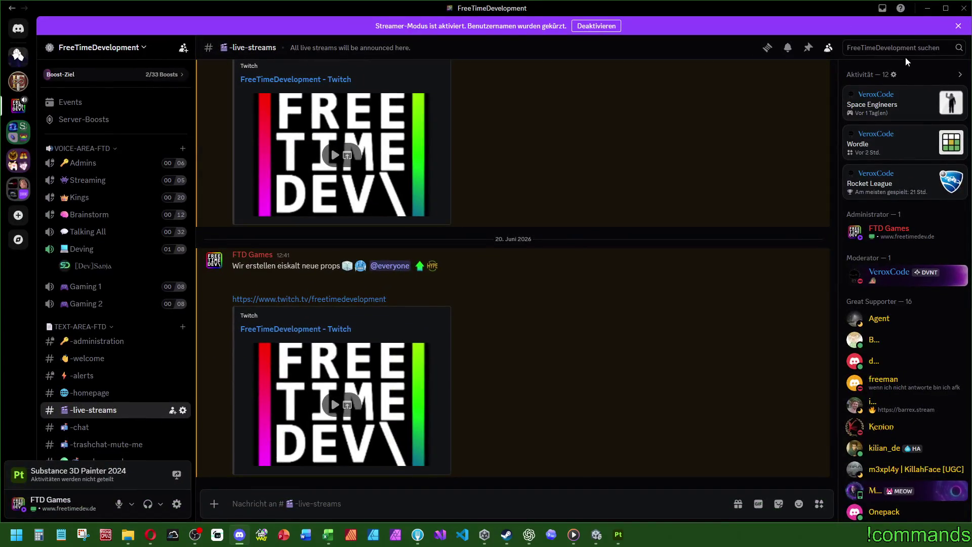
left_click(926, 10)
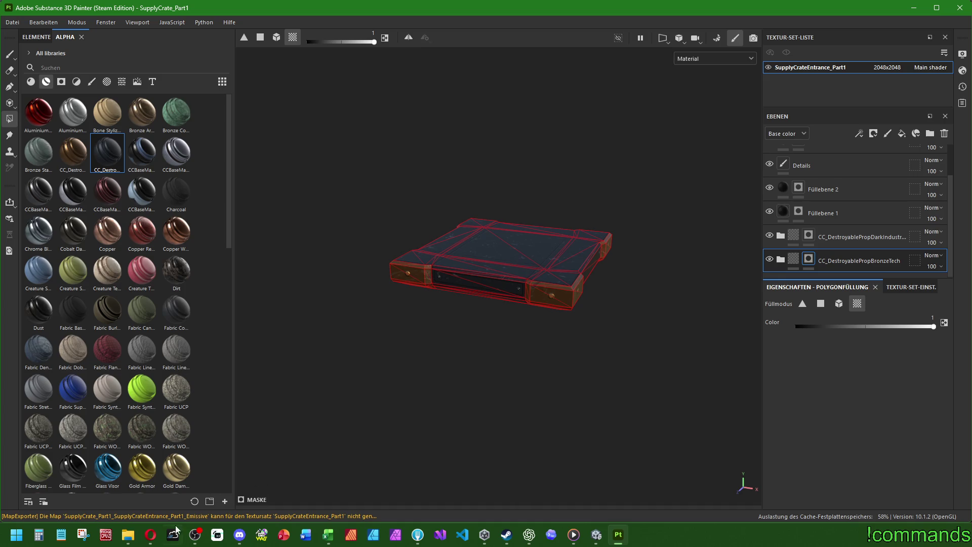
left_click(150, 535)
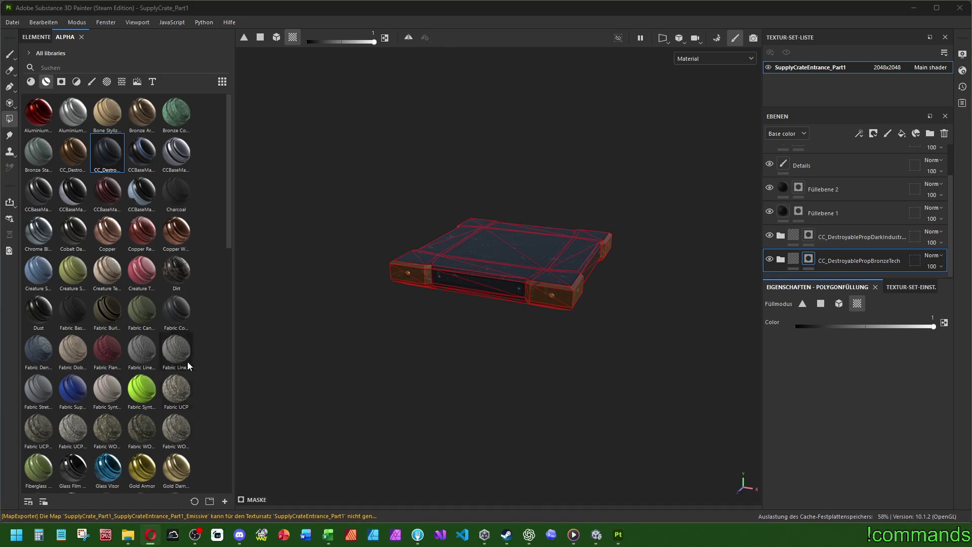
mouse_move(154, 535)
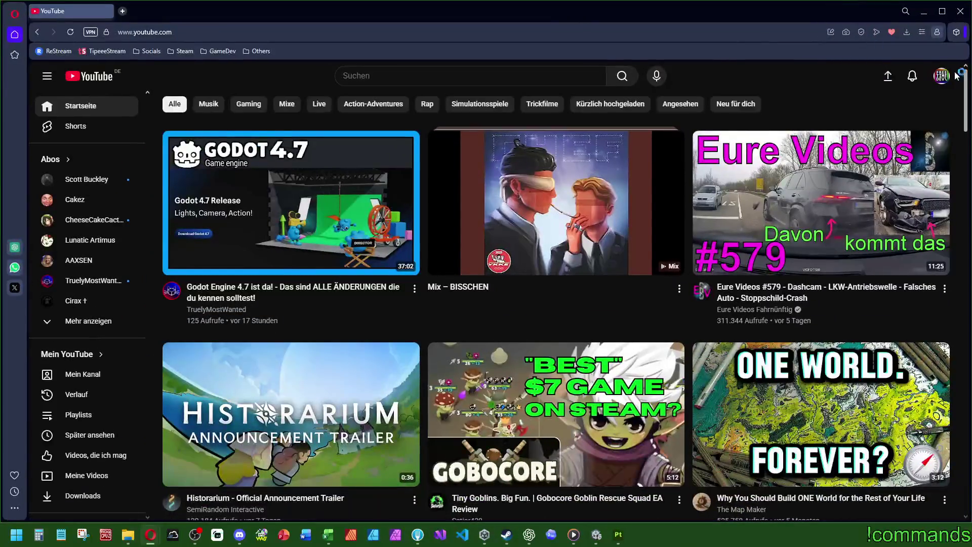
Step: Browse the Free Time Development YouTube channel's live streams and Shorts
left_click(942, 76)
left_click(875, 113)
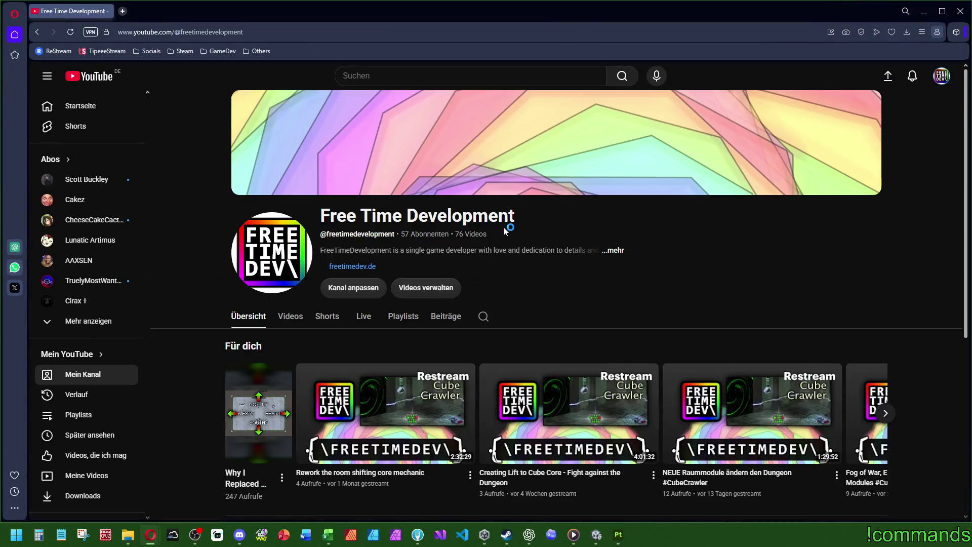
left_click(362, 317)
left_click(327, 316)
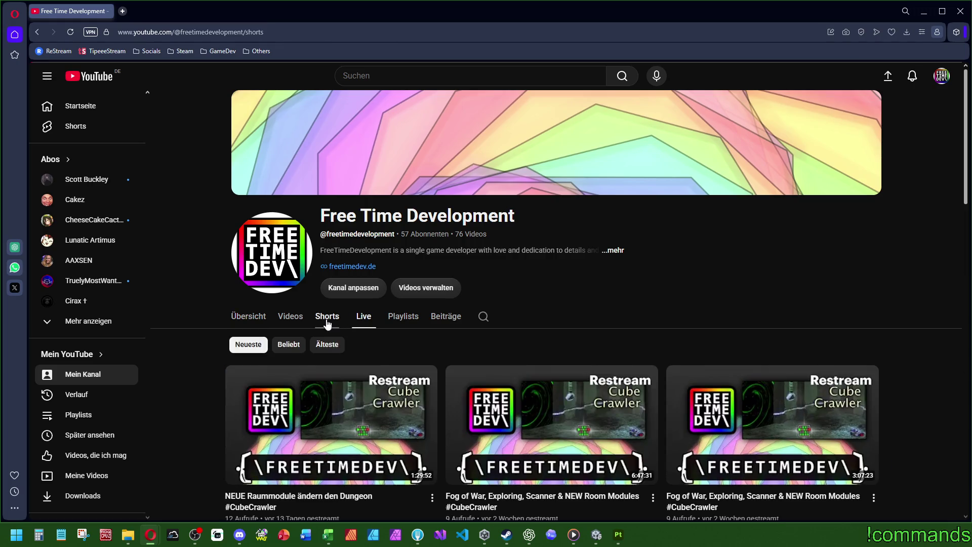
scroll(435, 297, "down", 5)
scroll(234, 369, "up", 1)
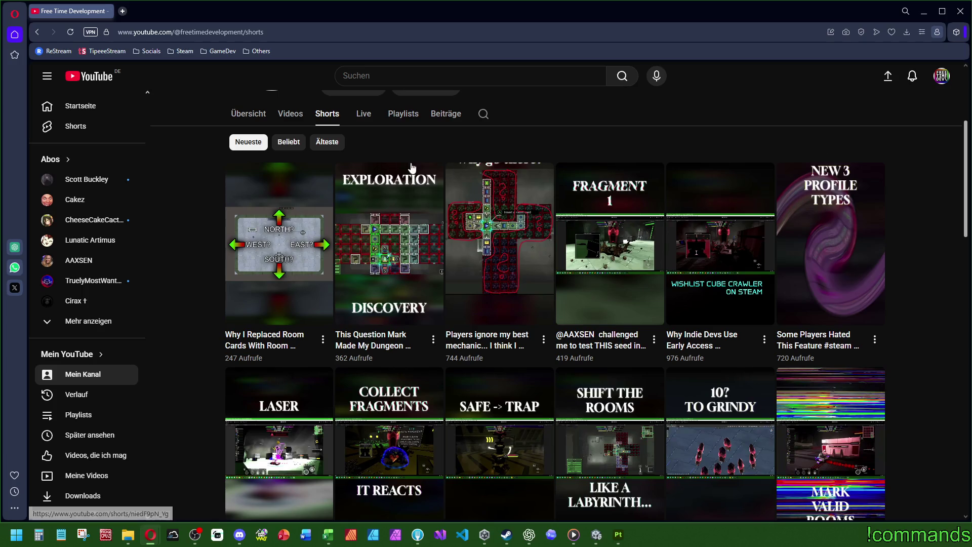
Step: Open the TikTok profile from saved links, scroll its video grid, and open the newest video
left_click(141, 53)
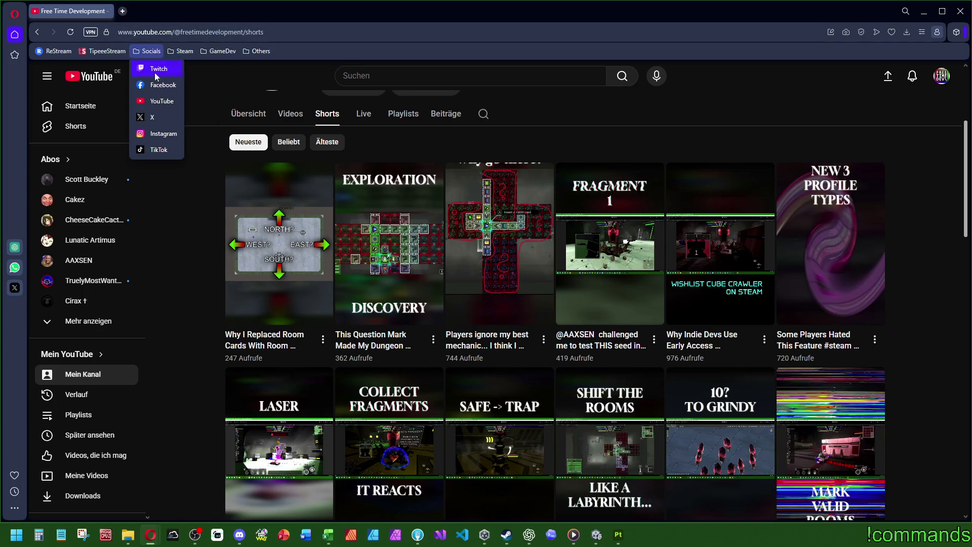
left_click(152, 151)
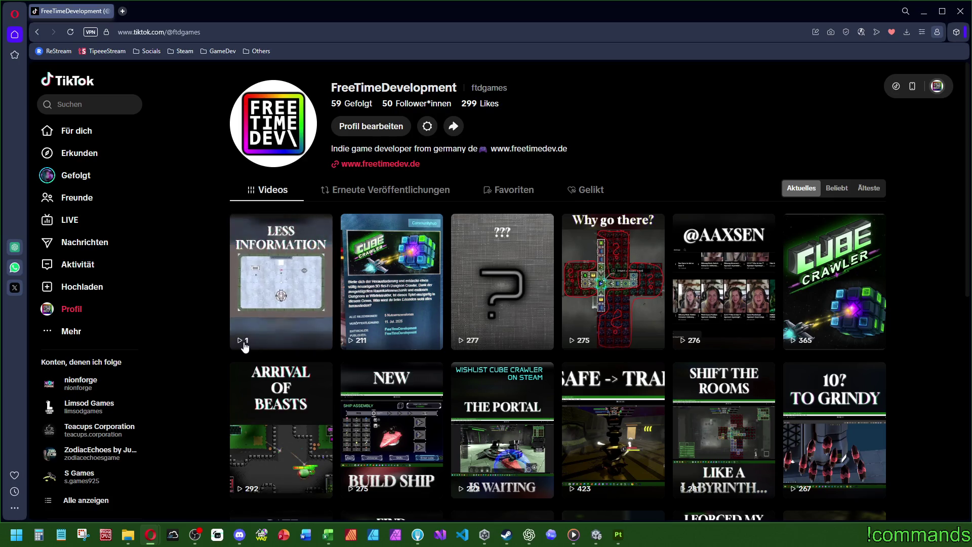
scroll(245, 344, "down", 2)
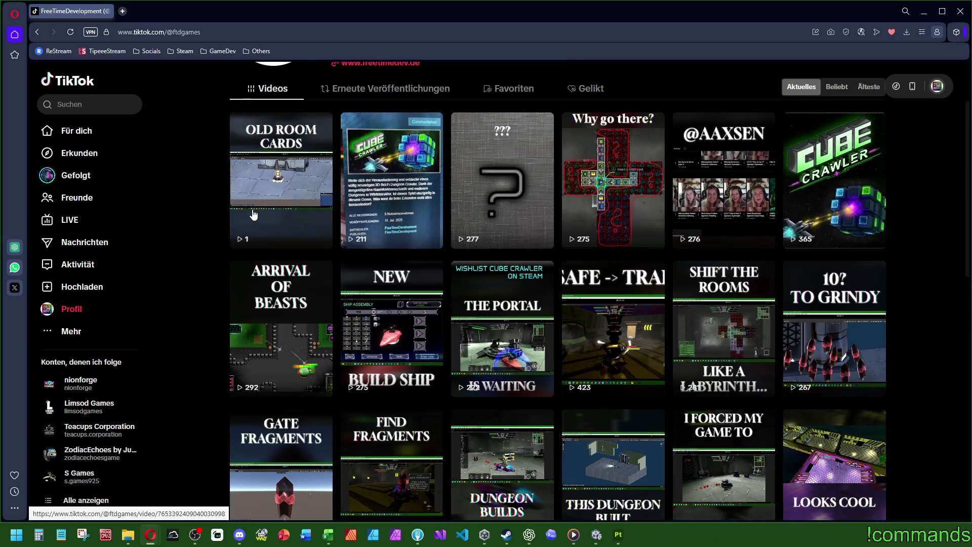
scroll(254, 222, "down", 8)
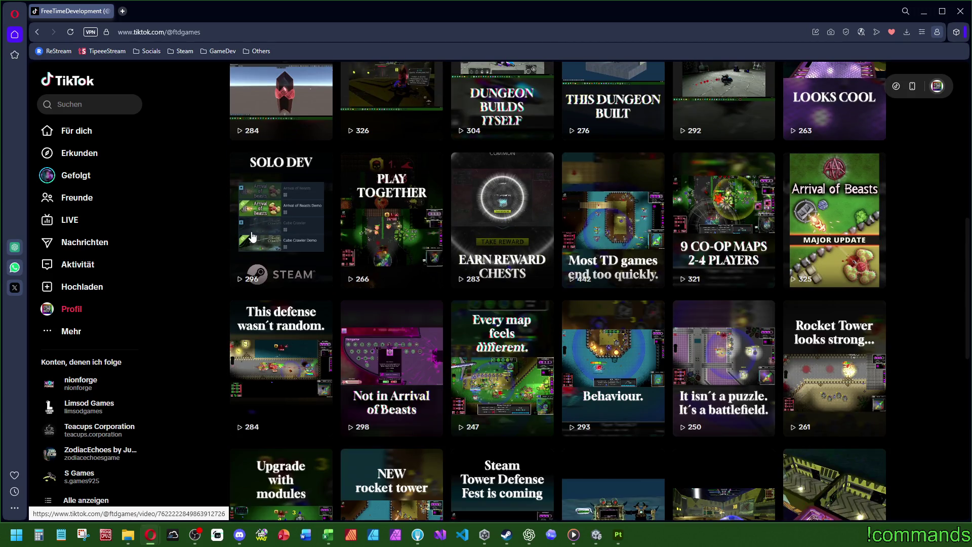
scroll(211, 291, "down", 6)
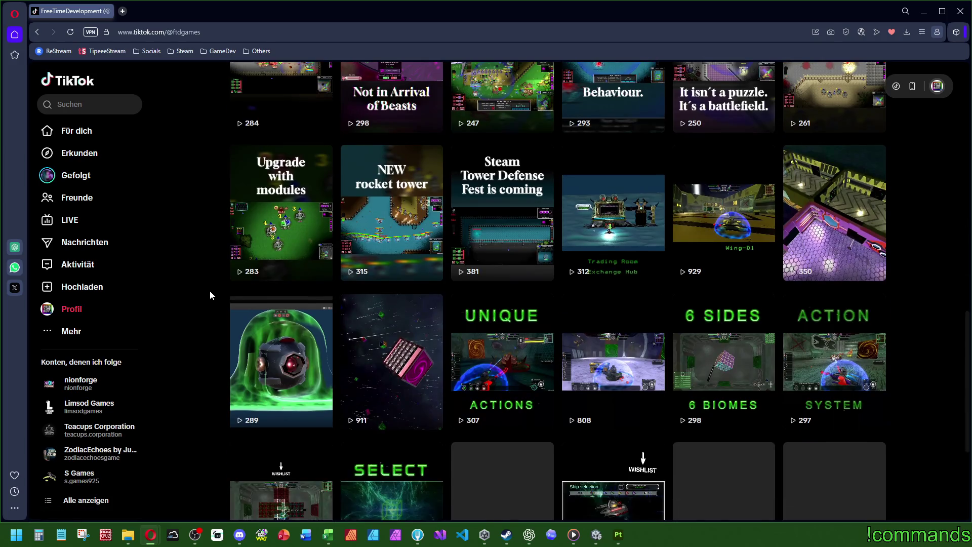
scroll(213, 284, "down", 5)
scroll(253, 324, "up", 19)
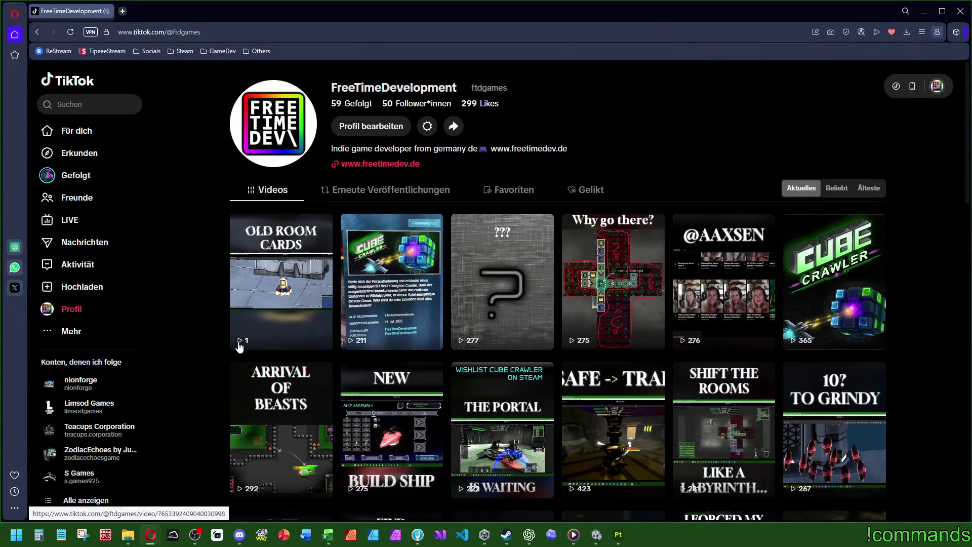
left_click(253, 334)
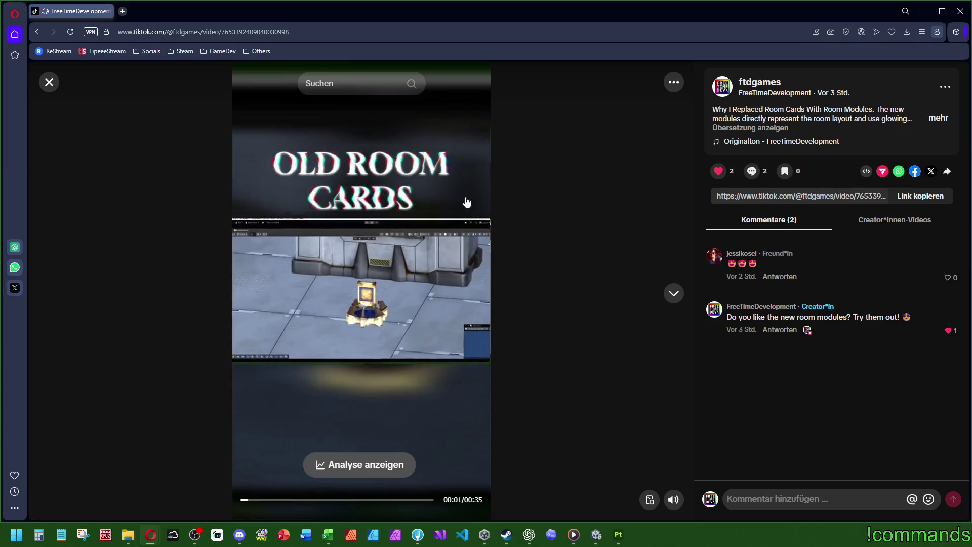
Step: Pause and close the TikTok video, then go forward to the Instagram profile
left_click(506, 254)
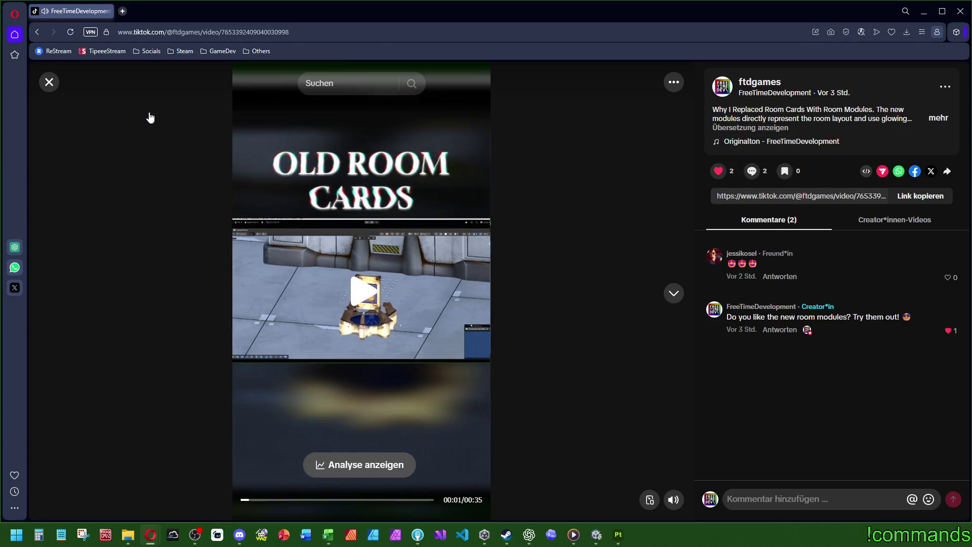
left_click(48, 82)
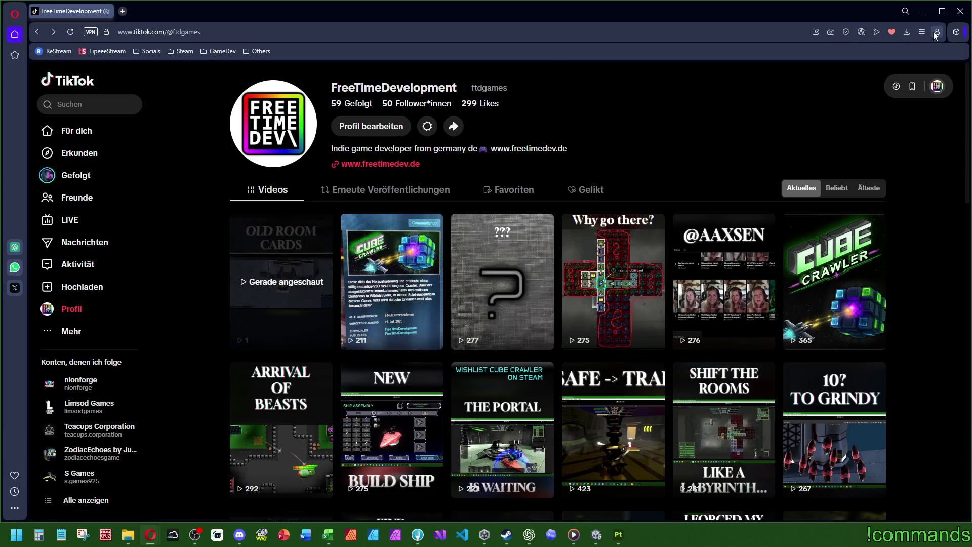
key("alt+Right")
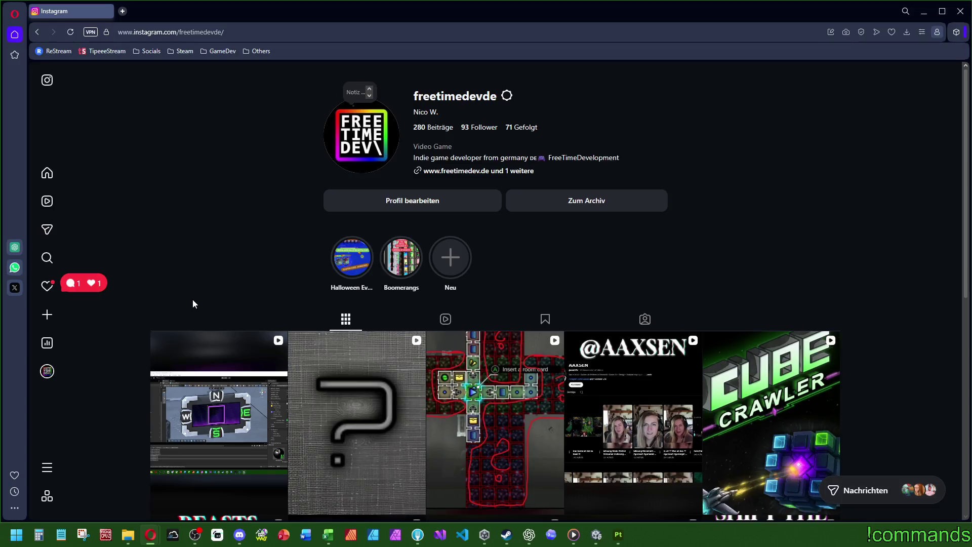
Step: Show the Instagram profile's Reels grid with view counts, then return to Substance Painter
scroll(192, 303, "down", 4)
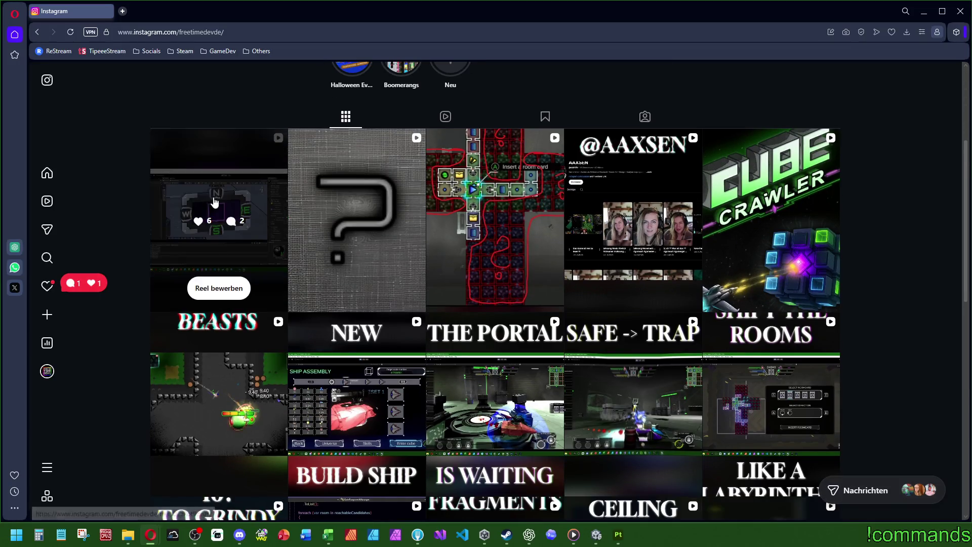
left_click(445, 116)
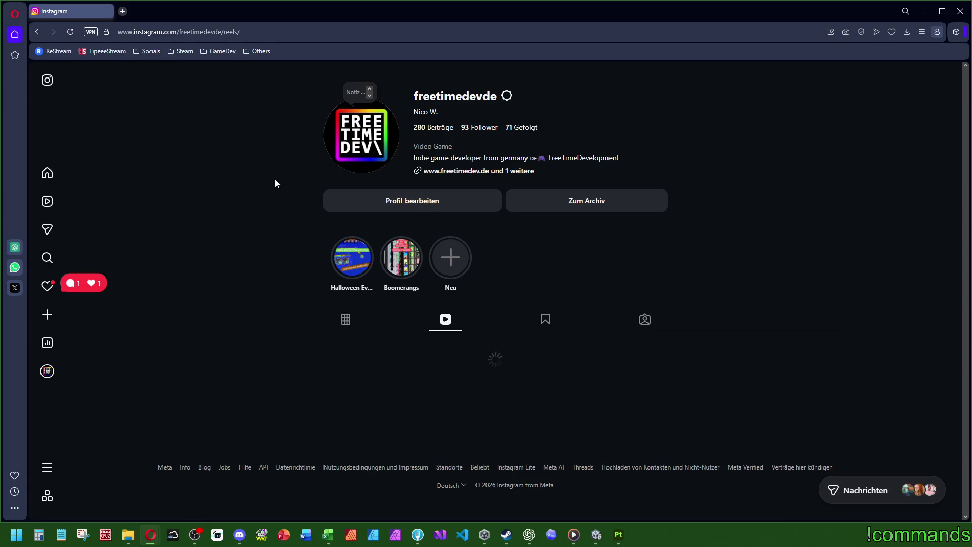
scroll(276, 183, "down", 4)
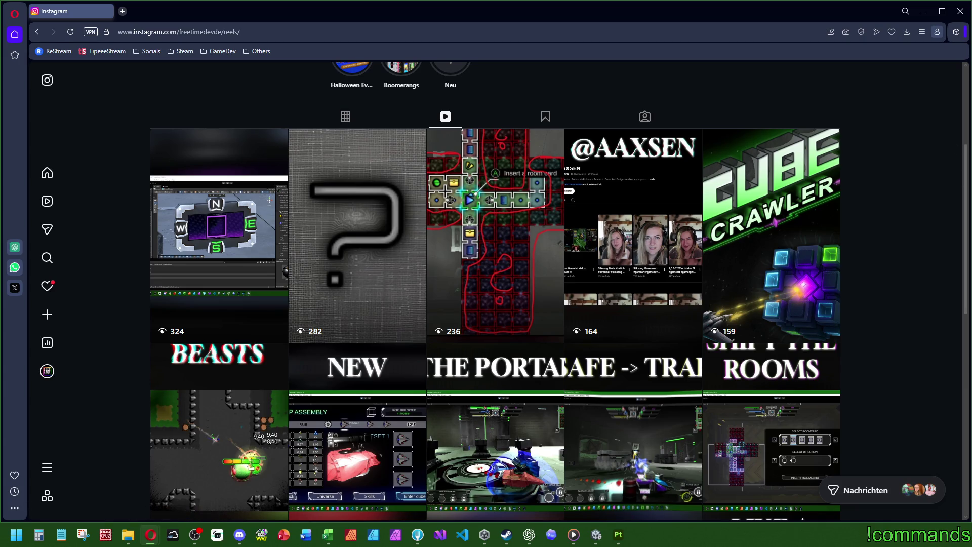
left_click(960, 10)
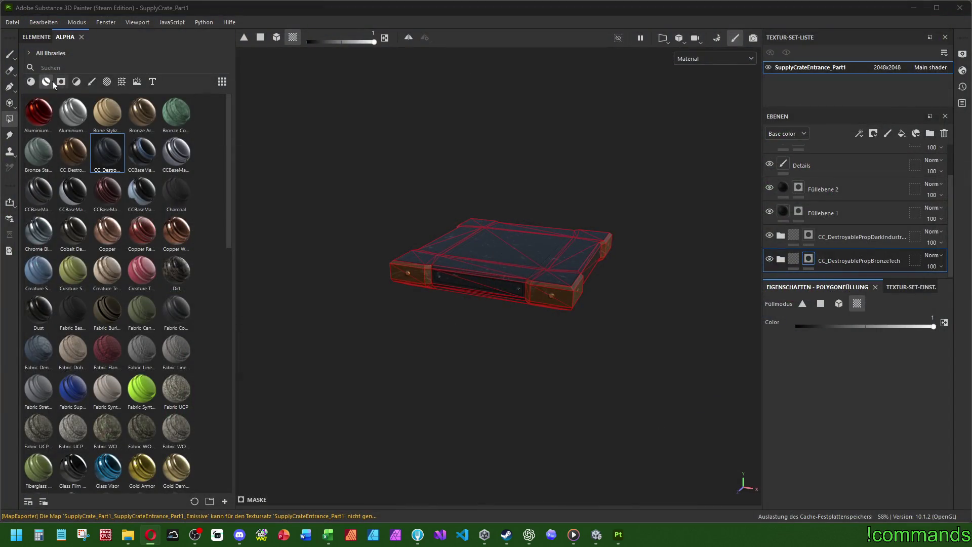
Step: In Unity, select the default mesh of the lower SupplyCrate_Part1 crate
left_click(596, 534)
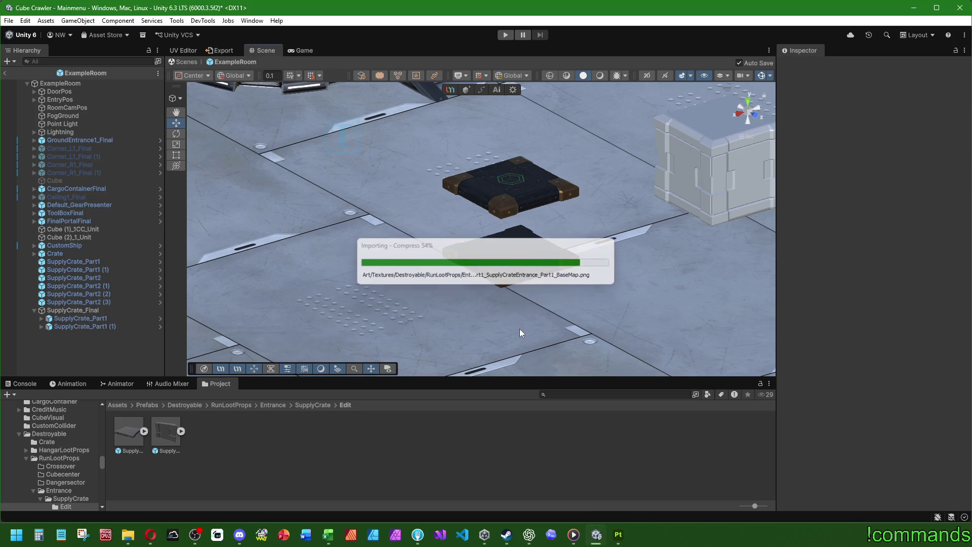
mouse_move(475, 256)
left_mouse_down("alt")
mouse_move(436, 202)
mouse_move(440, 336)
mouse_move(462, 252)
mouse_move(456, 268)
left_mouse_up("alt")
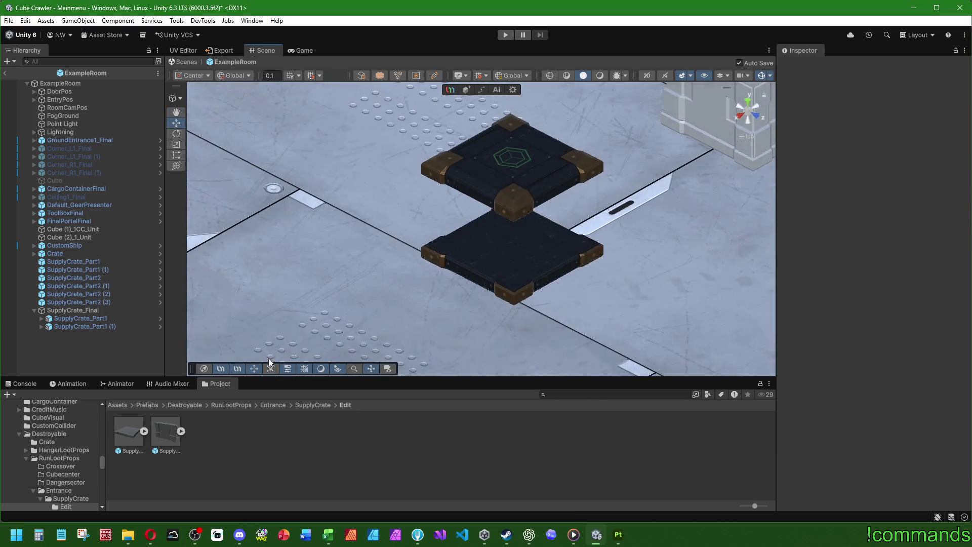
left_click(90, 321)
left_click(42, 318)
left_click(71, 326)
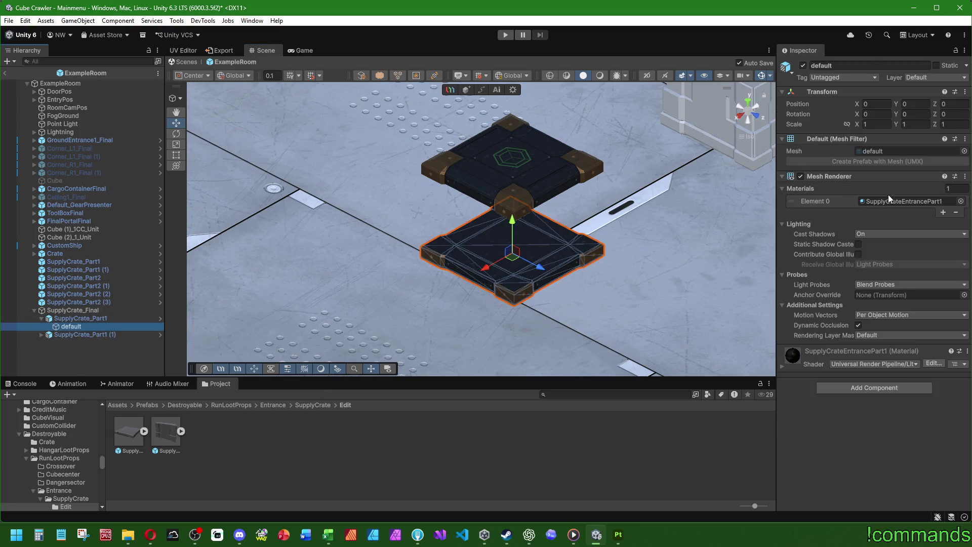
Step: Locate the SupplyCrateEntrancePart1 material and check its Base Map colour stays white
left_click(890, 201)
left_click(41, 318)
left_click(128, 430)
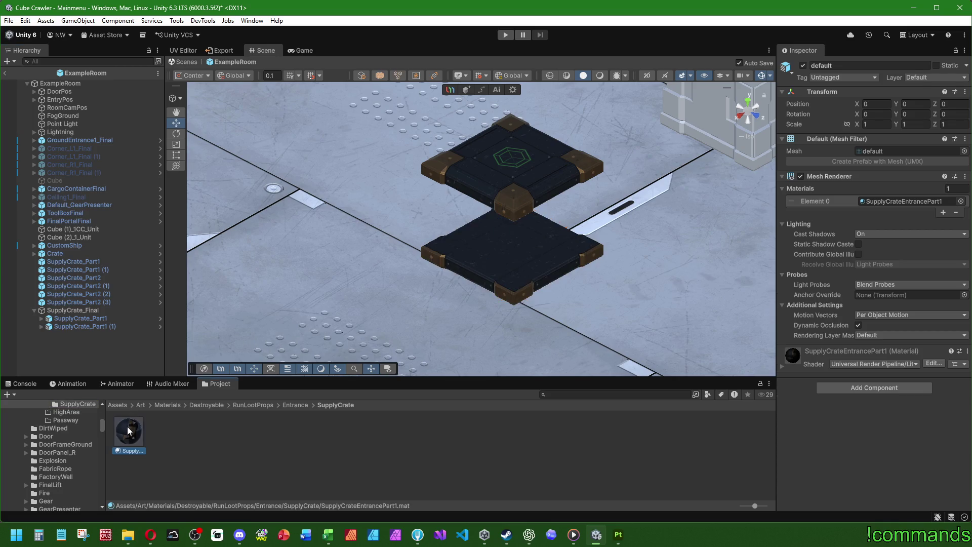
left_click(881, 172)
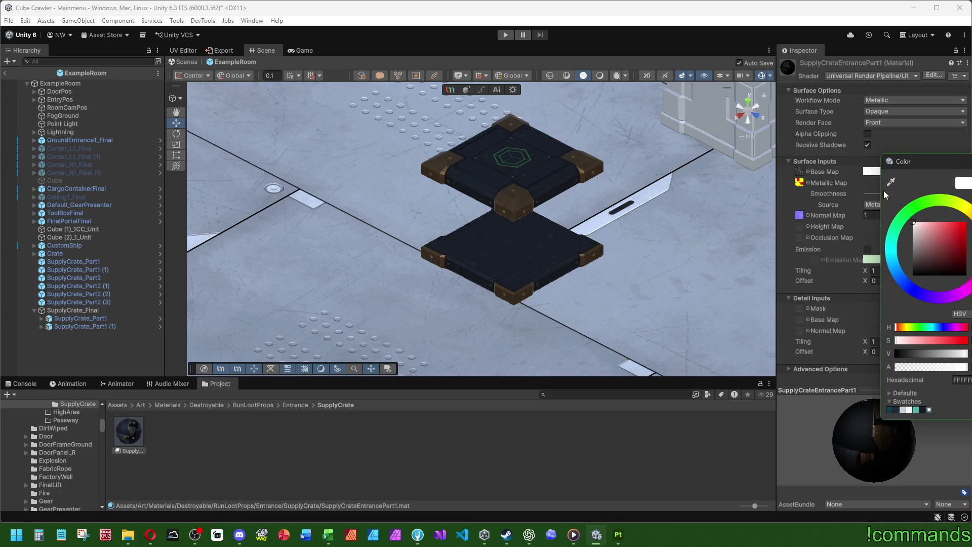
mouse_move(914, 222)
left_mouse_down()
mouse_move(926, 243)
mouse_move(919, 273)
mouse_move(914, 223)
mouse_move(965, 222)
mouse_move(913, 222)
left_mouse_up()
Step: Inspect the textured crates from above, toggling wireframe and lighting draw modes, then clear the selection
mouse_move(506, 329)
left_mouse_down("alt")
mouse_move(256, 339)
mouse_move(430, 238)
mouse_move(551, 194)
left_mouse_up("alt")
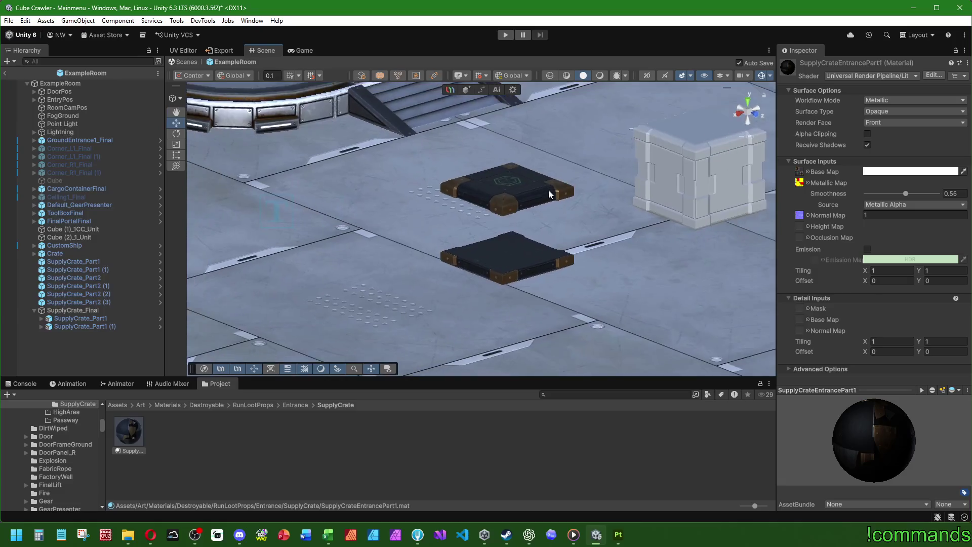
mouse_move(675, 90)
left_mouse_down("alt")
mouse_move(564, 192)
mouse_move(568, 169)
mouse_move(553, 175)
mouse_move(393, 124)
mouse_move(272, 102)
mouse_move(438, 152)
mouse_move(655, 134)
left_mouse_up("alt")
left_click(567, 75)
left_click(583, 76)
left_click(599, 76)
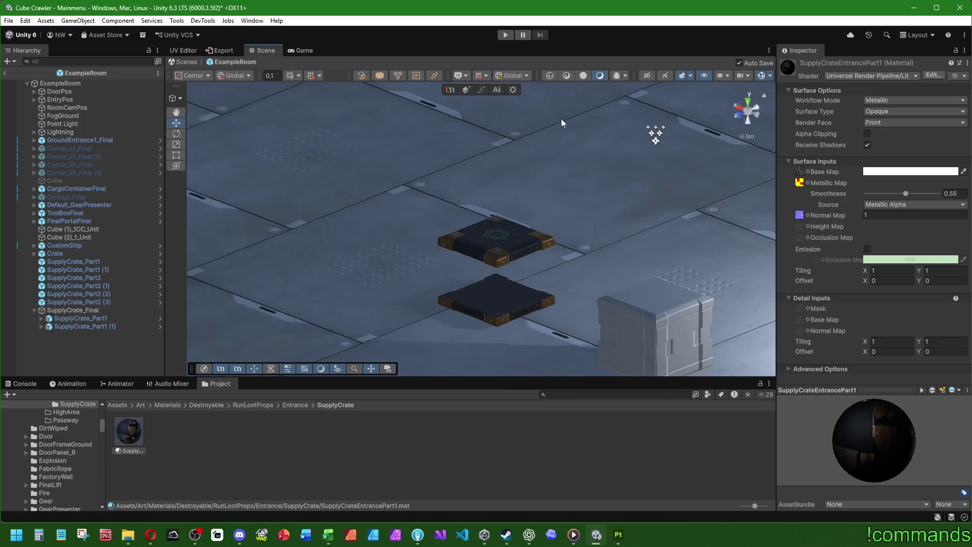
left_click(582, 76)
mouse_move(427, 162)
left_mouse_down("alt")
mouse_move(491, 284)
mouse_move(504, 281)
mouse_move(469, 297)
mouse_move(433, 272)
mouse_move(395, 304)
left_mouse_up("alt")
left_click(348, 457)
Step: Save and close the Part1 project in Substance Painter
left_click(618, 534)
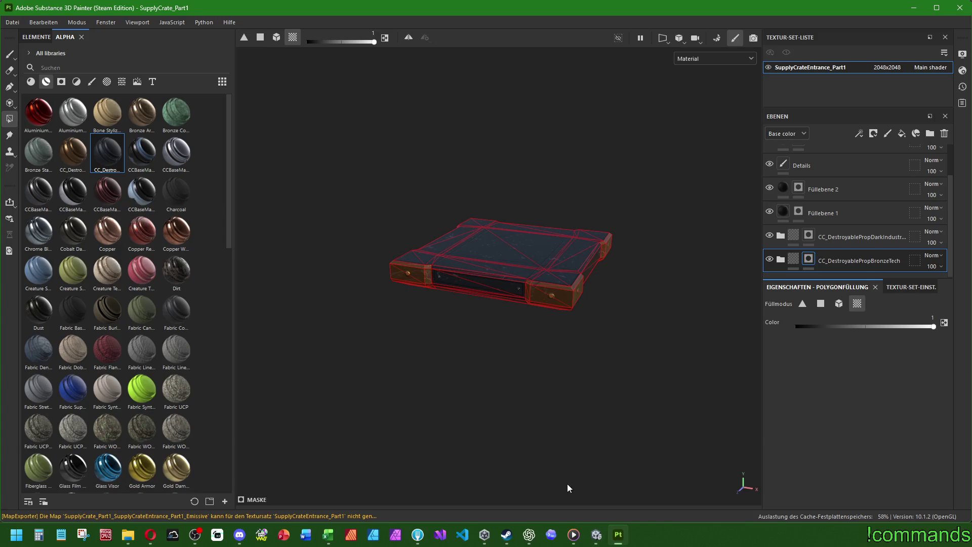
left_click(12, 21)
left_click(30, 107)
left_click(12, 21)
left_click(31, 91)
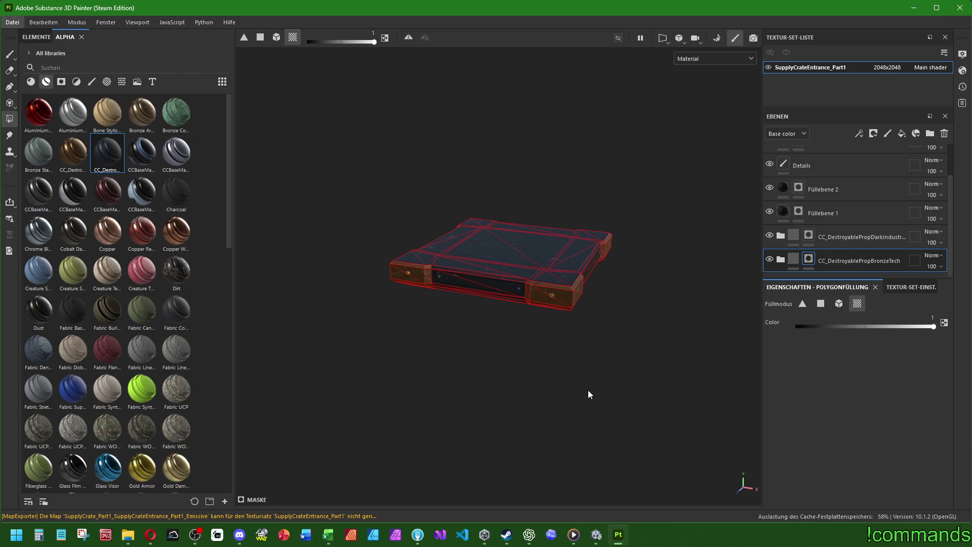
Step: Create a new project from SupplyCrate_Part2.obj and frame the grey crate half
left_click(131, 535)
mouse_move(724, 263)
left_mouse_down()
mouse_move(730, 309)
mouse_move(529, 119)
left_mouse_up()
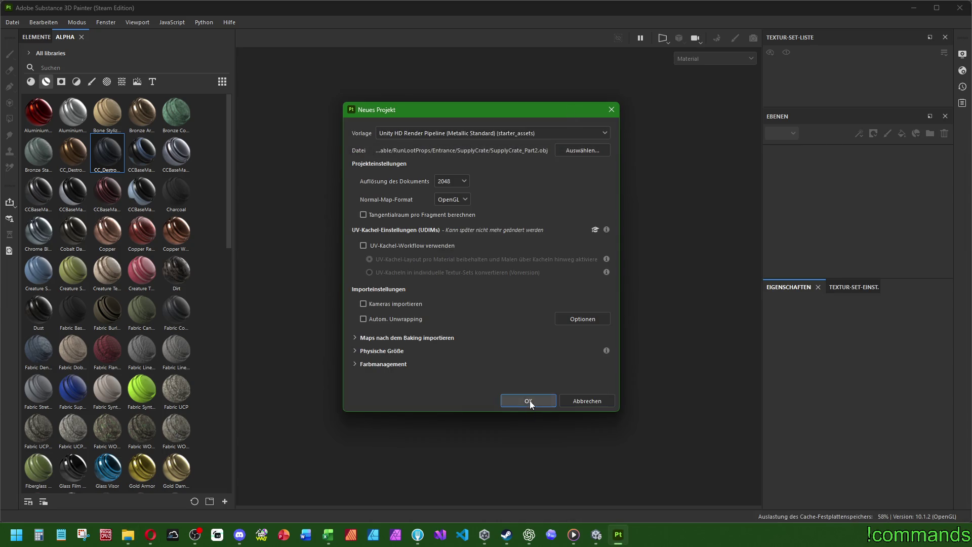
left_click(529, 401)
mouse_move(536, 383)
left_mouse_down("alt")
mouse_move(561, 391)
mouse_move(514, 386)
mouse_move(536, 385)
left_mouse_up("alt")
key("f")
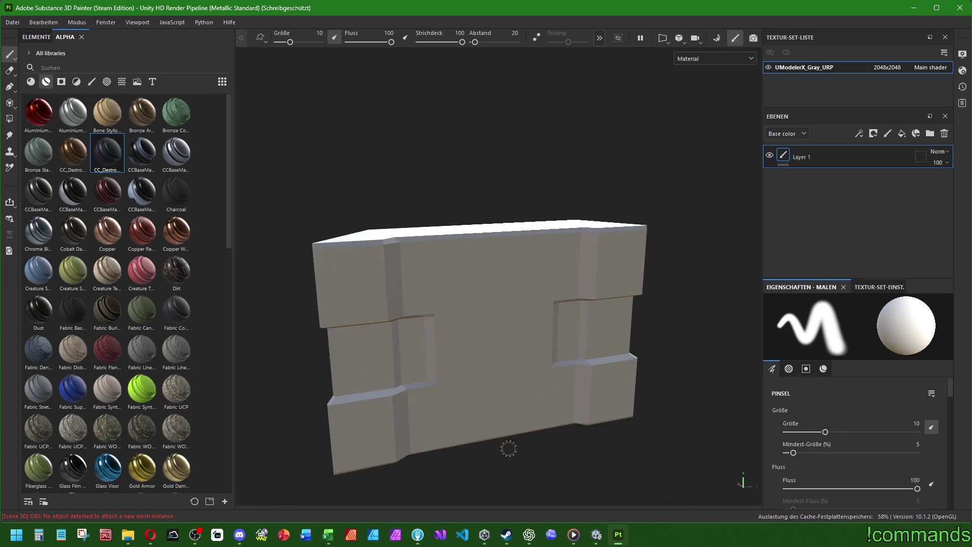
scroll(509, 448, "down", 3)
mouse_move(496, 430)
left_mouse_down("alt")
mouse_move(533, 433)
mouse_move(502, 411)
left_mouse_up("alt")
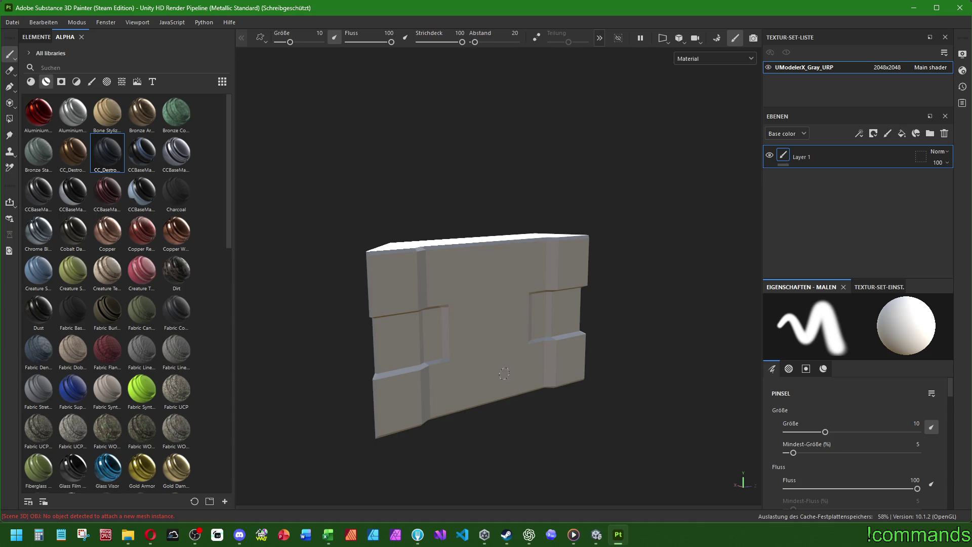
Step: Rename the texture set to SupplyCrateEntrance_Part2
mouse_move(539, 375)
left_mouse_down("alt")
mouse_move(473, 282)
mouse_move(542, 303)
mouse_move(554, 353)
mouse_move(508, 326)
mouse_move(521, 360)
left_mouse_up("alt")
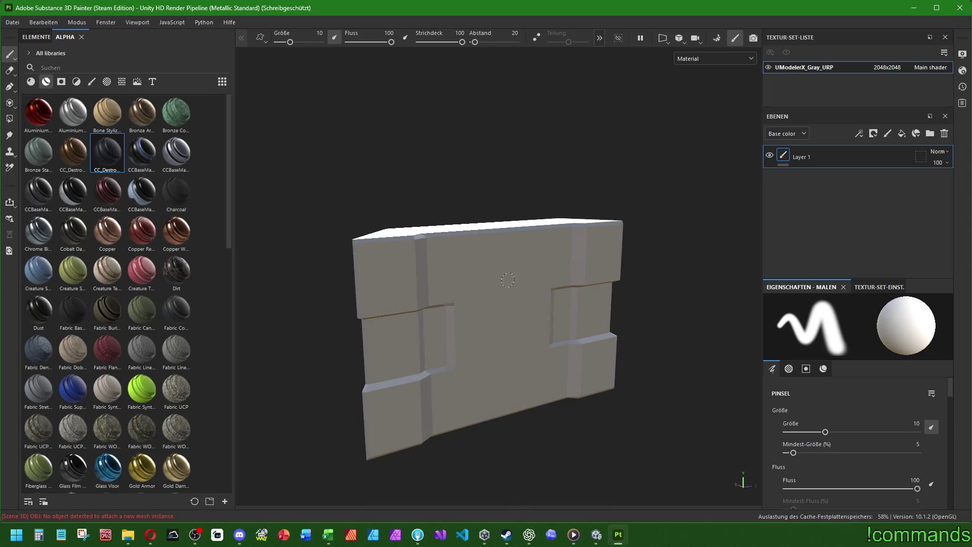
double_click(821, 64)
type("SupplyCrateEntrance_")
type("Part2")
key("Return")
Step: Bring up the mesh-map baking settings from Texture Set Settings
left_click(871, 288)
scroll(860, 356, "down", 5)
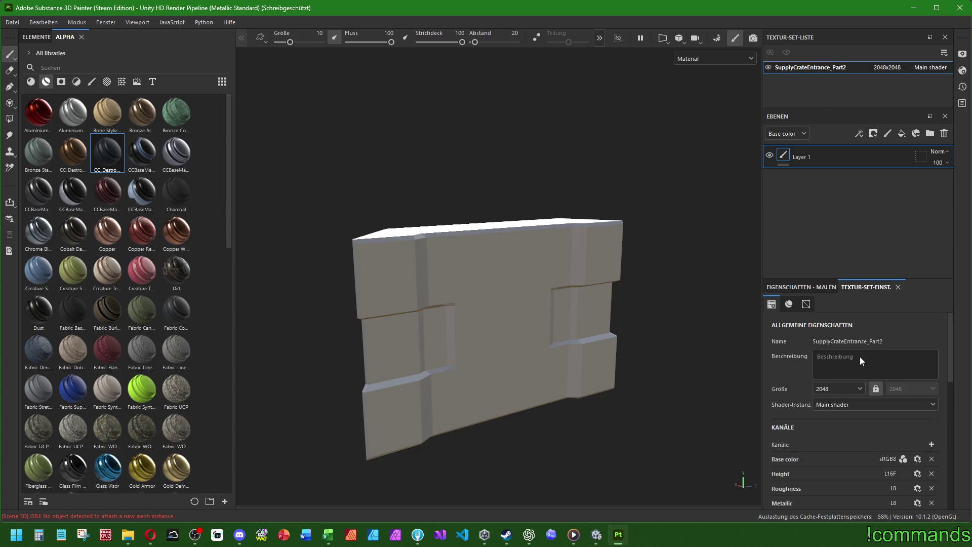
left_click(859, 390)
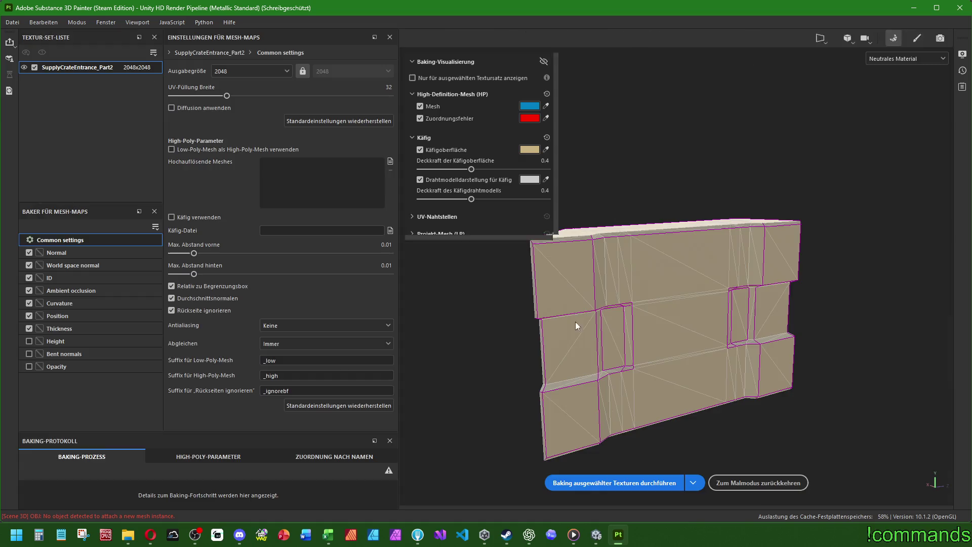
Step: Bake mesh maps without ID, using low-poly as high-poly and Supersampling 4x, then resume painting
left_click(58, 278)
left_click(29, 277)
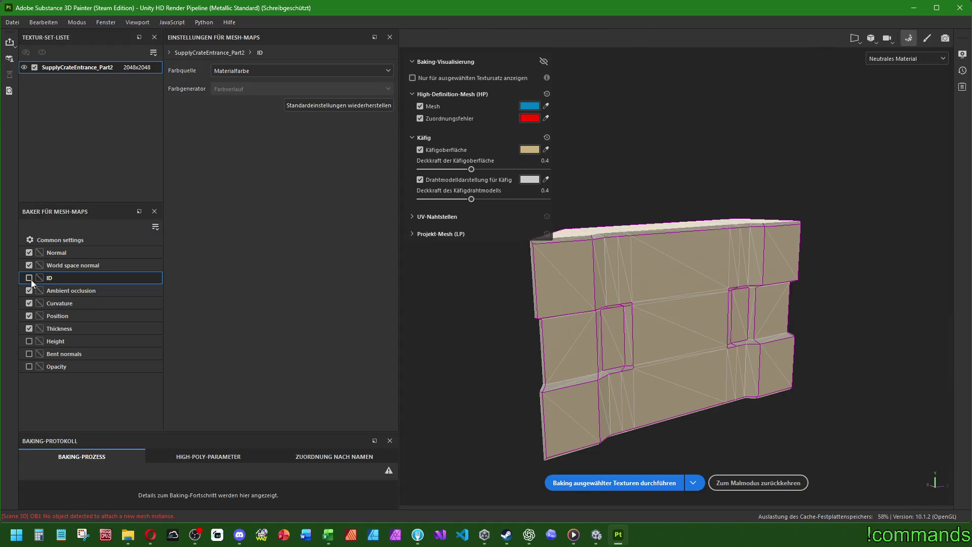
left_click(74, 240)
left_click(193, 149)
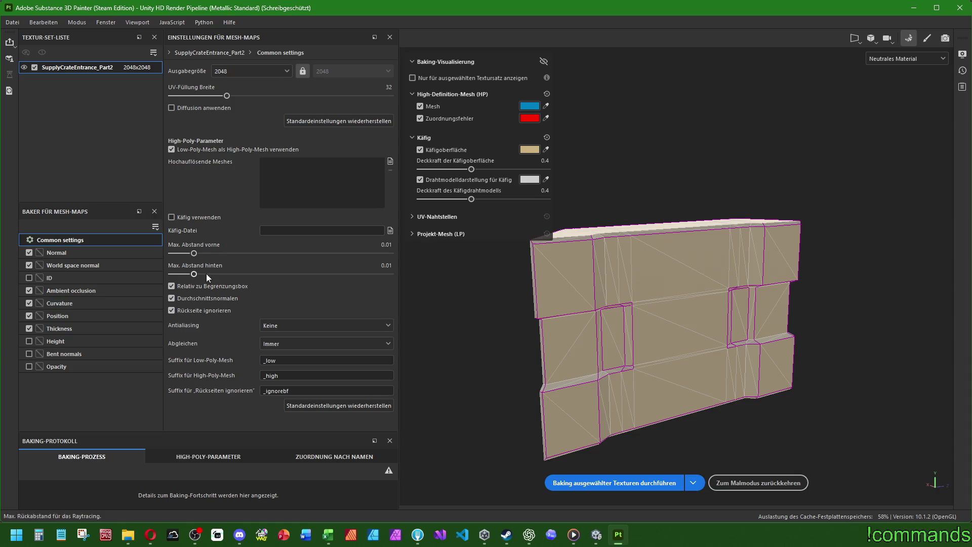
left_click(296, 327)
left_click(299, 348)
left_click(602, 482)
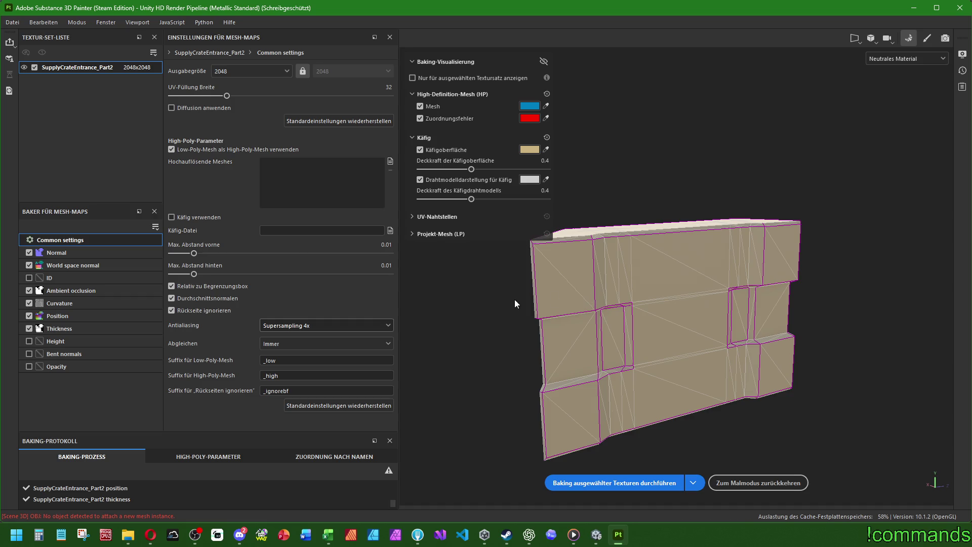
left_click(758, 483)
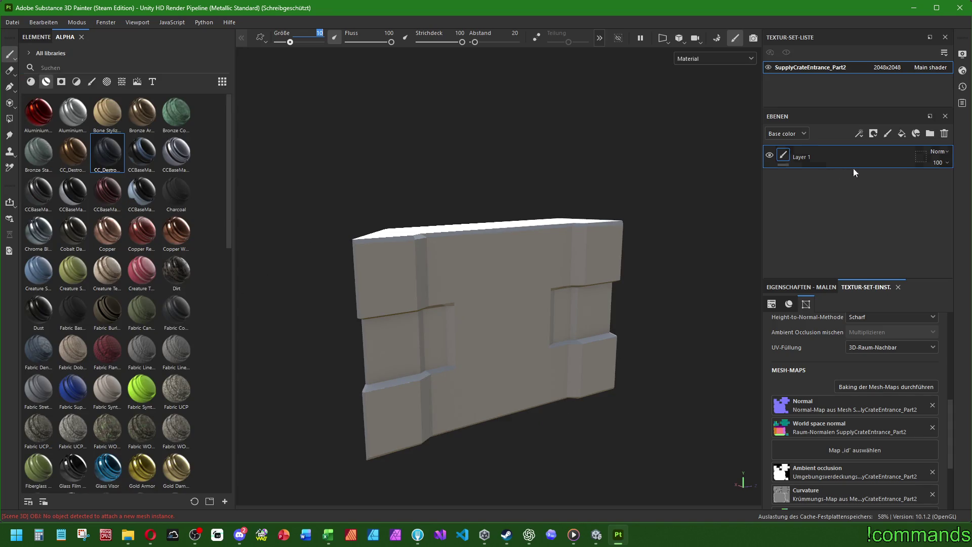
Step: Delete Layer 1 and add CC_DestroyablePropBronzeTech from the materials shelf as a layer
left_click(944, 135)
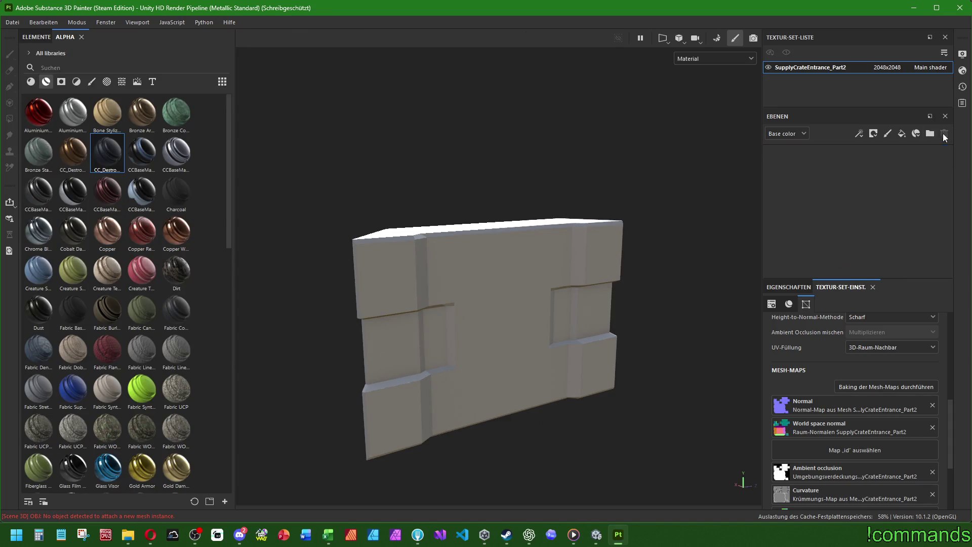
left_click(49, 84)
left_click(46, 82)
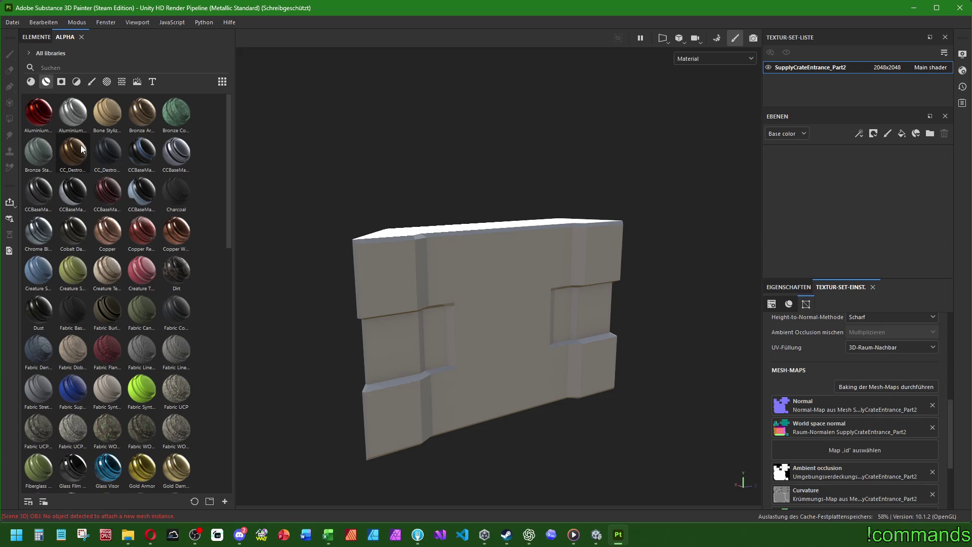
mouse_move(78, 147)
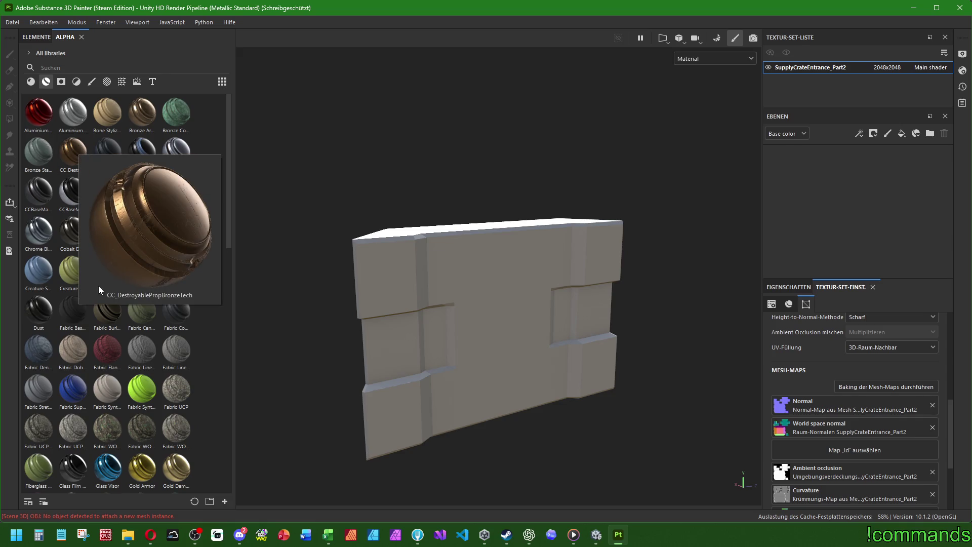
mouse_move(70, 153)
left_mouse_down()
mouse_move(358, 280)
mouse_move(861, 165)
mouse_move(855, 179)
left_mouse_up()
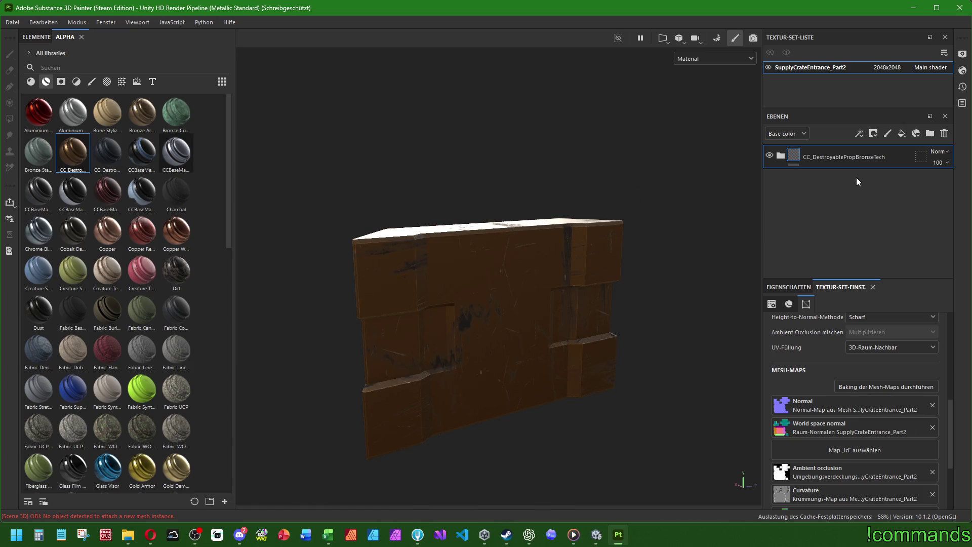
Step: Give the BronzeTech layer a black mask so it is fully hidden
right_click(793, 154)
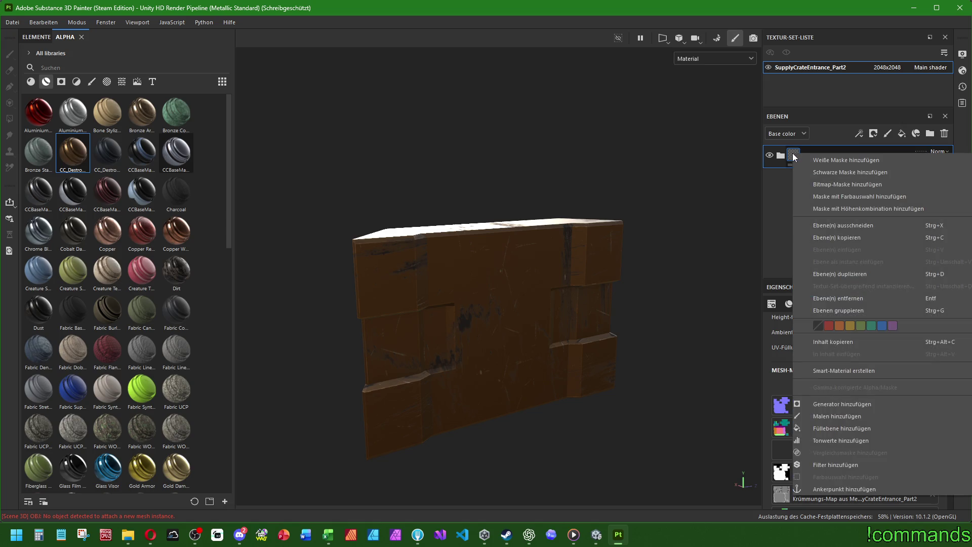
left_click(839, 170)
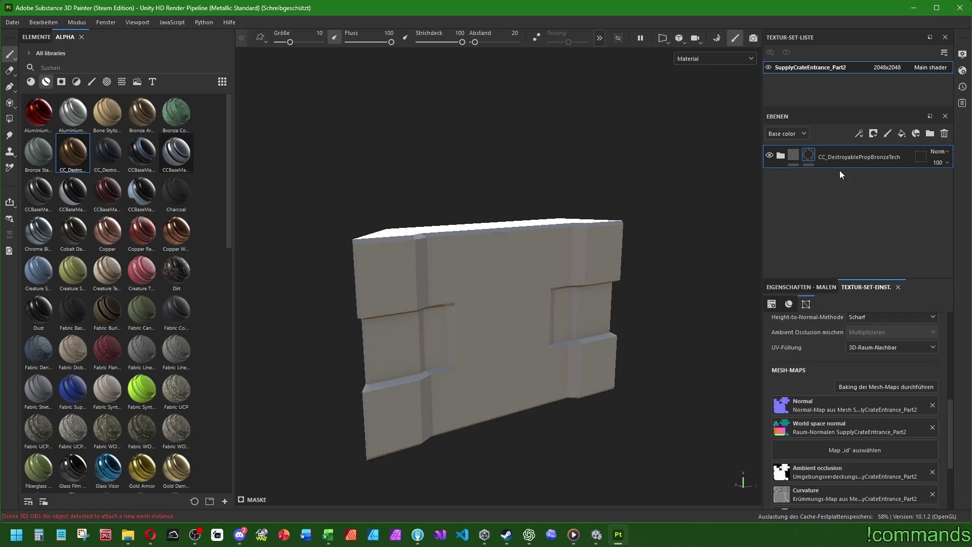
left_click(9, 121)
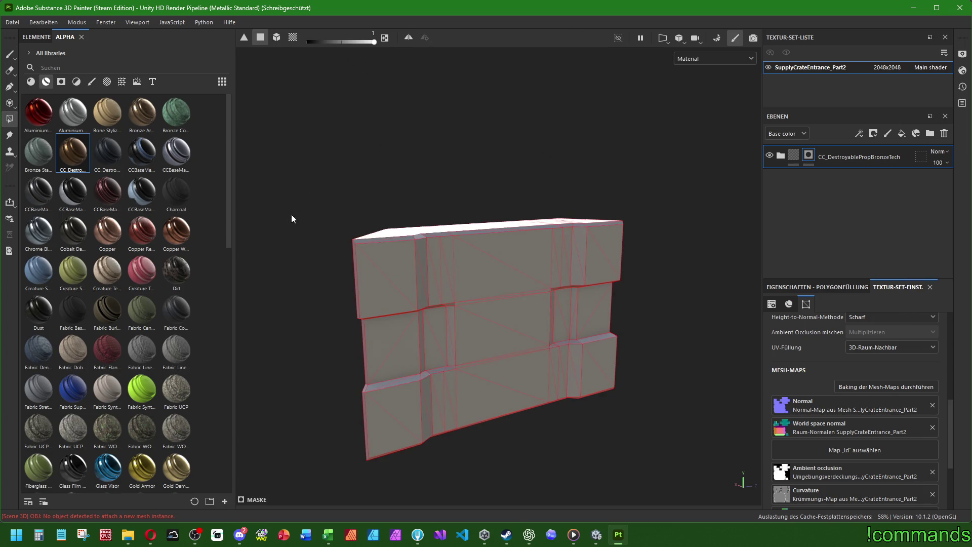
Step: Fill the mask on the four corner blocks in UV-chunk mode to reveal bronze
left_click(367, 266)
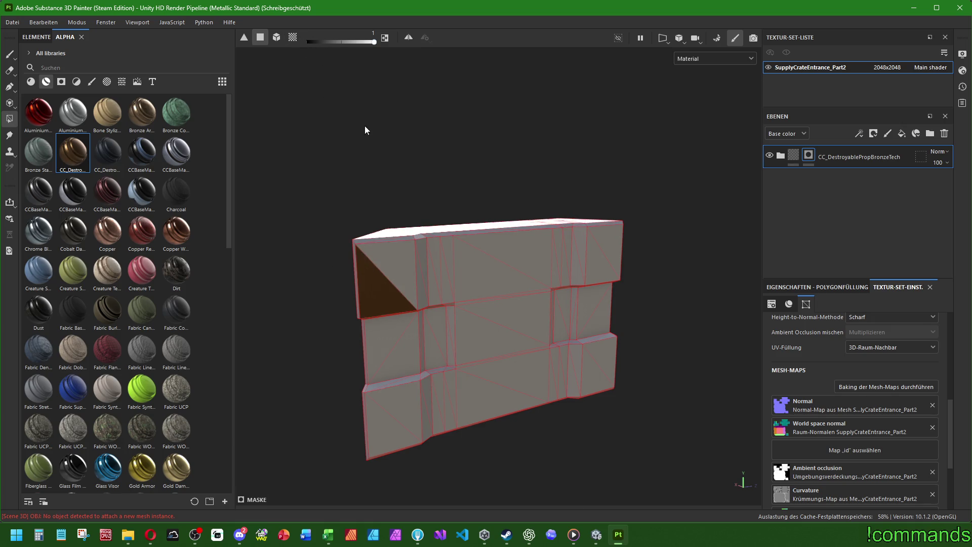
left_click(293, 37)
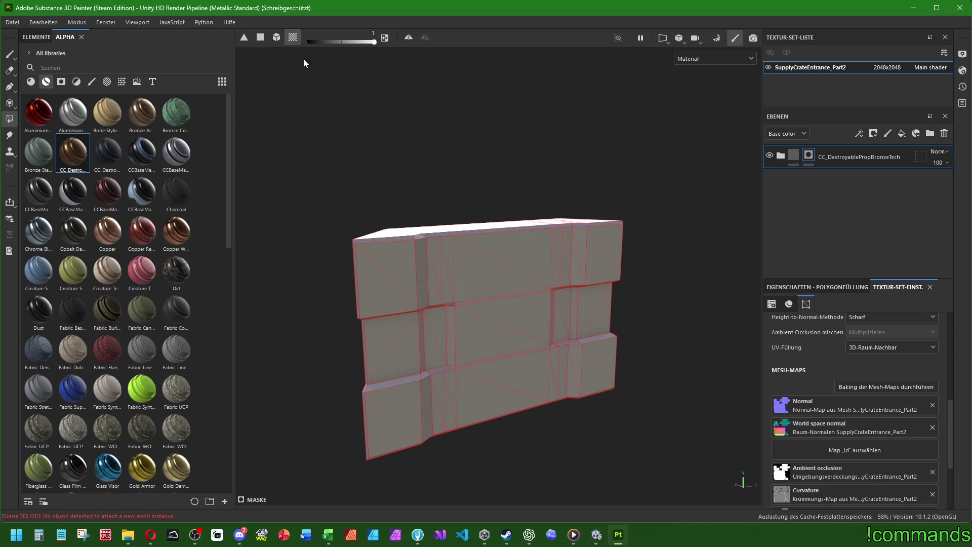
left_click(390, 266)
left_click_drag(588, 296, 597, 266, "alt")
left_click(597, 265)
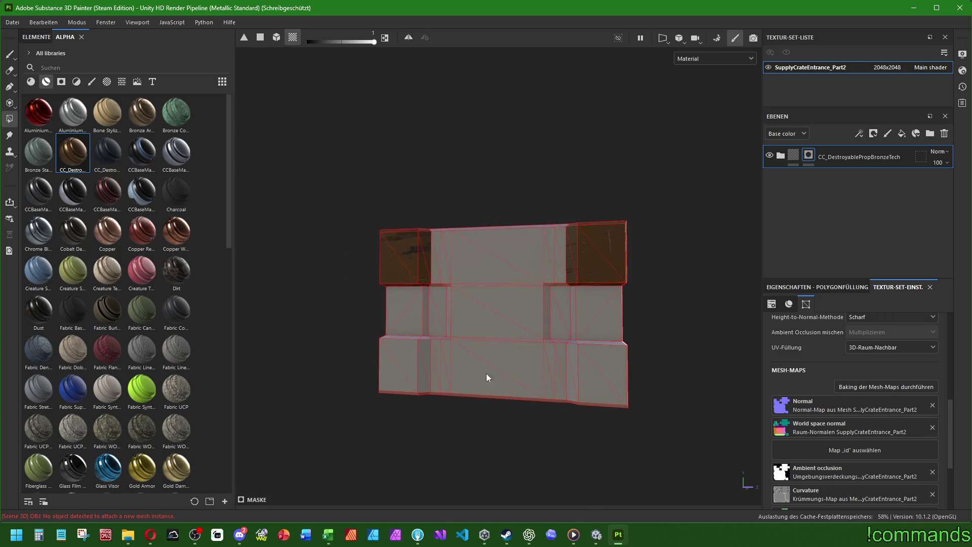
left_click(394, 375)
left_click(599, 387)
mouse_move(436, 240)
left_mouse_down("alt")
mouse_move(477, 371)
mouse_move(455, 291)
mouse_move(477, 254)
mouse_move(503, 278)
mouse_move(582, 262)
mouse_move(445, 266)
mouse_move(397, 317)
mouse_move(528, 276)
mouse_move(591, 293)
mouse_move(444, 281)
mouse_move(514, 299)
mouse_move(609, 287)
mouse_move(405, 303)
mouse_move(429, 304)
left_mouse_up("alt")
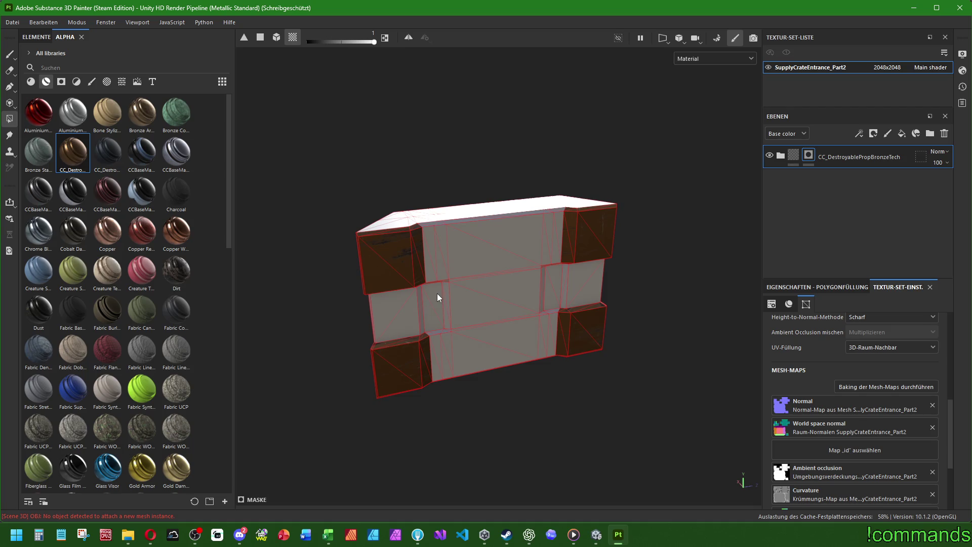
mouse_move(438, 297)
left_mouse_down("alt")
mouse_move(458, 291)
mouse_move(451, 199)
mouse_move(431, 266)
mouse_move(382, 317)
mouse_move(440, 319)
left_mouse_up("alt")
Step: Add the dark CC_Destroyable material as a new layer above BronzeTech
left_click(107, 152)
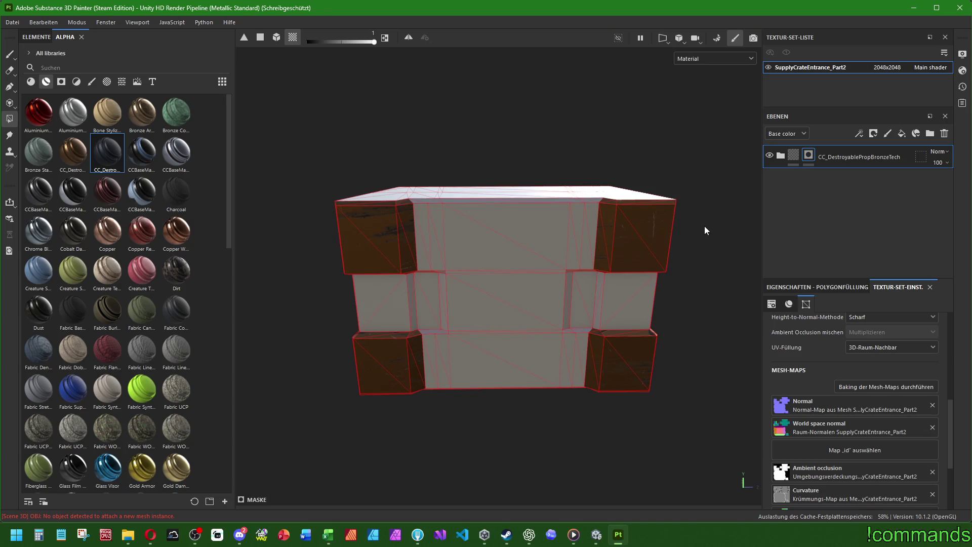
mouse_move(704, 225)
left_mouse_down("alt")
mouse_move(614, 228)
mouse_move(557, 214)
left_mouse_up("alt")
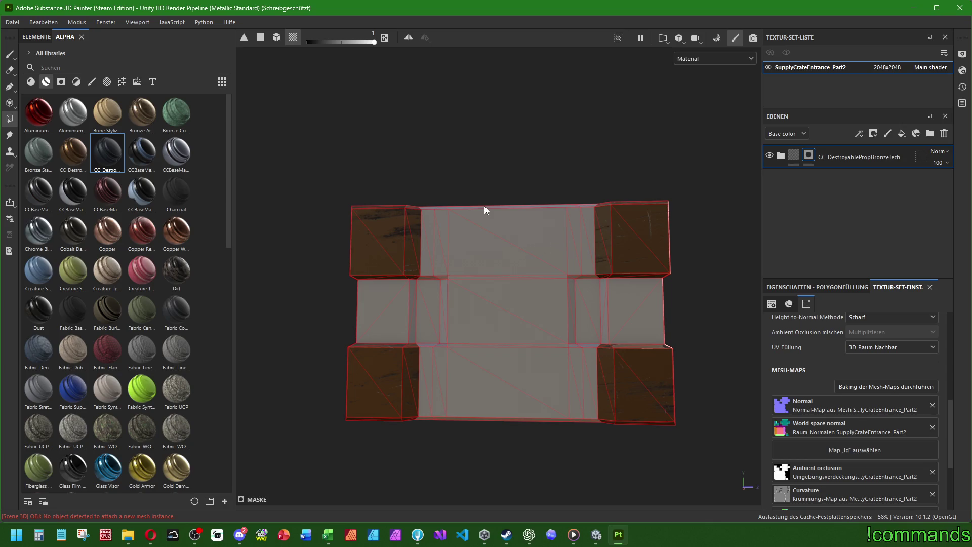
mouse_move(483, 205)
left_mouse_down("alt")
mouse_move(527, 249)
mouse_move(566, 265)
mouse_move(542, 321)
mouse_move(545, 265)
mouse_move(538, 351)
mouse_move(661, 251)
mouse_move(708, 238)
mouse_move(553, 320)
mouse_move(481, 204)
mouse_move(485, 279)
mouse_move(582, 271)
mouse_move(521, 310)
mouse_move(475, 296)
mouse_move(499, 314)
left_mouse_up("alt")
left_click(247, 539)
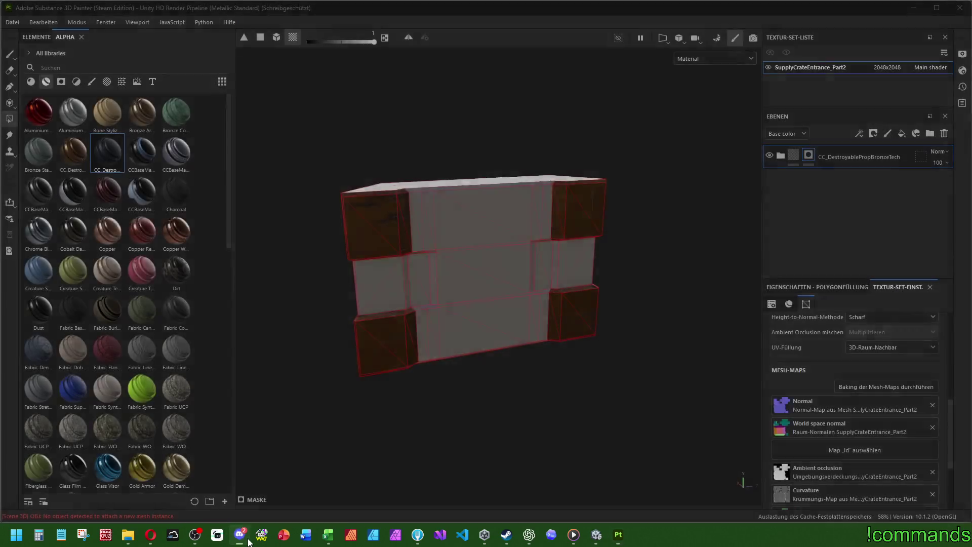
left_click(241, 536)
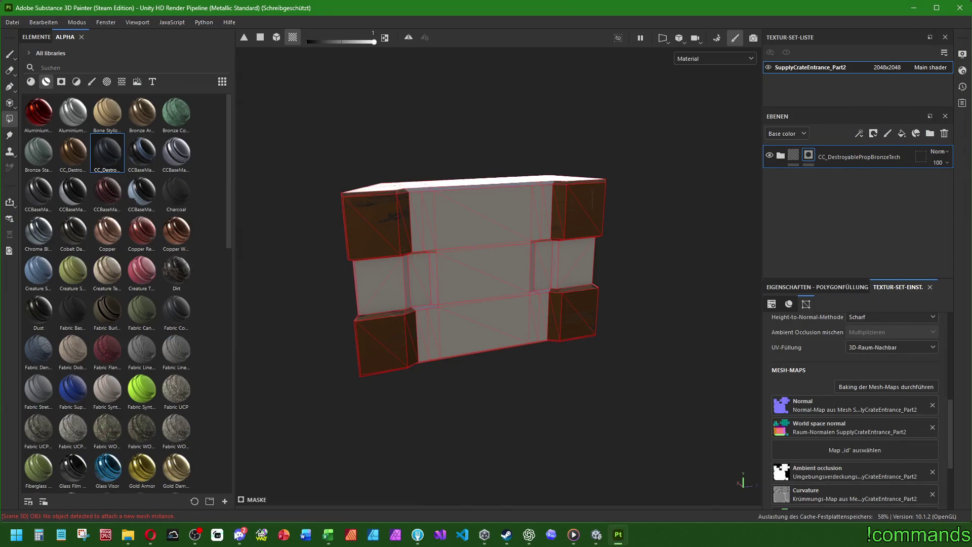
left_click(129, 536)
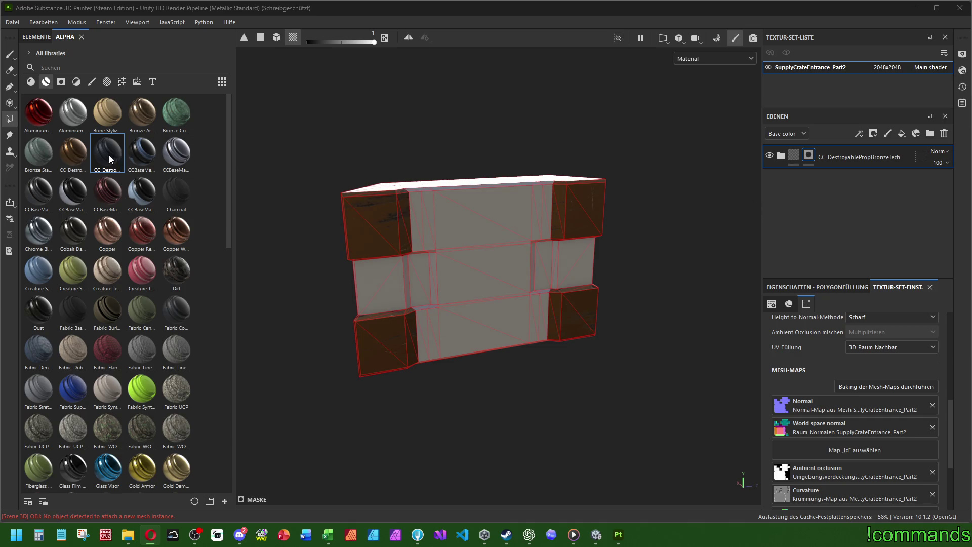
mouse_move(109, 156)
left_mouse_down()
mouse_move(770, 171)
mouse_move(803, 181)
mouse_move(836, 150)
left_mouse_up()
Step: Add a mask to the dark industrial material layer covering the middle panels
right_click(830, 155)
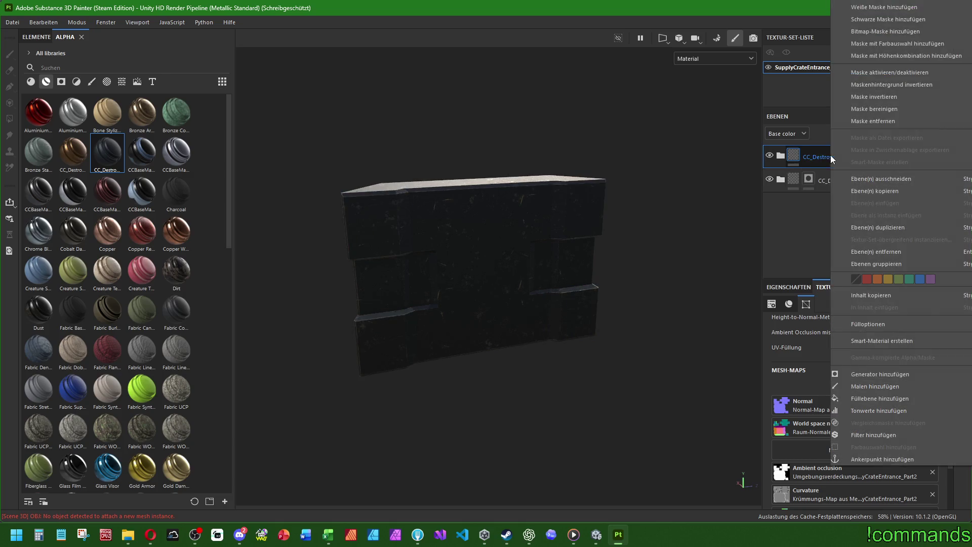
left_click(852, 24)
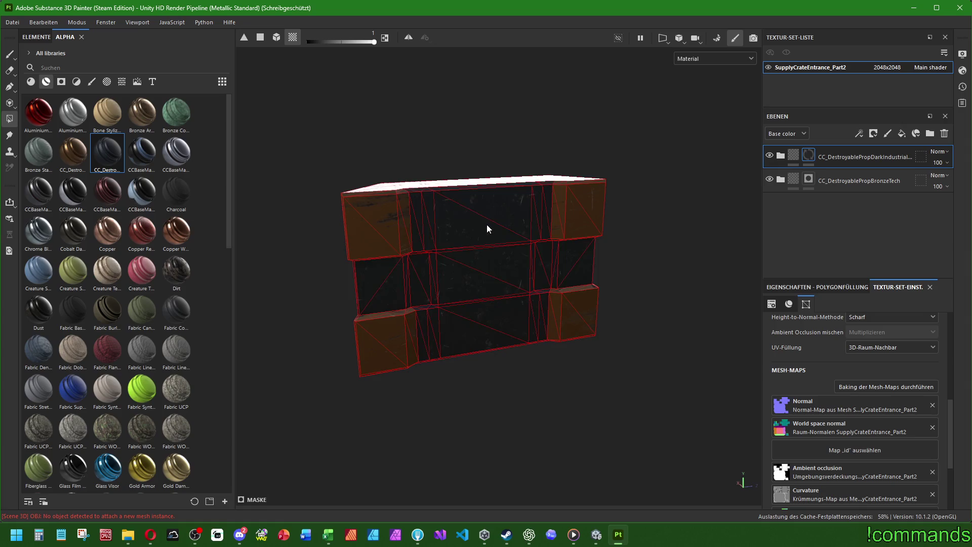
mouse_move(486, 228)
left_mouse_down("alt")
mouse_move(471, 267)
mouse_move(618, 306)
mouse_move(789, 253)
mouse_move(658, 102)
mouse_move(406, 262)
mouse_move(539, 291)
mouse_move(449, 258)
mouse_move(466, 250)
mouse_move(470, 224)
mouse_move(617, 276)
mouse_move(565, 305)
mouse_move(445, 237)
mouse_move(535, 313)
mouse_move(348, 223)
mouse_move(462, 226)
mouse_move(405, 230)
mouse_move(652, 253)
mouse_move(484, 182)
mouse_move(299, 227)
mouse_move(648, 258)
mouse_move(445, 238)
mouse_move(481, 273)
mouse_move(497, 269)
left_mouse_up("alt")
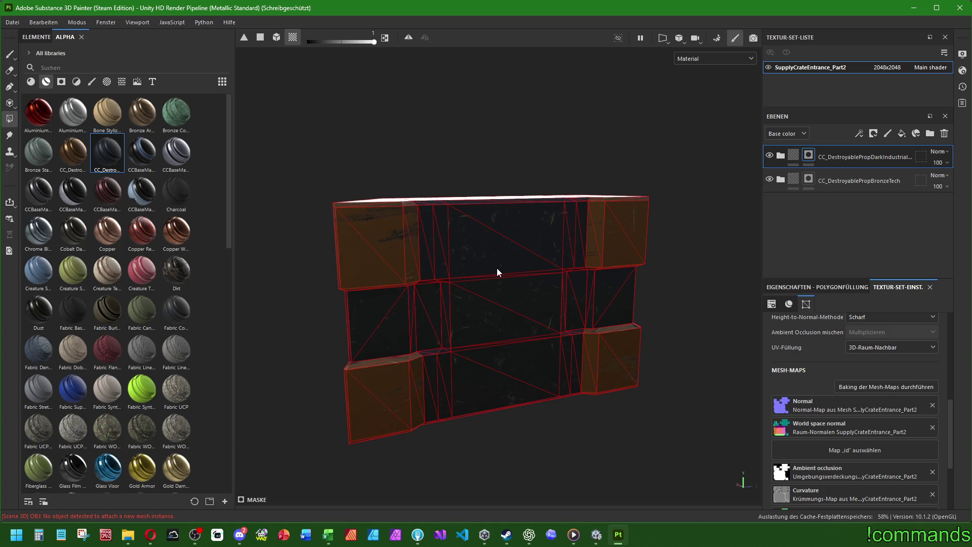
mouse_move(560, 304)
left_mouse_down("alt")
mouse_move(460, 224)
mouse_move(415, 226)
mouse_move(433, 293)
mouse_move(803, 156)
left_mouse_up("alt")
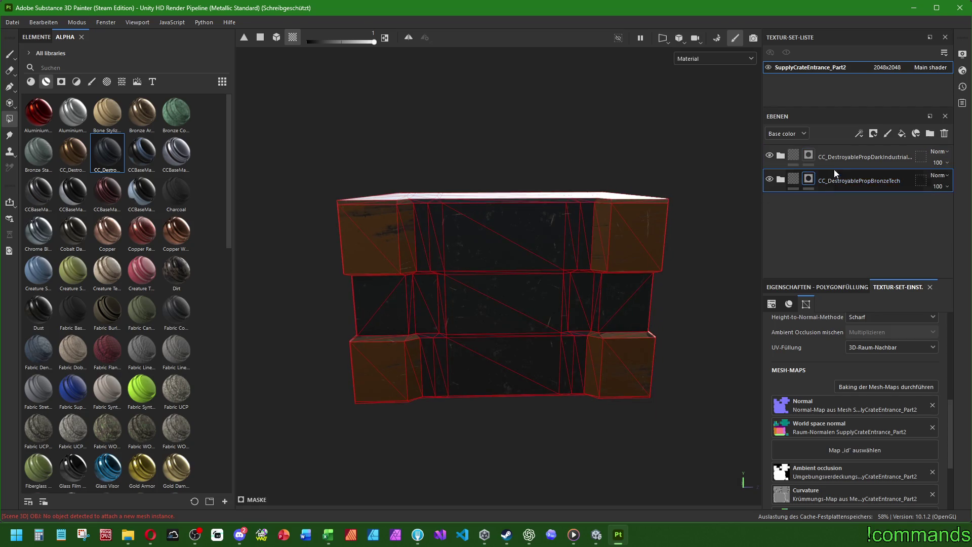
Step: Switch to the paint brush and select the CC_DestroyablePropBronzeTech layer
left_click(9, 54)
mouse_move(420, 210)
left_mouse_down("alt")
mouse_move(424, 152)
mouse_move(532, 231)
mouse_move(470, 269)
mouse_move(289, 251)
mouse_move(387, 190)
mouse_move(633, 266)
mouse_move(588, 335)
left_mouse_up("alt")
mouse_move(412, 269)
left_mouse_down("alt")
mouse_move(445, 289)
mouse_move(486, 273)
left_mouse_up("alt")
left_click(849, 185)
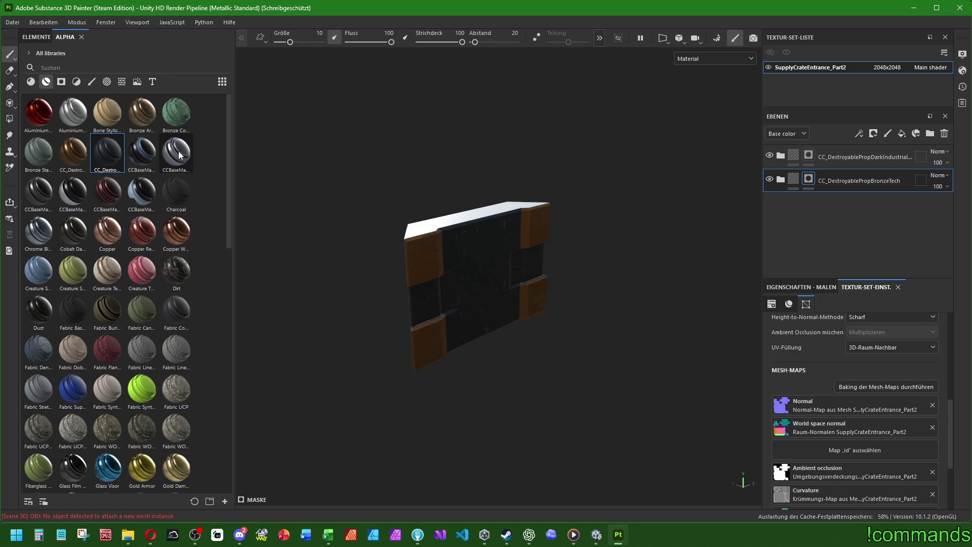
Step: Add Aluminium Brushed Worn as a new layer and give it a mask
mouse_move(172, 155)
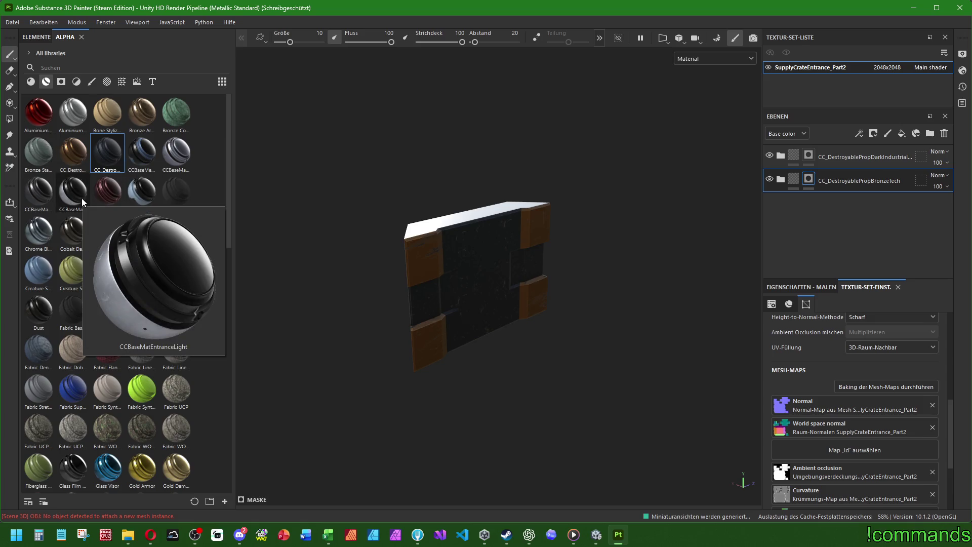
mouse_move(67, 109)
mouse_move(68, 109)
left_mouse_down()
mouse_move(127, 109)
mouse_move(849, 218)
left_mouse_up()
right_click(814, 201)
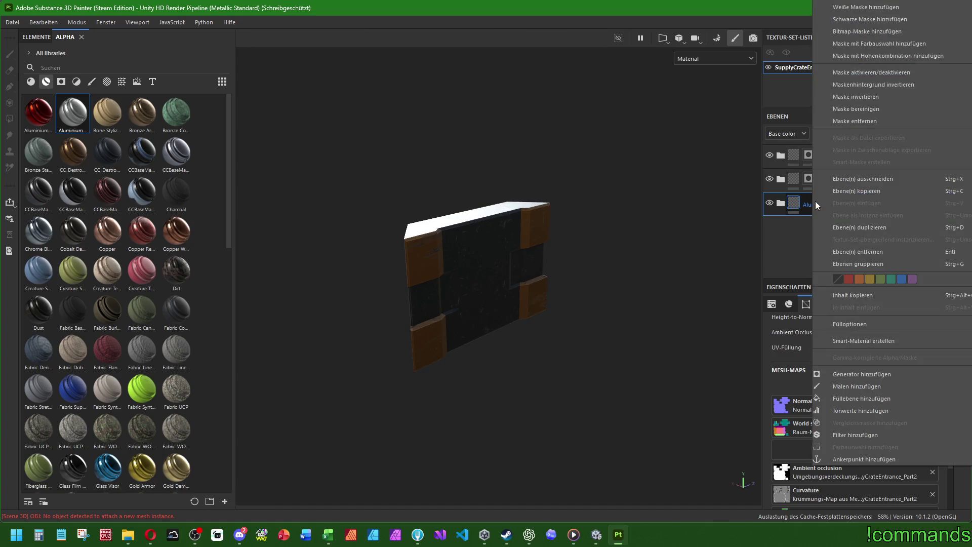
left_click(848, 33)
Step: Try Polygon Fill on the crate, then delete the Aluminium Brushed Worn layer
key("f")
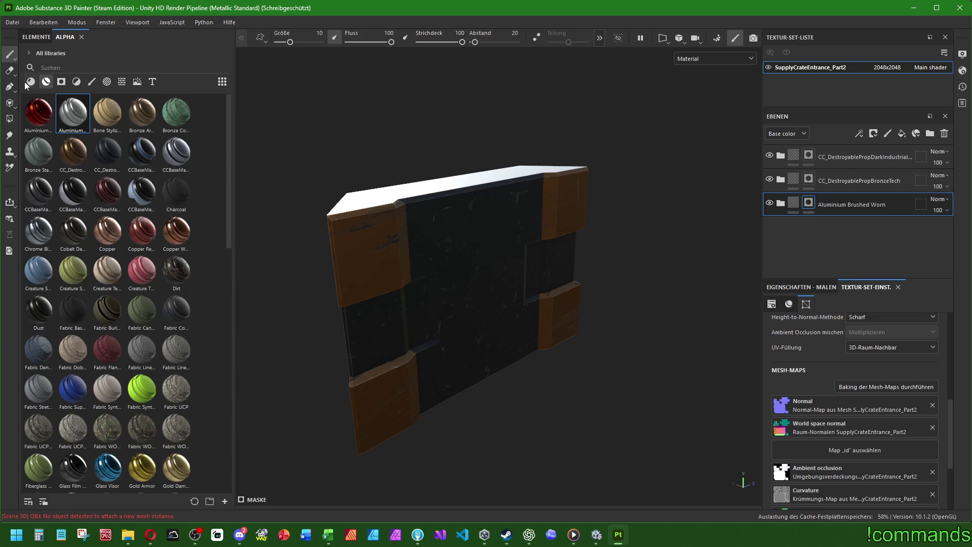
left_click(10, 118)
left_click_drag(344, 65, 542, 163, "alt")
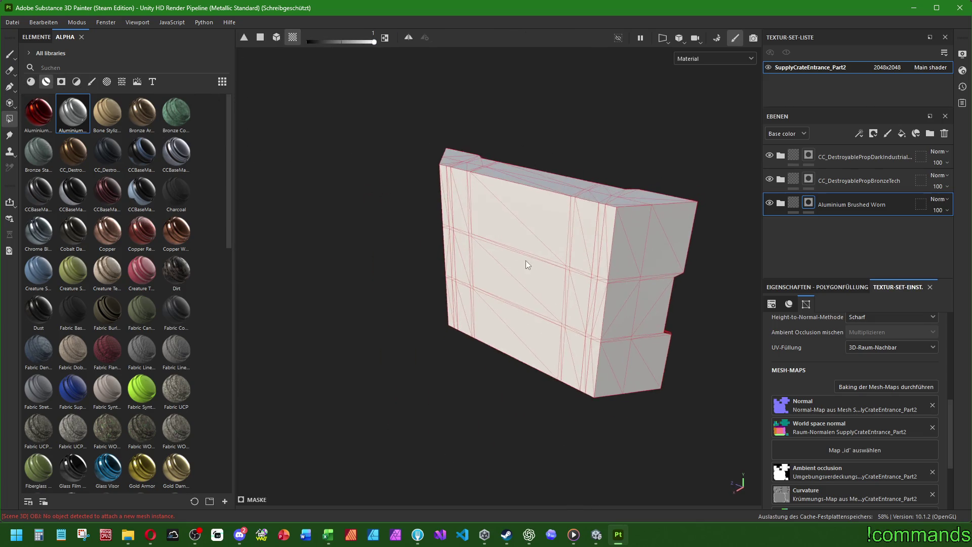
left_click(526, 263)
mouse_move(613, 256)
left_mouse_down("alt")
mouse_move(560, 191)
mouse_move(549, 242)
mouse_move(482, 248)
mouse_move(436, 204)
mouse_move(376, 247)
mouse_move(466, 271)
mouse_move(648, 199)
mouse_move(592, 234)
mouse_move(525, 233)
mouse_move(491, 253)
mouse_move(599, 358)
mouse_move(527, 288)
mouse_move(541, 275)
mouse_move(512, 171)
mouse_move(516, 382)
mouse_move(438, 306)
mouse_move(654, 268)
mouse_move(673, 219)
mouse_move(517, 358)
mouse_move(287, 230)
mouse_move(278, 241)
mouse_move(306, 282)
mouse_move(738, 249)
left_mouse_up("alt")
left_click(943, 133)
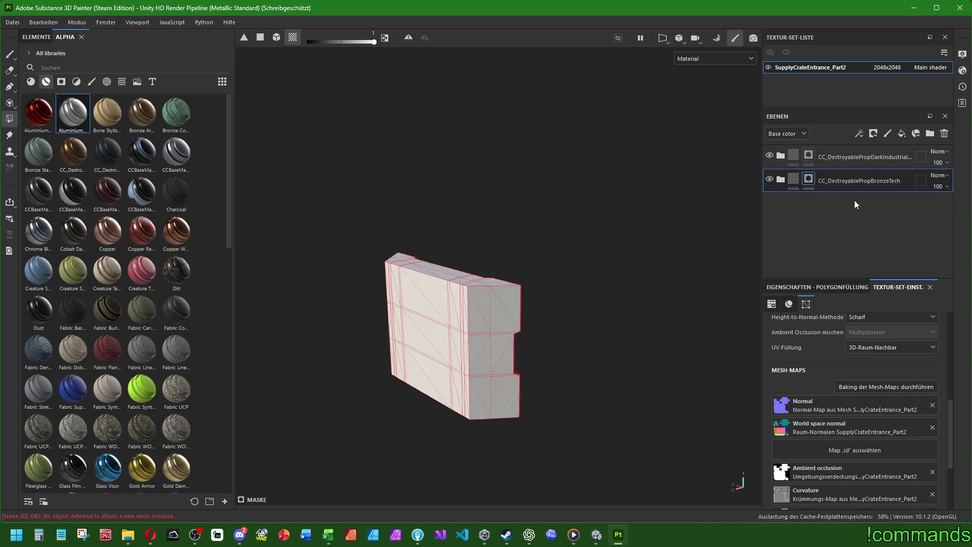
mouse_move(447, 318)
left_mouse_down("alt")
mouse_move(358, 249)
mouse_move(499, 270)
left_mouse_up("alt")
Step: Add an Emissive channel to the texture set from the Channels list
middle_click_drag(499, 270, 471, 270, "alt")
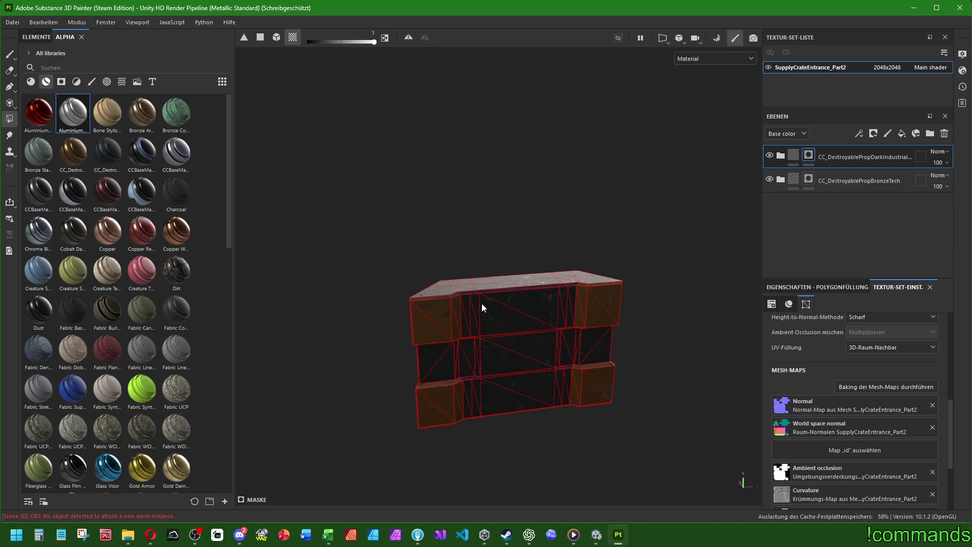
left_click_drag(481, 302, 697, 317, "alt")
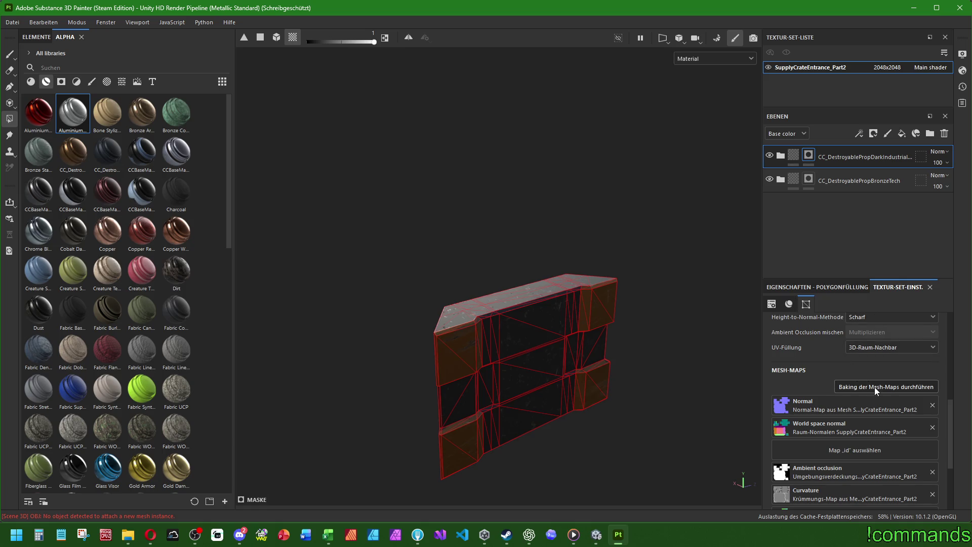
scroll(818, 360, "up", 3)
scroll(818, 361, "up", 6)
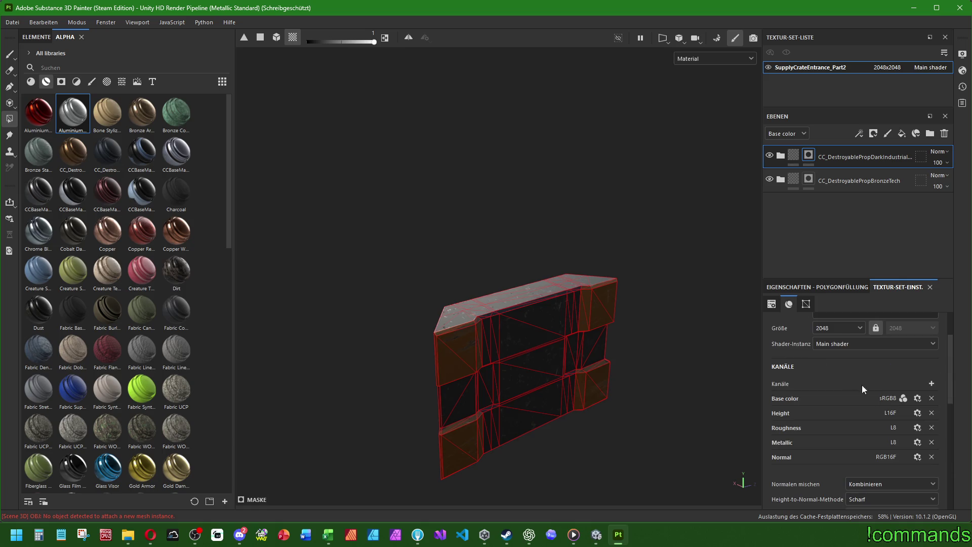
left_click(931, 383)
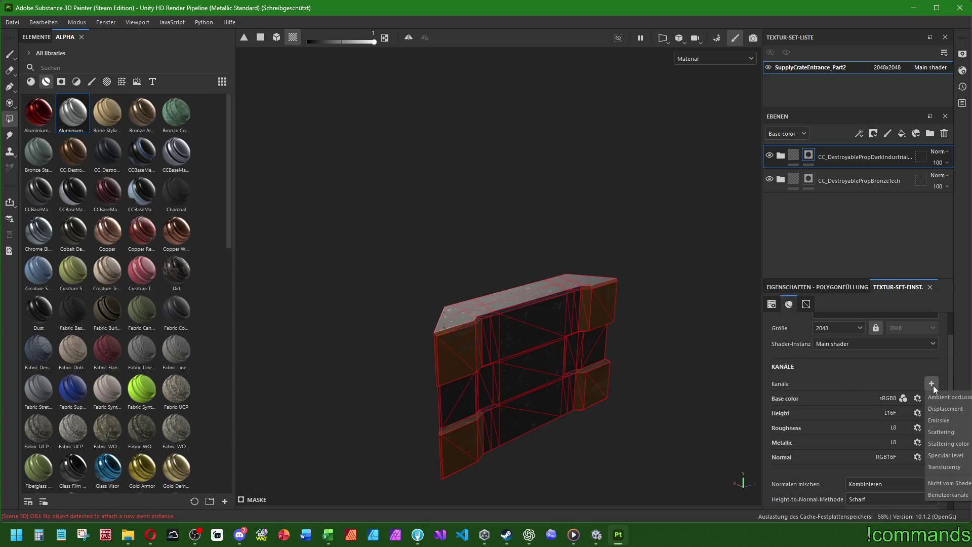
left_click(940, 425)
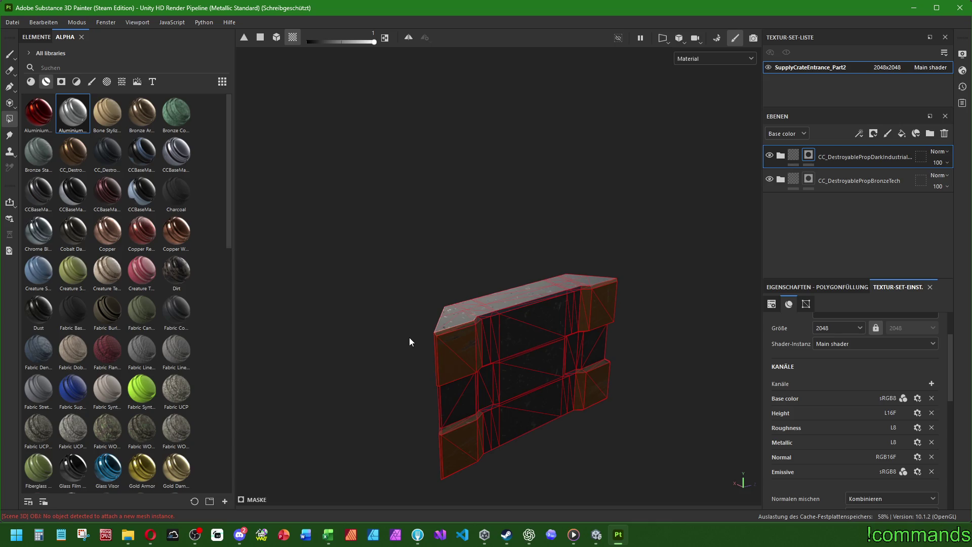
mouse_move(409, 337)
left_mouse_down("alt")
mouse_move(559, 358)
mouse_move(471, 310)
mouse_move(418, 323)
mouse_move(484, 336)
mouse_move(503, 371)
mouse_move(493, 273)
mouse_move(523, 373)
mouse_move(449, 410)
mouse_move(457, 302)
mouse_move(425, 271)
mouse_move(458, 225)
mouse_move(445, 156)
mouse_move(379, 225)
mouse_move(499, 278)
mouse_move(488, 255)
left_mouse_up("alt")
scroll(418, 323, "up", 3)
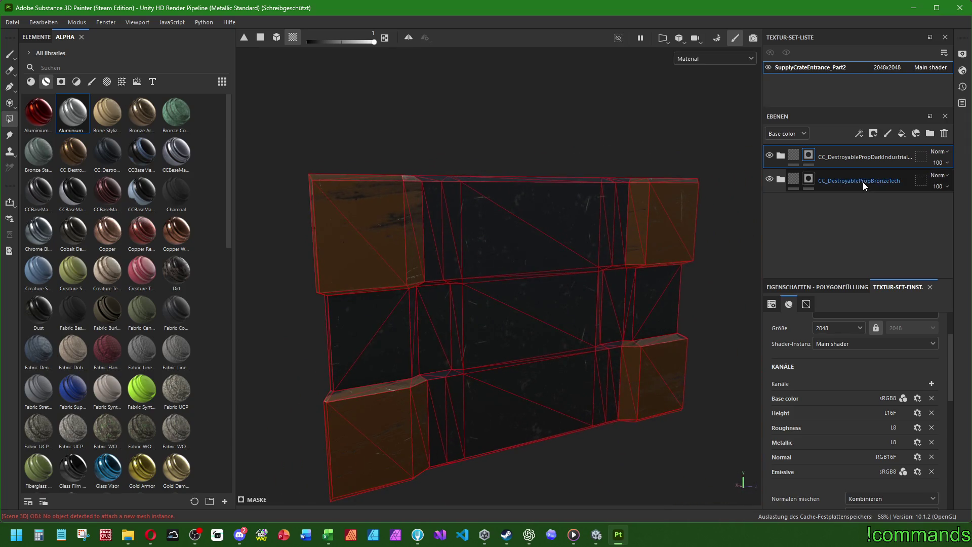
Step: Save the project as SupplyCrate_Part2 in the SupplyCrate folder
scroll(493, 198, "down", 3)
left_click(12, 22)
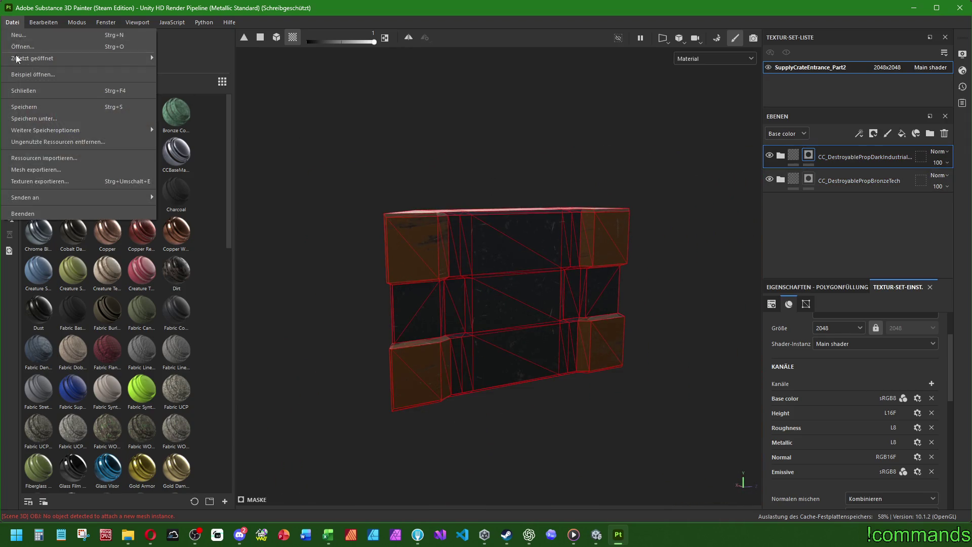
left_click(41, 119)
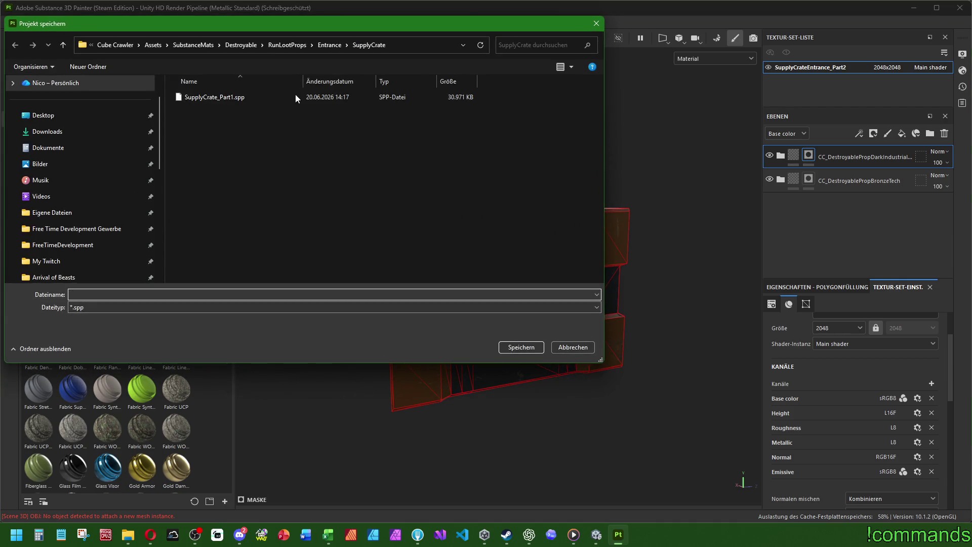
left_click_drag(347, 28, 402, 61)
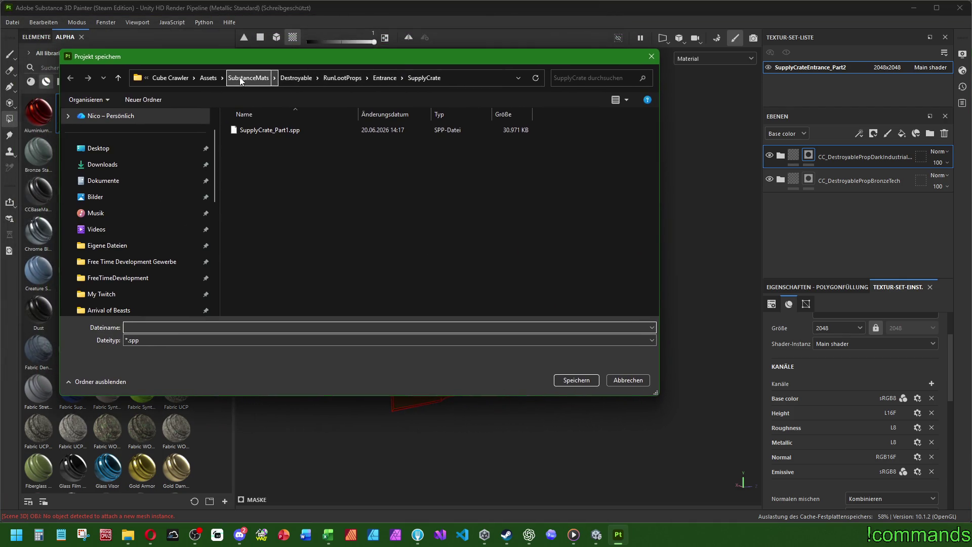
left_click(268, 130)
left_click(174, 327)
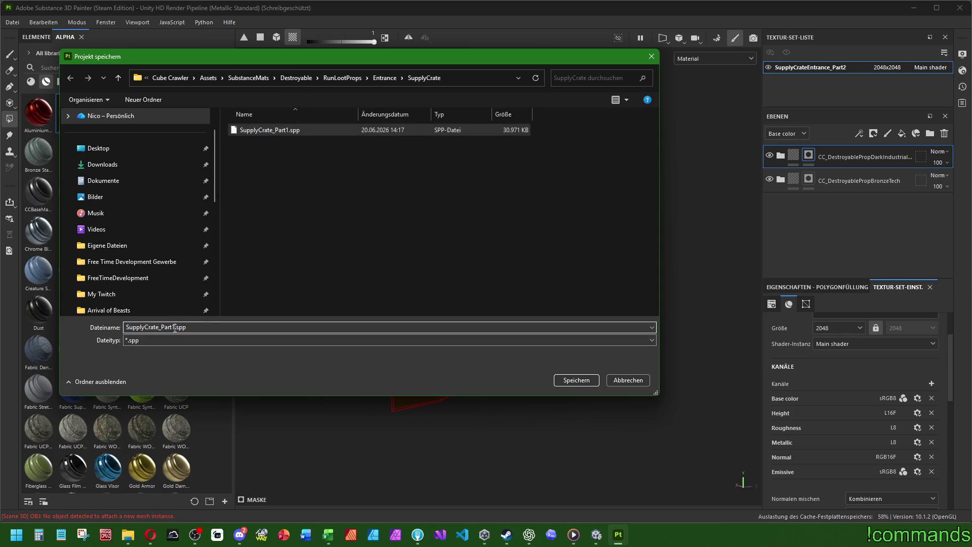
key("BackSpace")
type("2")
key("Return")
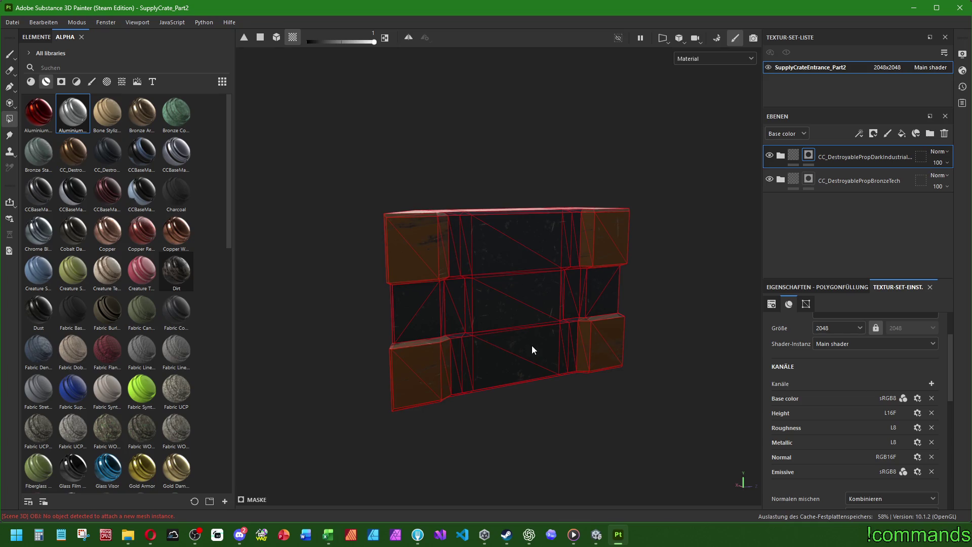
Step: Reopen the File menu, briefly switch to Discord, then return to Painter
left_click(11, 23)
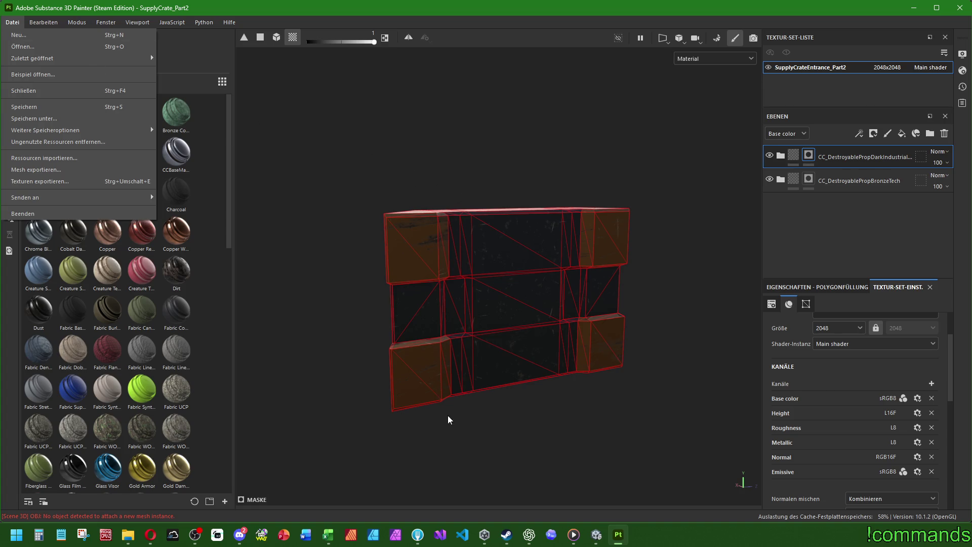
left_click(240, 535)
key("alt+Tab")
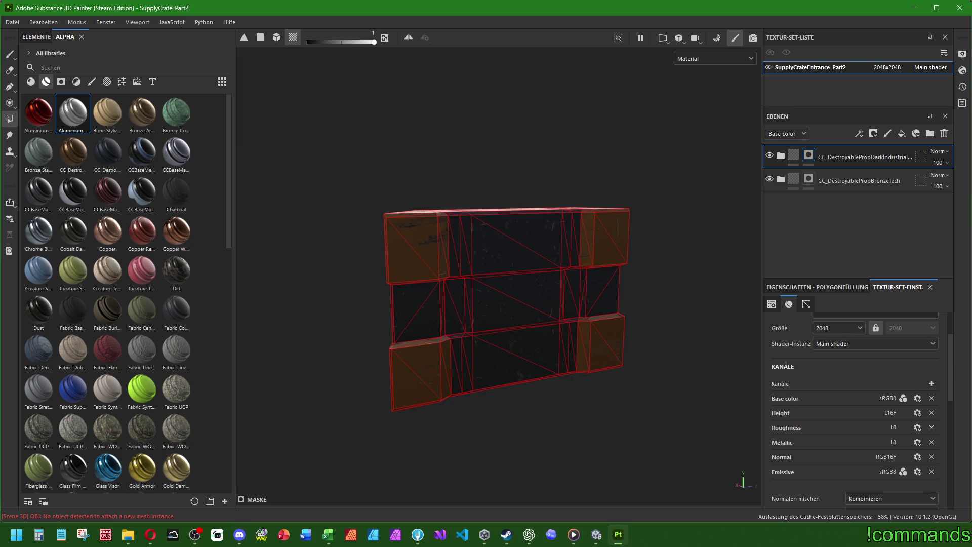
left_click(150, 534)
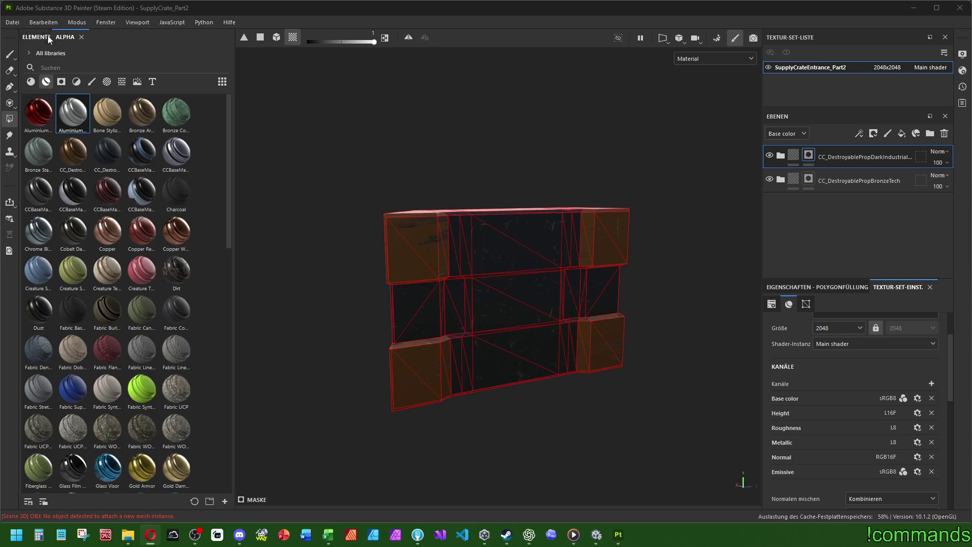
Step: Save SupplyCrate_Part2, then reopen SupplyCrate_Part1.spp from Recent Files
left_click(12, 23)
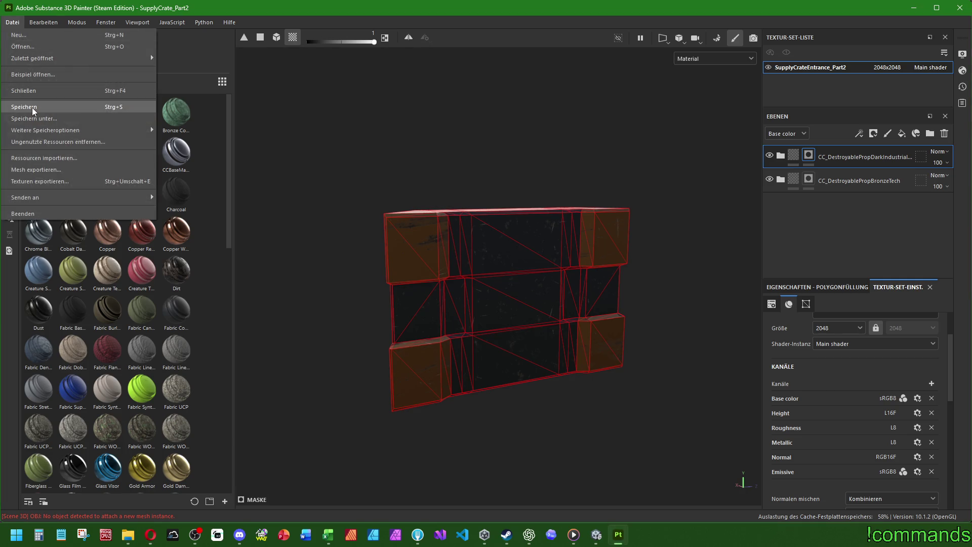
left_click(34, 110)
left_click(12, 22)
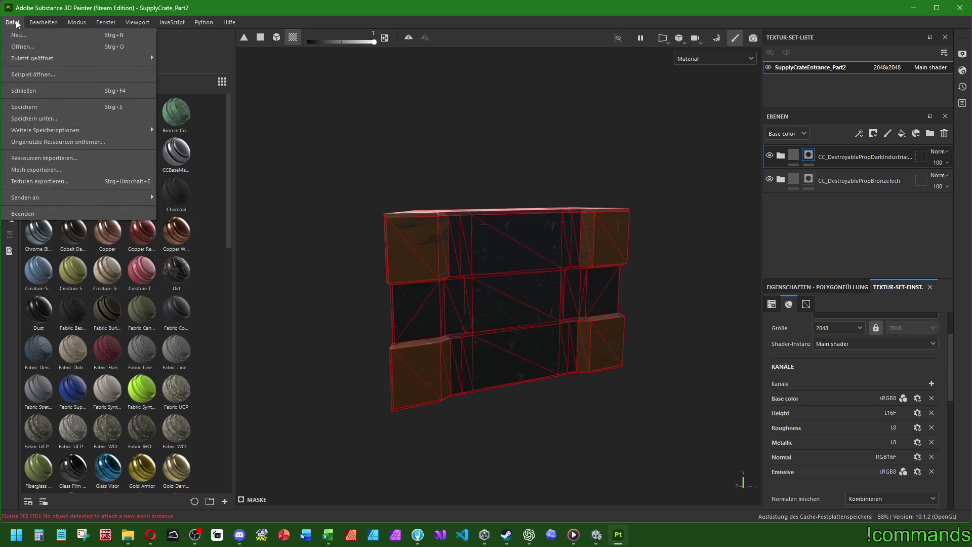
mouse_move(35, 60)
left_click(481, 70)
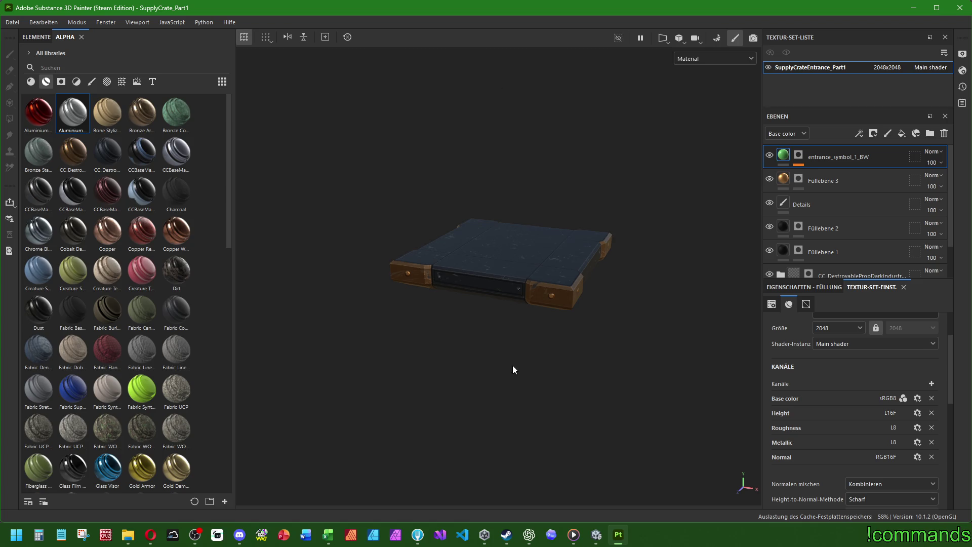
Step: Toggle Füllebene 1's visibility off and on to check its contribution
mouse_move(481, 210)
left_mouse_down("alt")
mouse_move(418, 125)
mouse_move(390, 256)
mouse_move(400, 263)
left_mouse_up("alt")
left_click(848, 226)
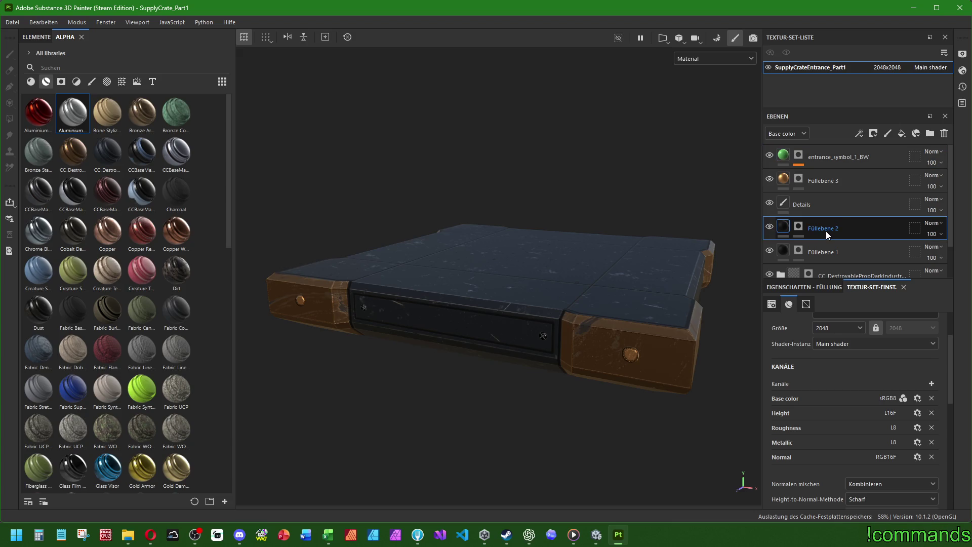
left_click(770, 252)
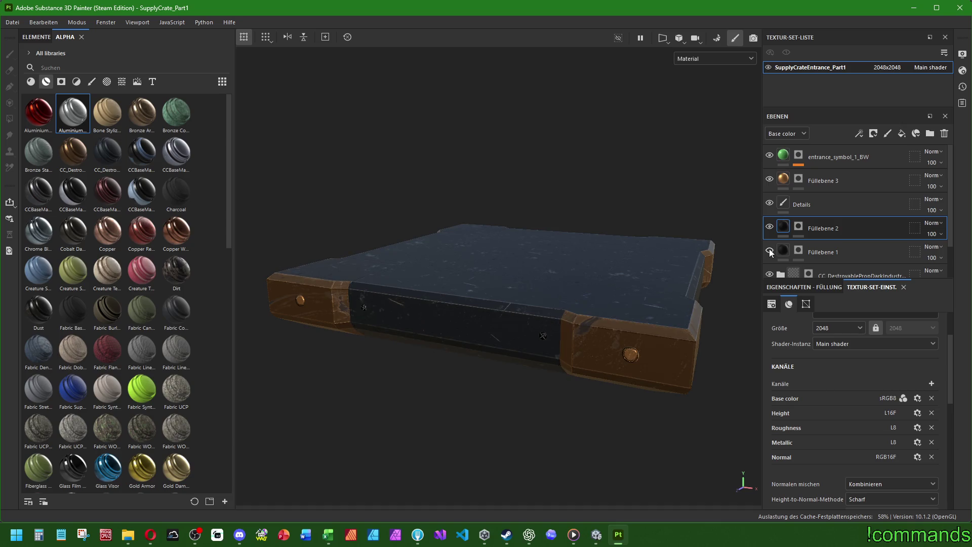
left_click(770, 252)
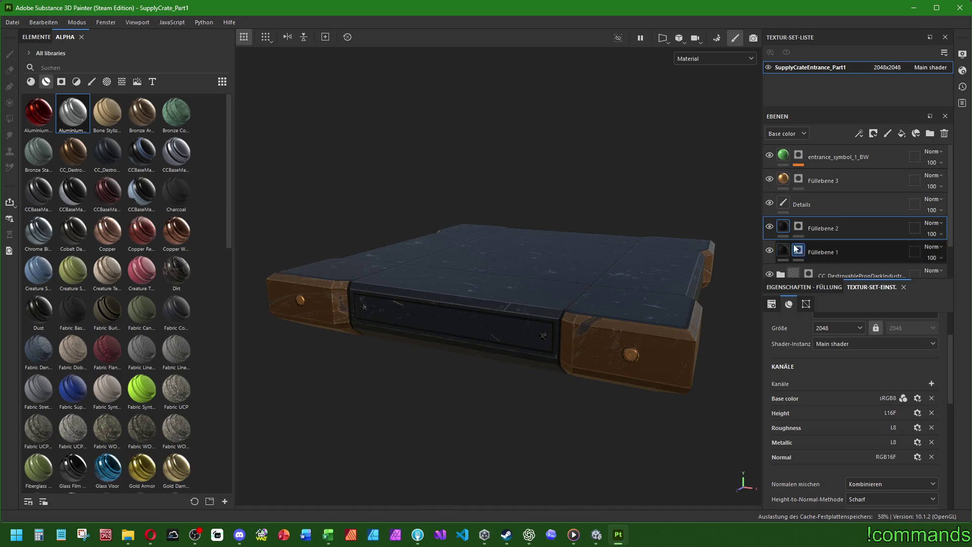
Step: Rename the Füllebene 1 fill layer to CC_TechLines
left_click(821, 252)
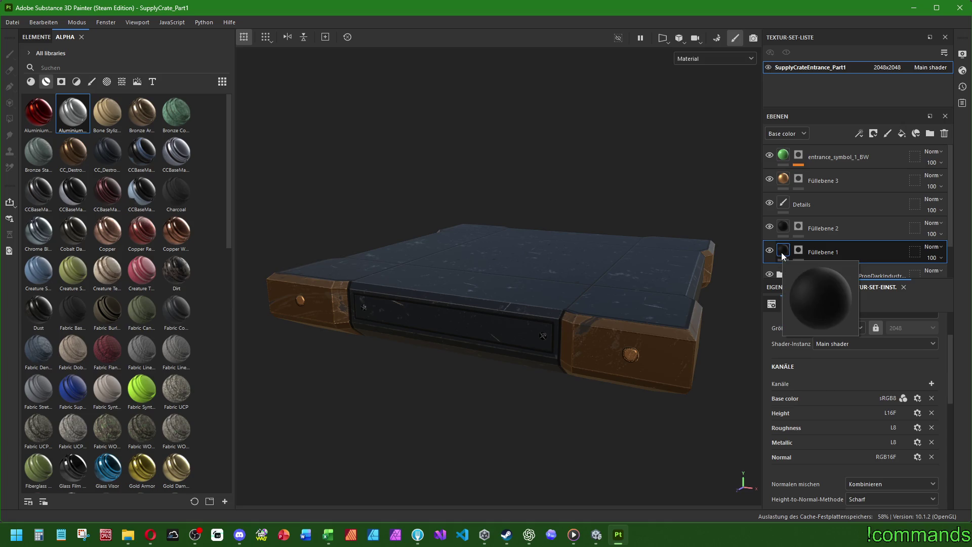
double_click(842, 253)
type("Tech")
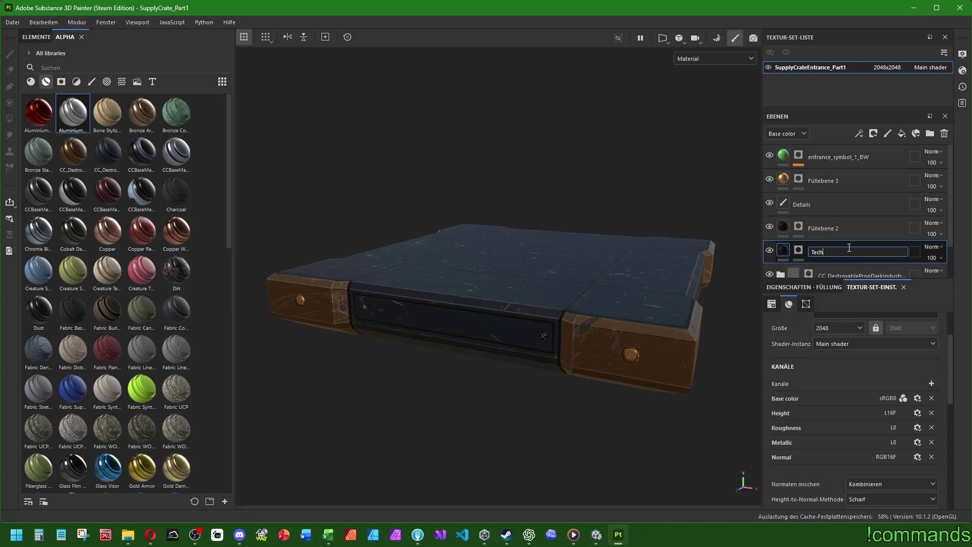
type("Lines")
key("Return")
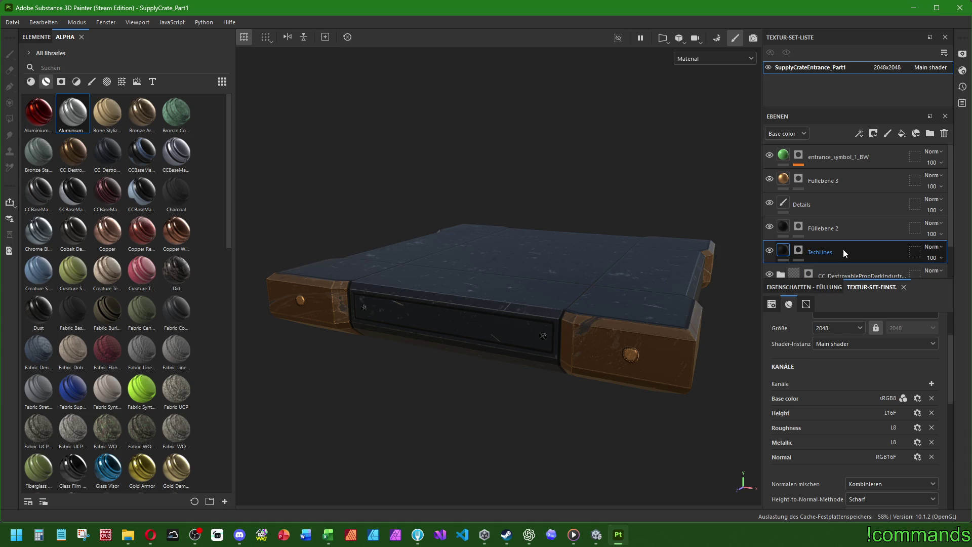
double_click(843, 249)
left_click(845, 251)
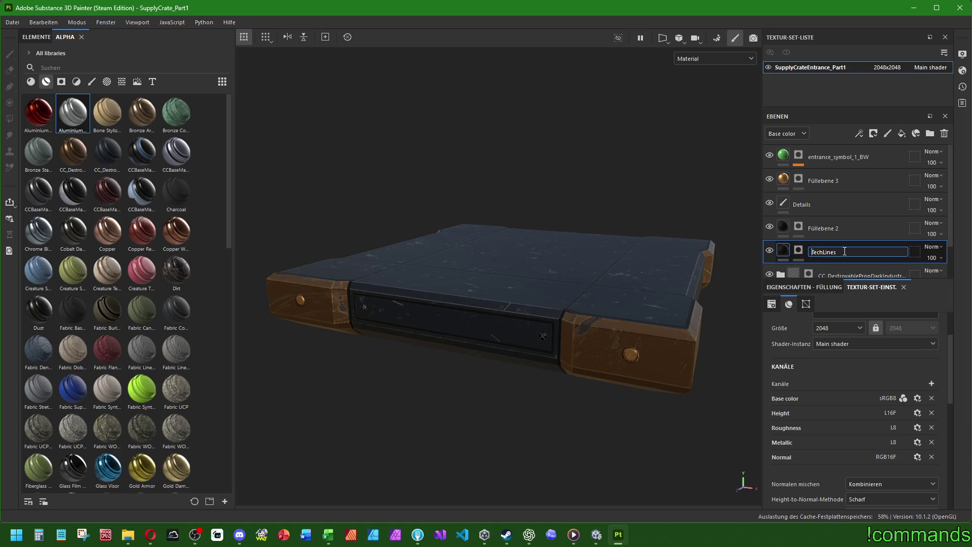
type("CC_")
key("Return")
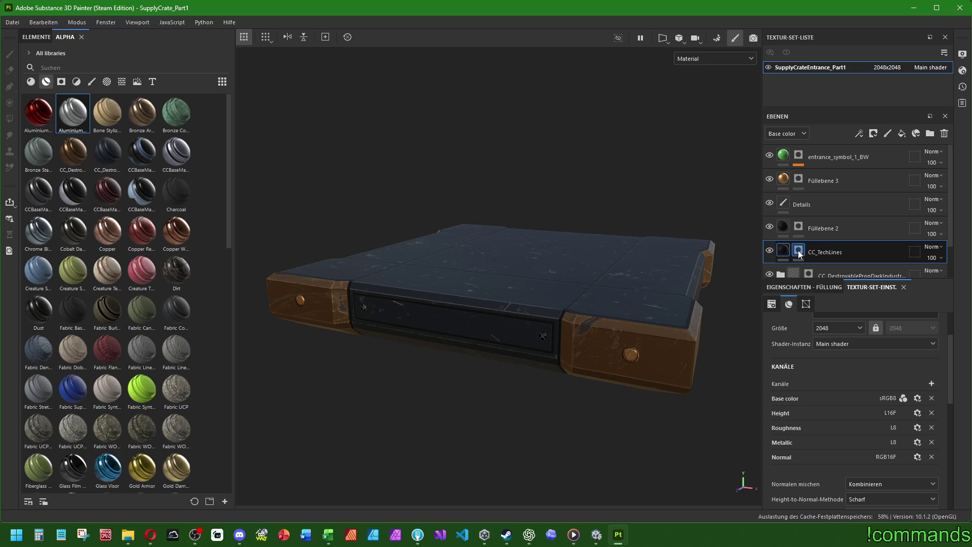
Step: Remove the mask from the CC_TechLines layer
right_click(800, 252)
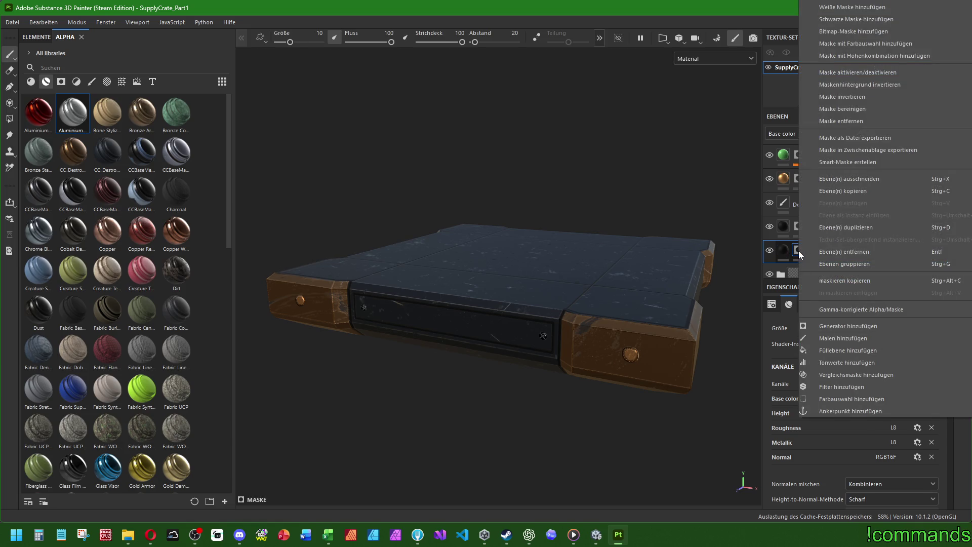
left_click(846, 121)
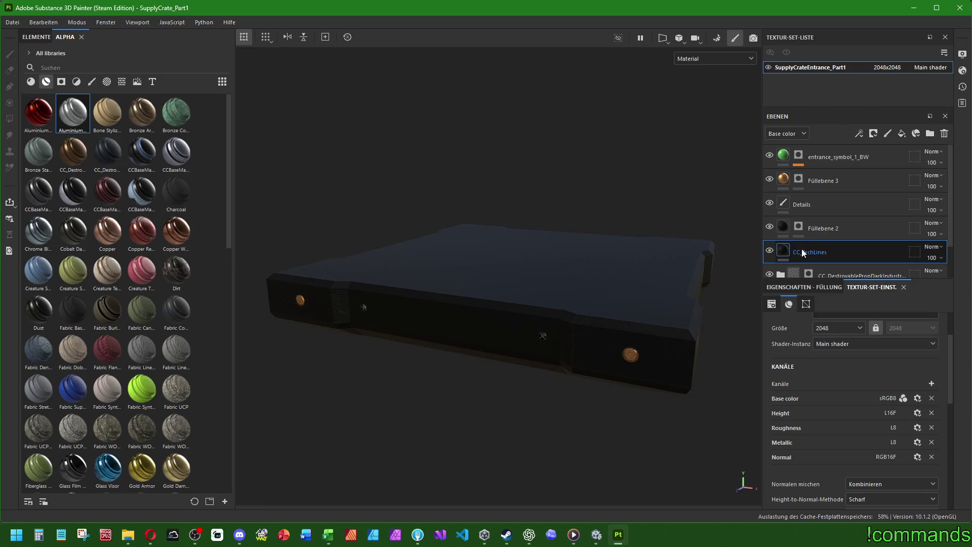
right_click(800, 251)
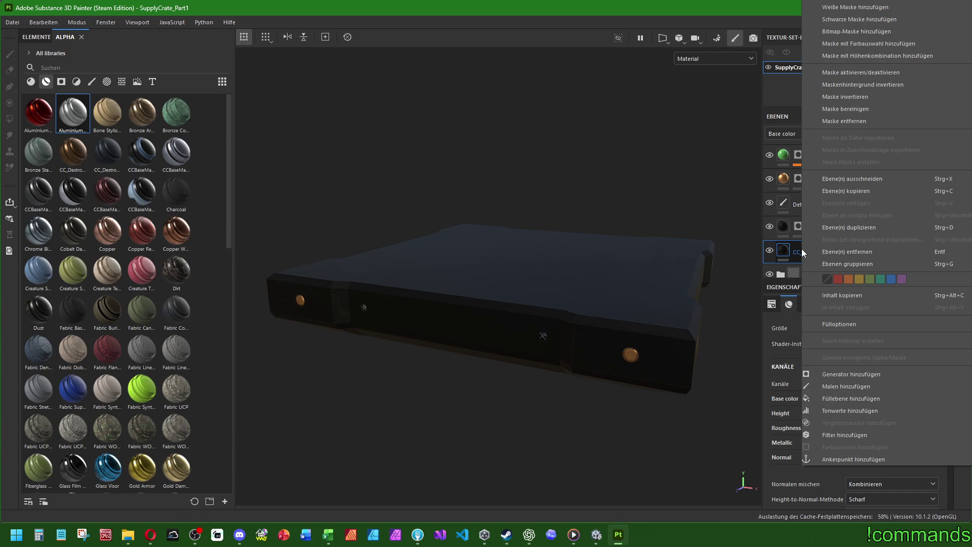
left_click(779, 267)
right_click(779, 266)
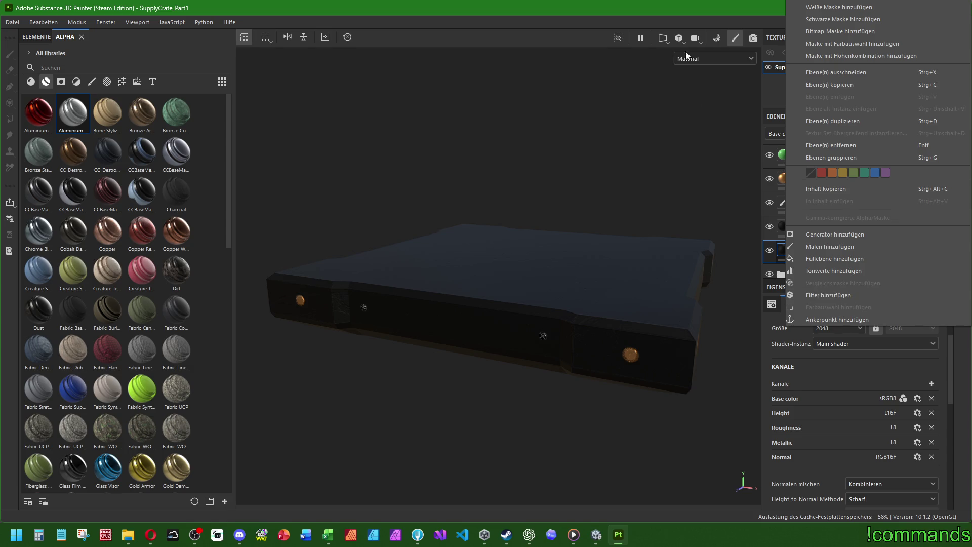
left_click(685, 50)
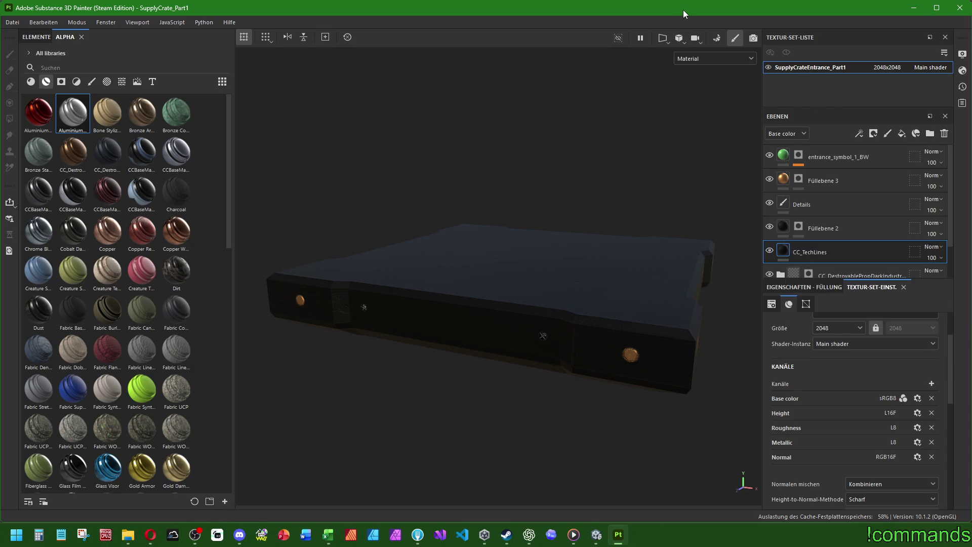
Step: Create a new folder, Ordner 1, and move CC_TechLines into it
left_click(930, 133)
scroll(845, 234, "down", 2)
mouse_move(825, 238)
left_mouse_down()
mouse_move(825, 214)
mouse_move(786, 191)
mouse_move(810, 192)
left_mouse_up()
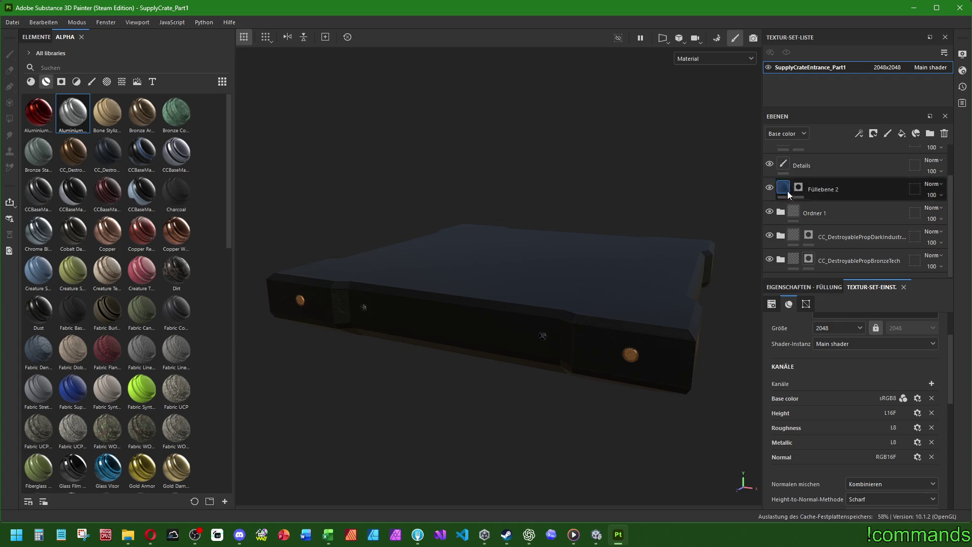
Step: Name the new folder CC_TEchLines, then start correcting the letter case
double_click(812, 216)
type("CC_TEch")
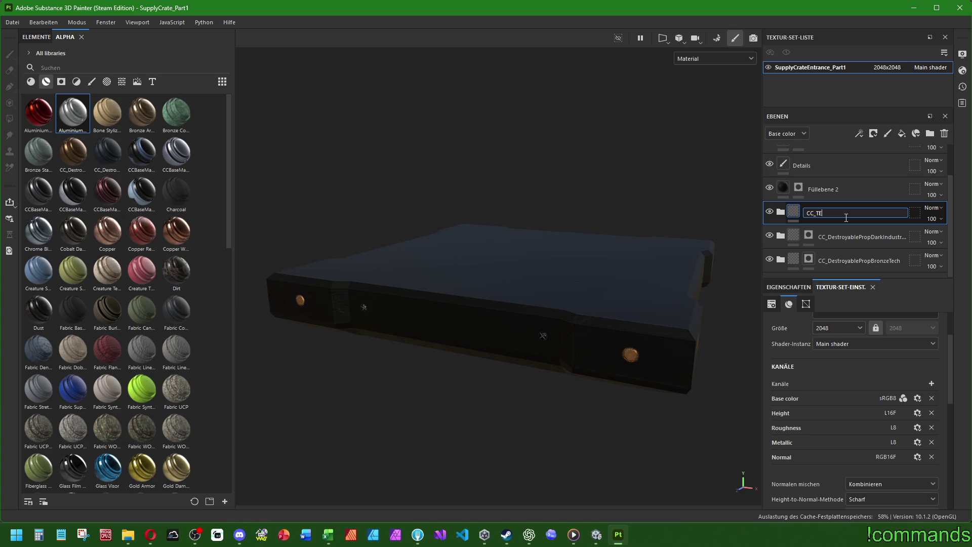
type("Lines")
key("Return")
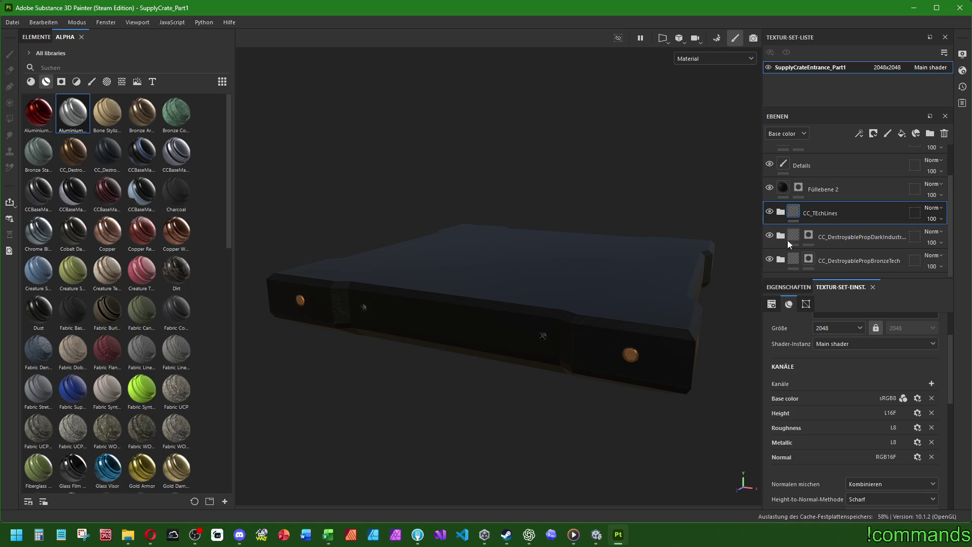
double_click(821, 215)
left_click(822, 215)
key("BackSpace")
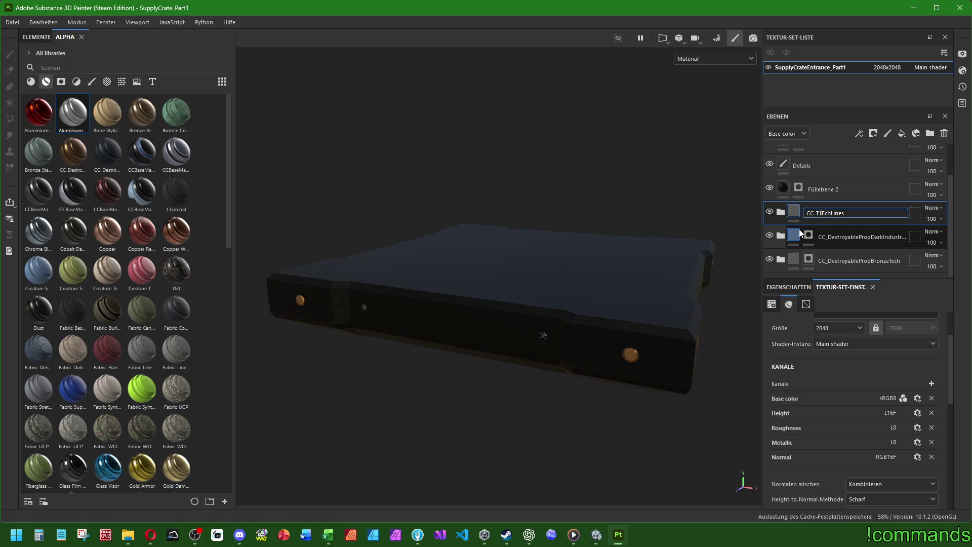
type("E")
key("Return")
Step: Fix the folder name to CC_TechLines and save the folder as a smart material
double_click(821, 213)
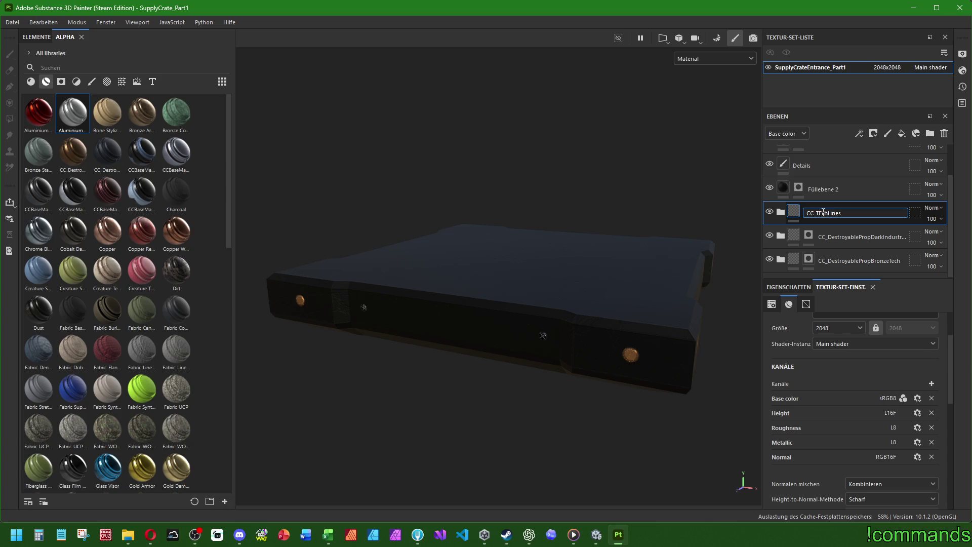
left_click(823, 213)
key("BackSpace")
type("e")
key("Return")
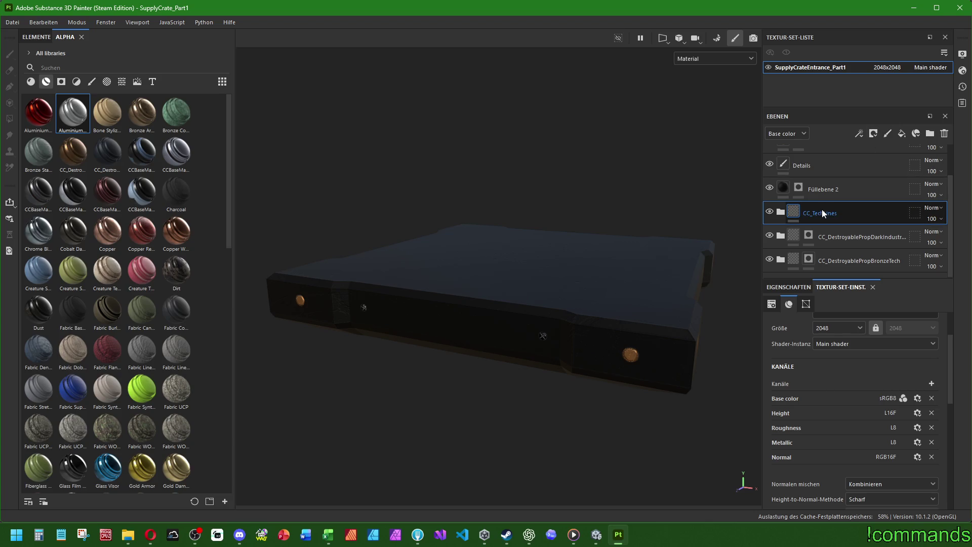
right_click(821, 210)
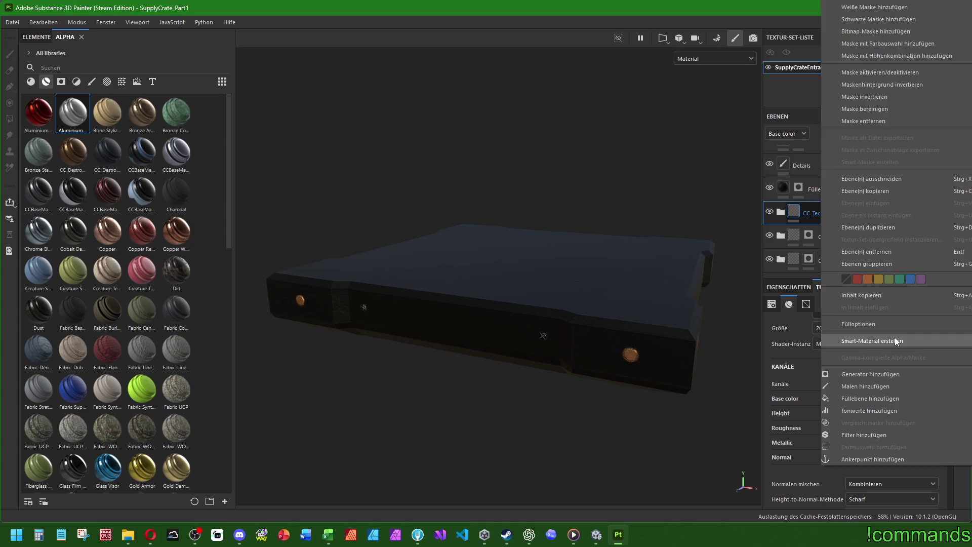
left_click(894, 340)
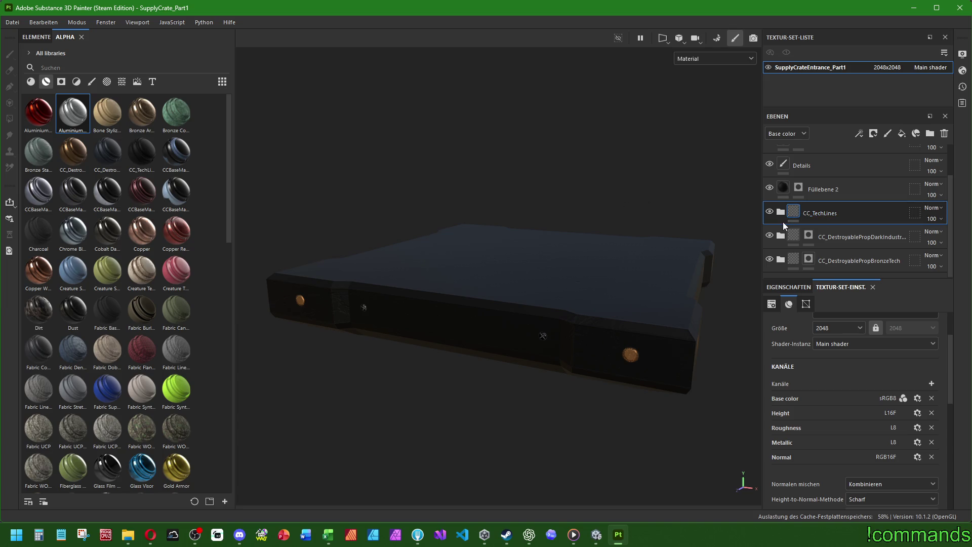
Step: Close the current project, discarding the unsaved changes
left_click(12, 22)
left_click(31, 92)
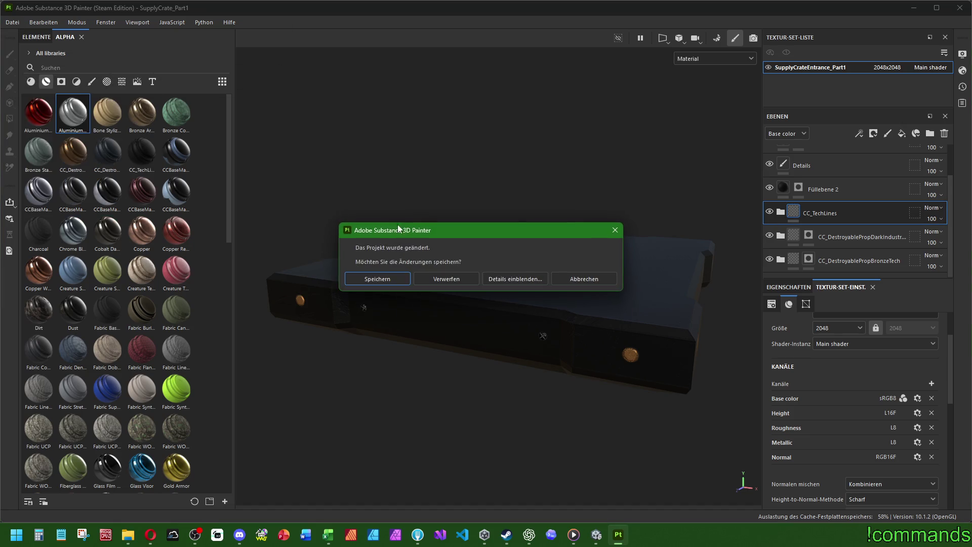
left_click(458, 279)
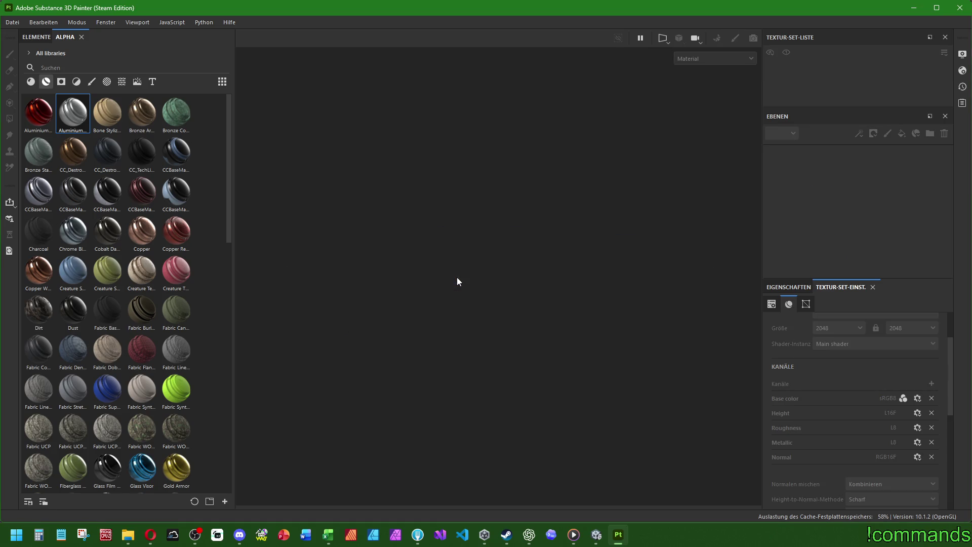
Step: Reopen SupplyCrate_Part2, then go to SupplyCrate_Part1, from the recent projects list
left_click(12, 22)
mouse_move(150, 56)
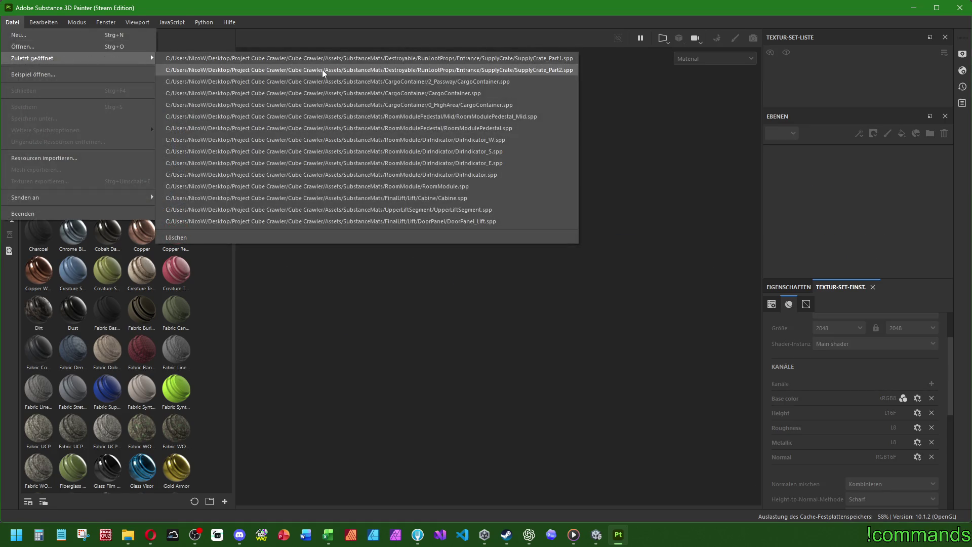
left_click(322, 70)
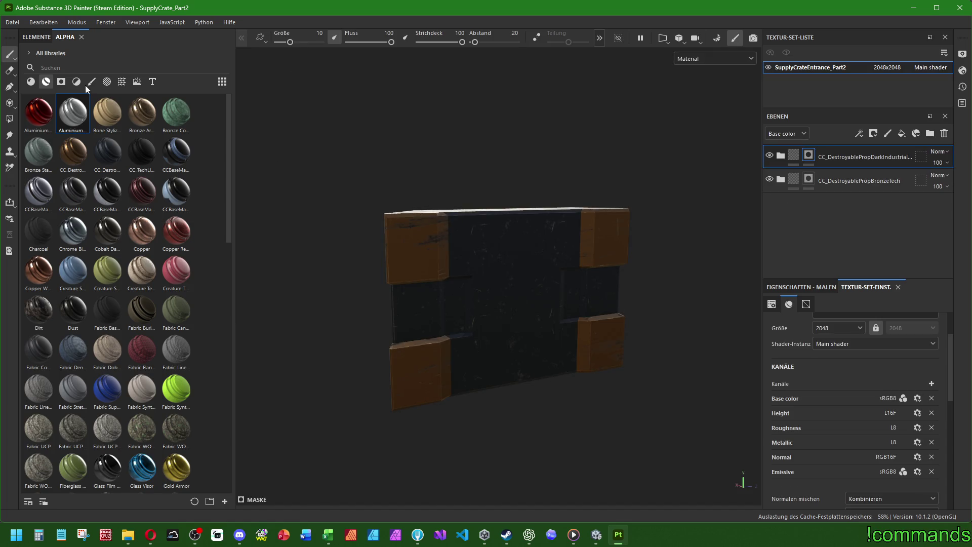
left_click(12, 22)
mouse_move(150, 58)
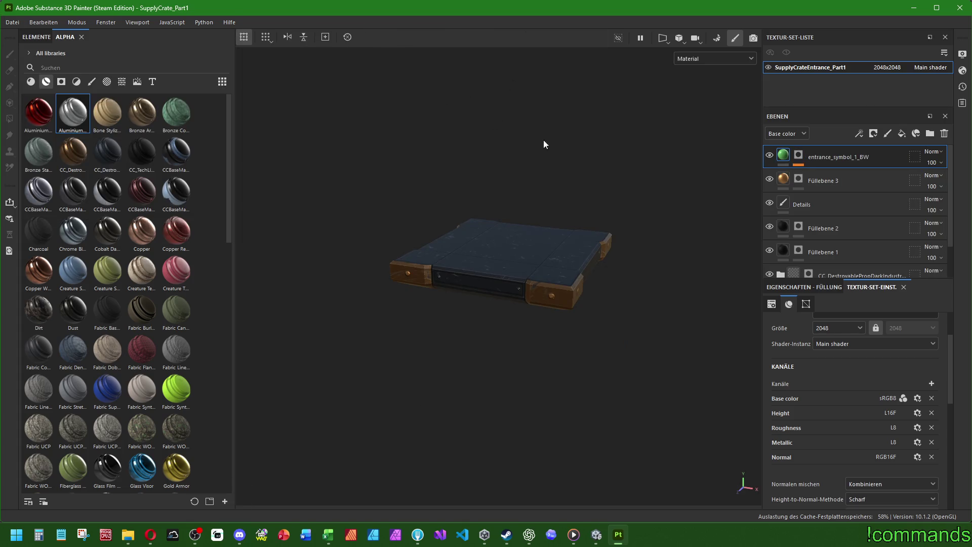
scroll(543, 145, "up", 3)
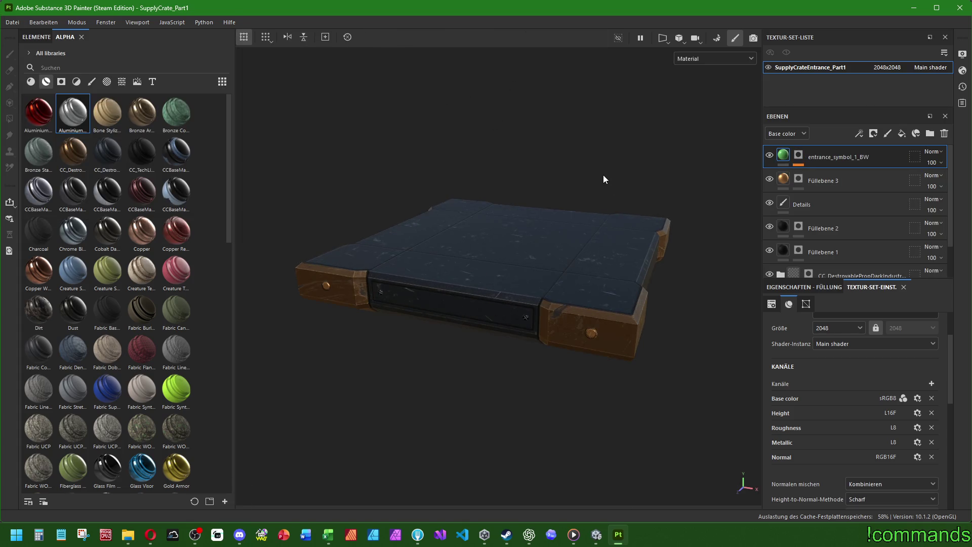
left_click_drag(469, 196, 424, 250, "alt")
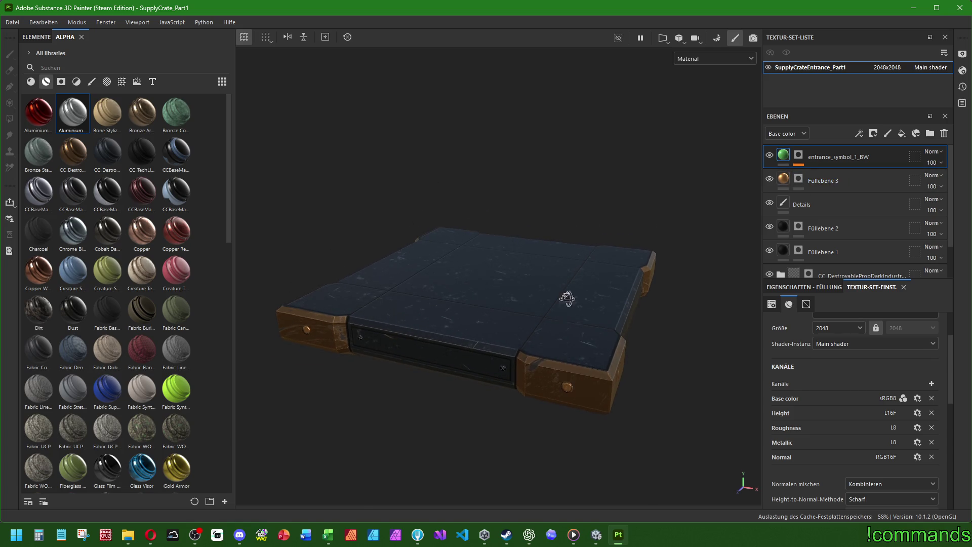
mouse_move(566, 298)
left_mouse_down("alt")
mouse_move(589, 131)
mouse_move(576, 320)
left_mouse_up("alt")
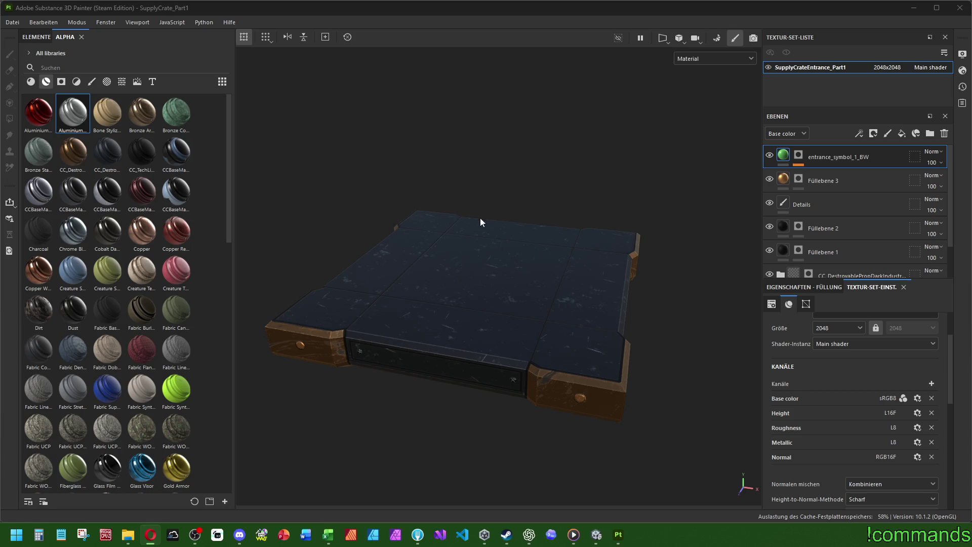
left_click(831, 180)
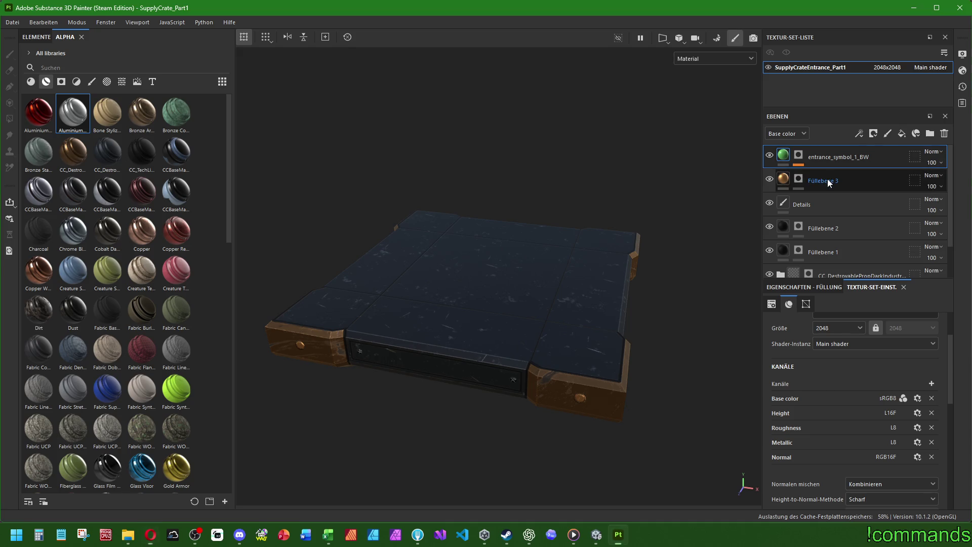
mouse_move(782, 185)
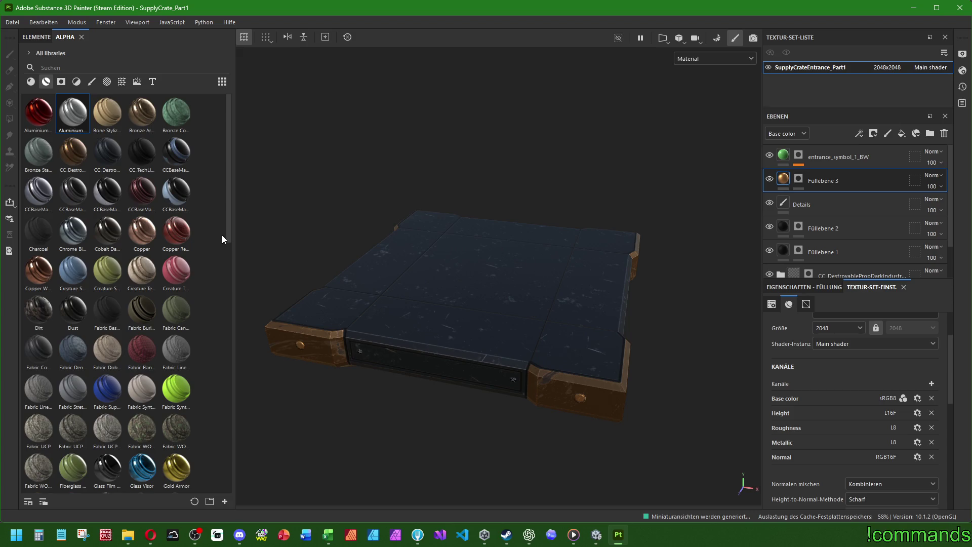
Step: Add the Copper smart material and copy its Base Metal layer's content
mouse_move(143, 232)
left_mouse_down()
mouse_move(718, 167)
mouse_move(782, 179)
mouse_move(779, 196)
left_mouse_up()
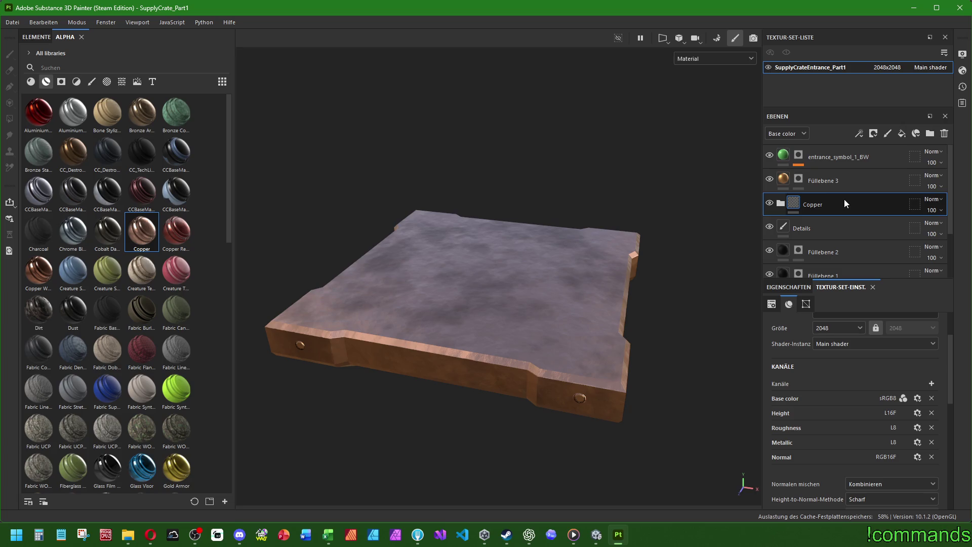
left_click(780, 203)
scroll(816, 232, "down", 2)
left_click(792, 215)
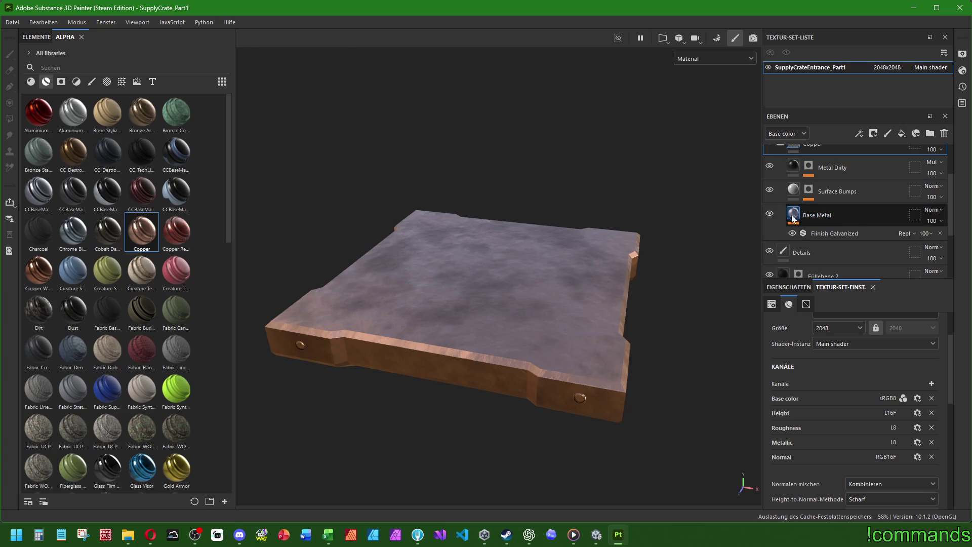
right_click(791, 214)
left_click(818, 403)
scroll(815, 190, "up", 2)
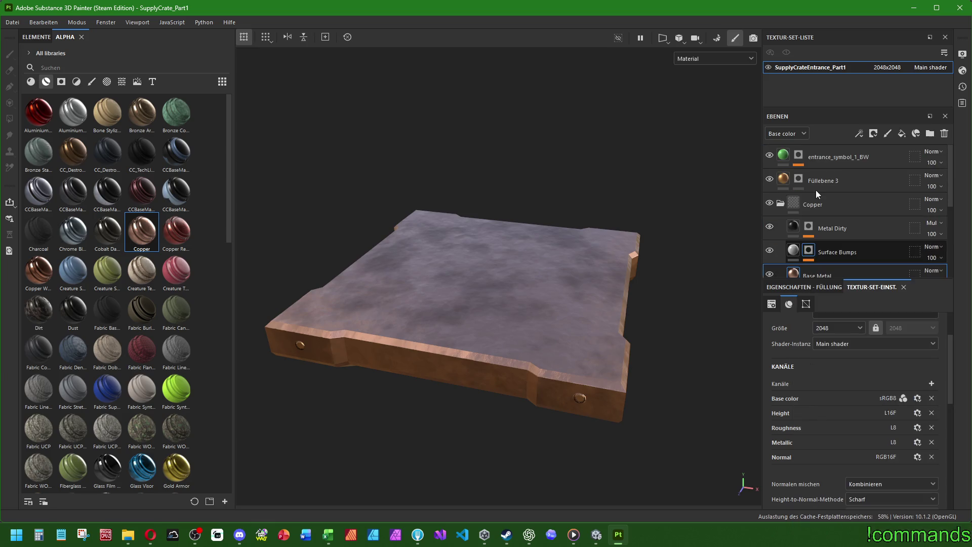
Step: Paste the copper content into Füllebene 3, delete the Copper folder, and inspect the crate
right_click(779, 179)
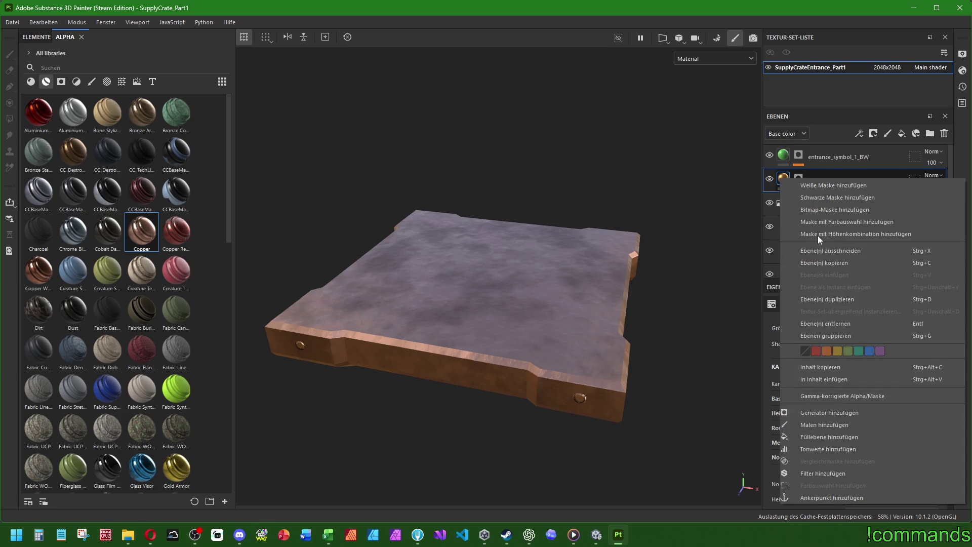
left_click(831, 379)
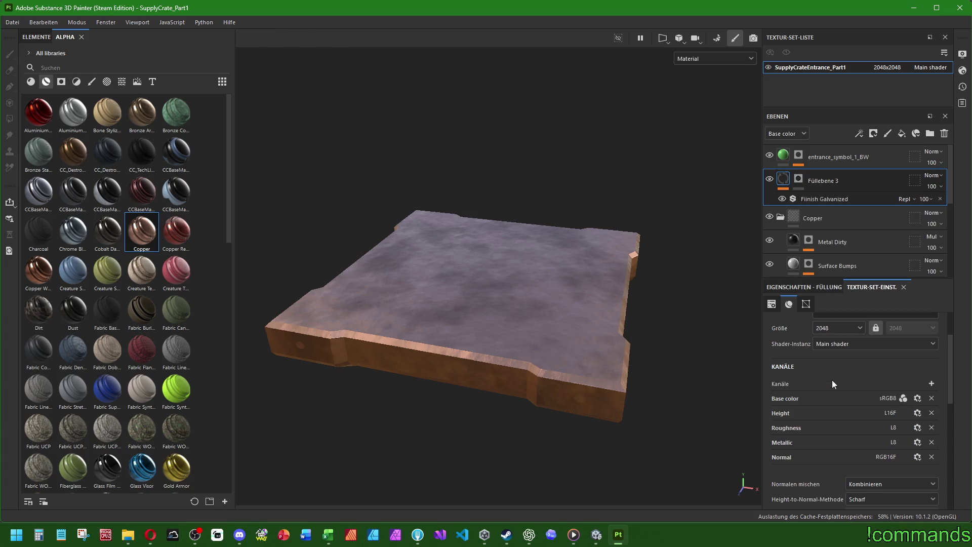
left_click(844, 217)
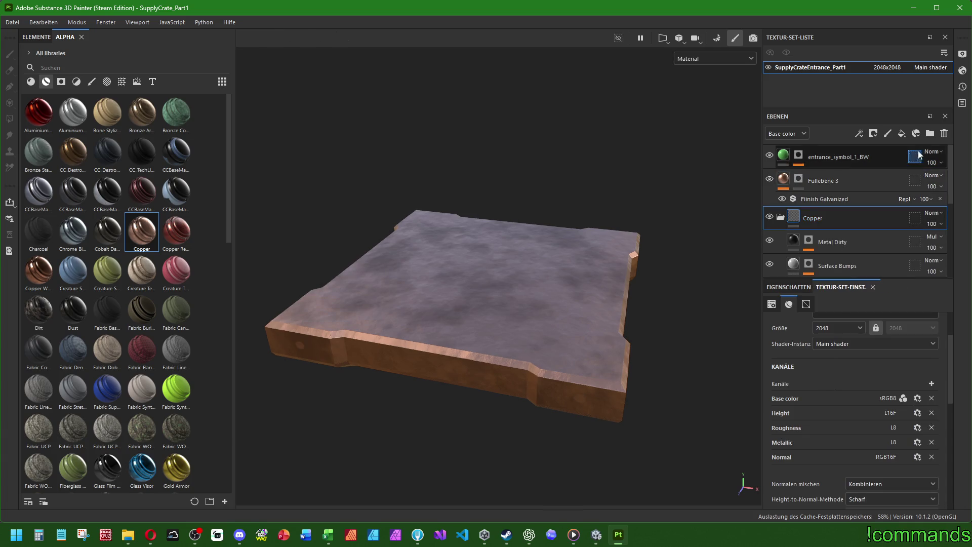
left_click(944, 133)
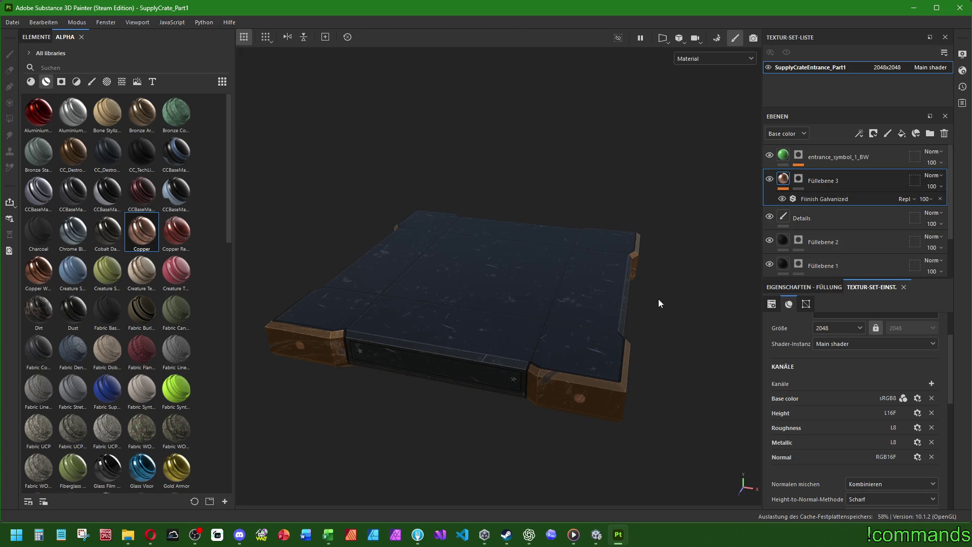
key("ctrl+z")
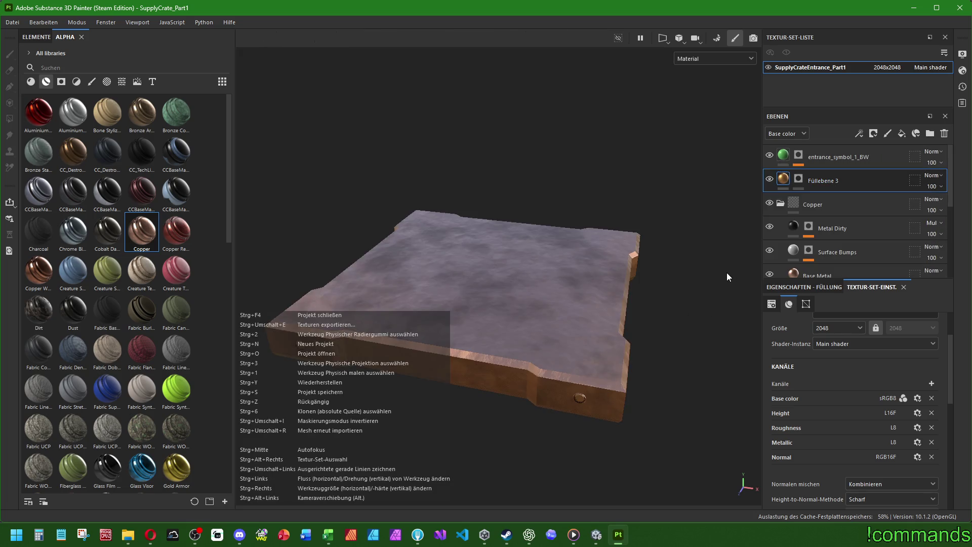
left_click(780, 203)
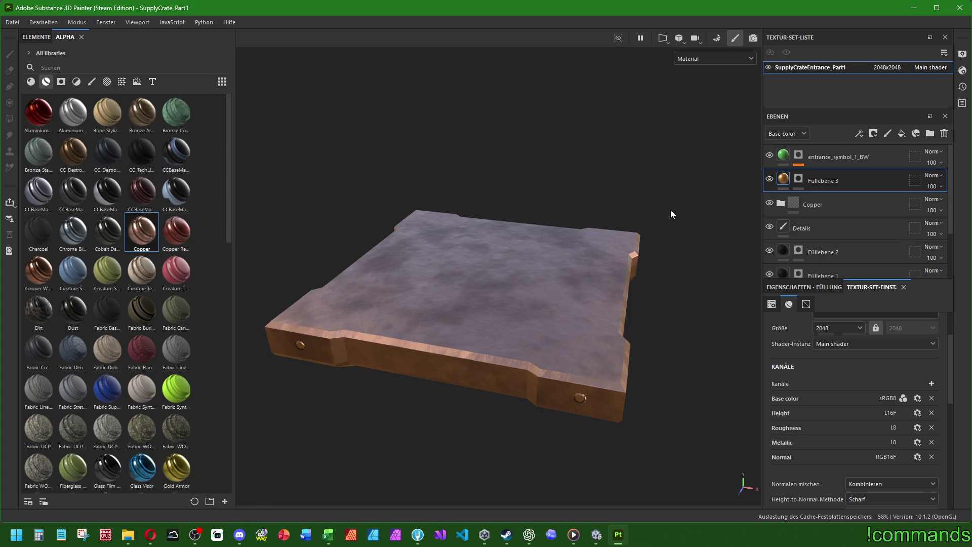
key("ctrl+y")
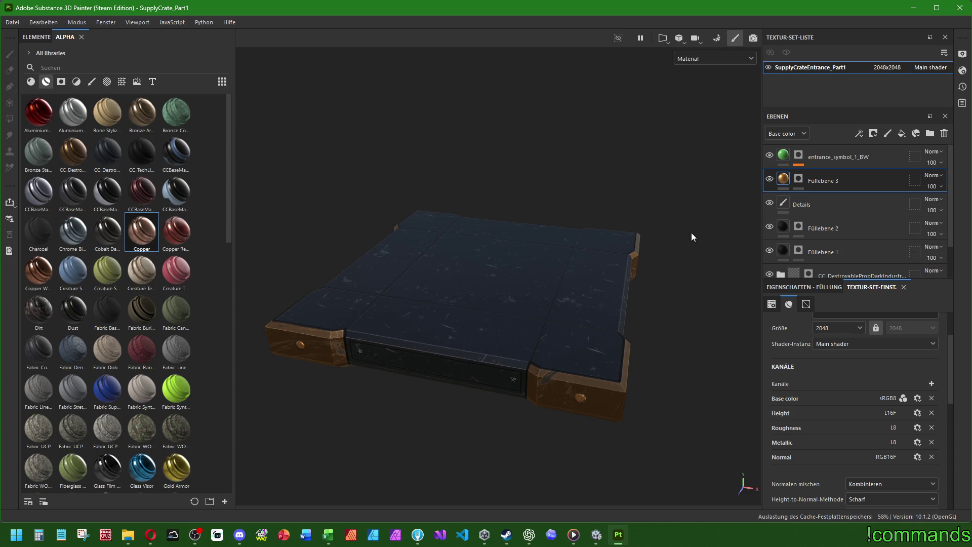
mouse_move(676, 280)
left_mouse_down("alt")
mouse_move(646, 252)
mouse_move(666, 234)
mouse_move(629, 146)
mouse_move(666, 275)
mouse_move(626, 257)
mouse_move(652, 268)
mouse_move(640, 278)
left_mouse_up("alt")
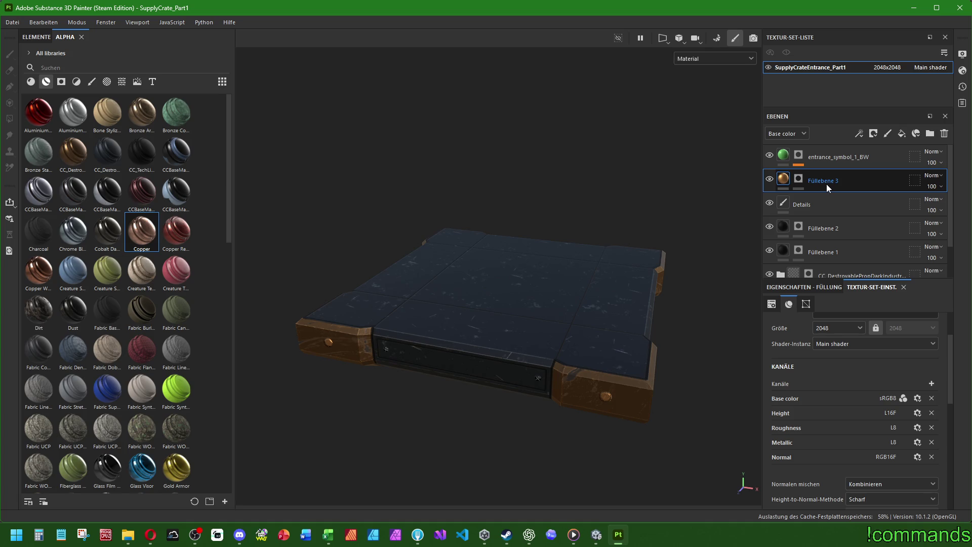
right_click(799, 181)
left_click(753, 168)
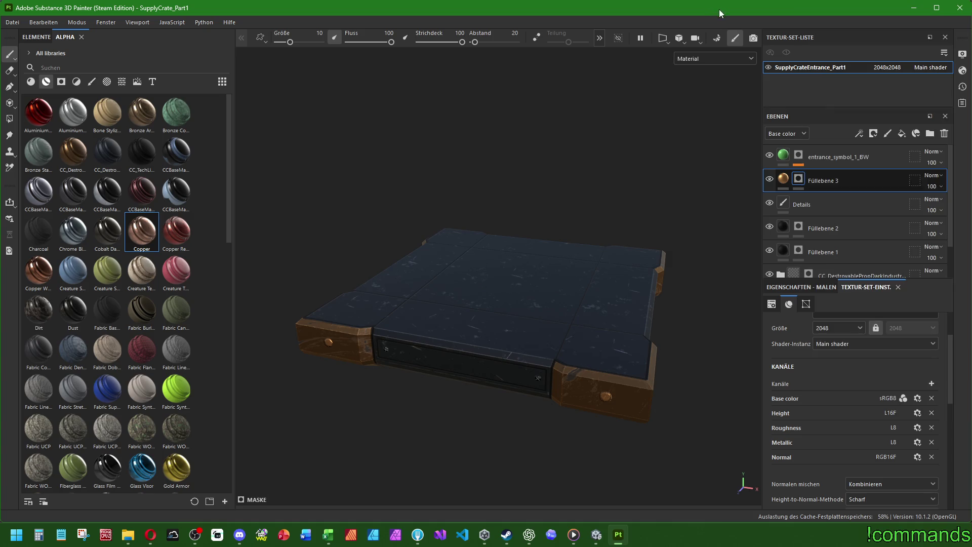
left_click(835, 180)
scroll(823, 397, "down", 7)
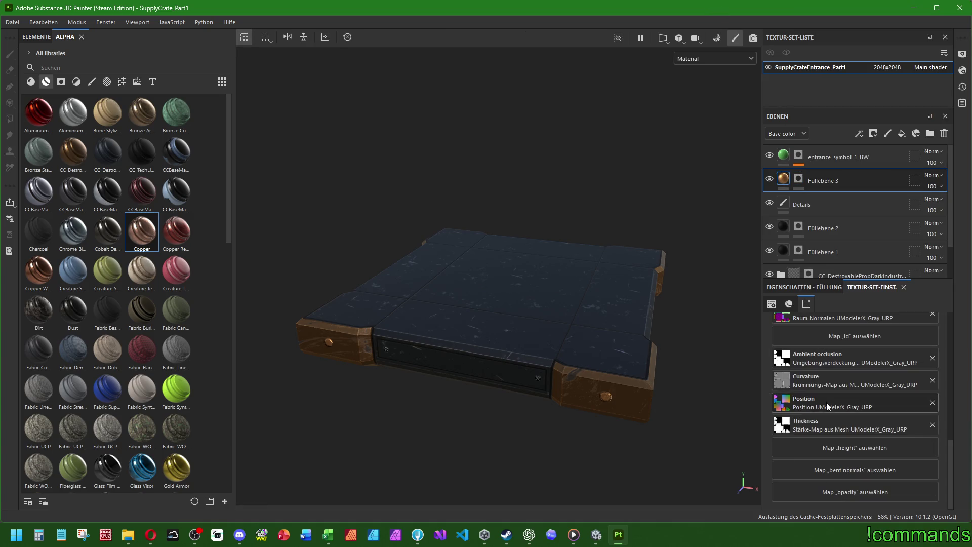
scroll(825, 398, "up", 4)
scroll(826, 400, "up", 3)
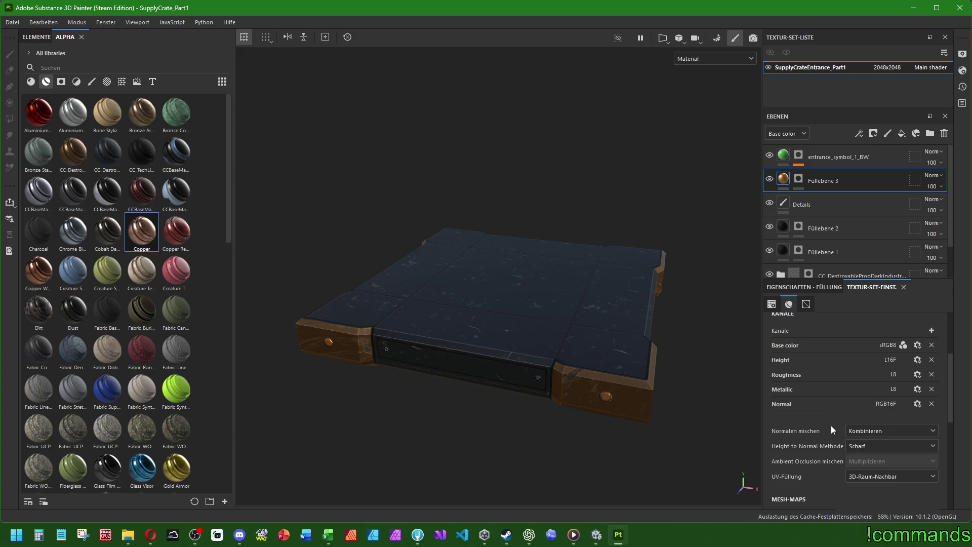
Step: Remove the mask from the Füllebene 3 copper fill layer
scroll(833, 426, "down", 3)
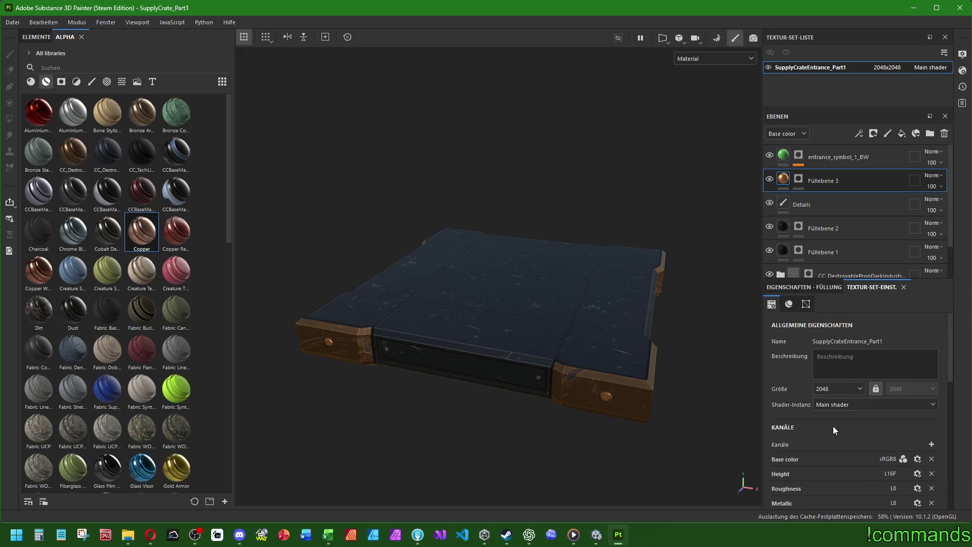
scroll(833, 427, "down", 3)
scroll(830, 423, "up", 10)
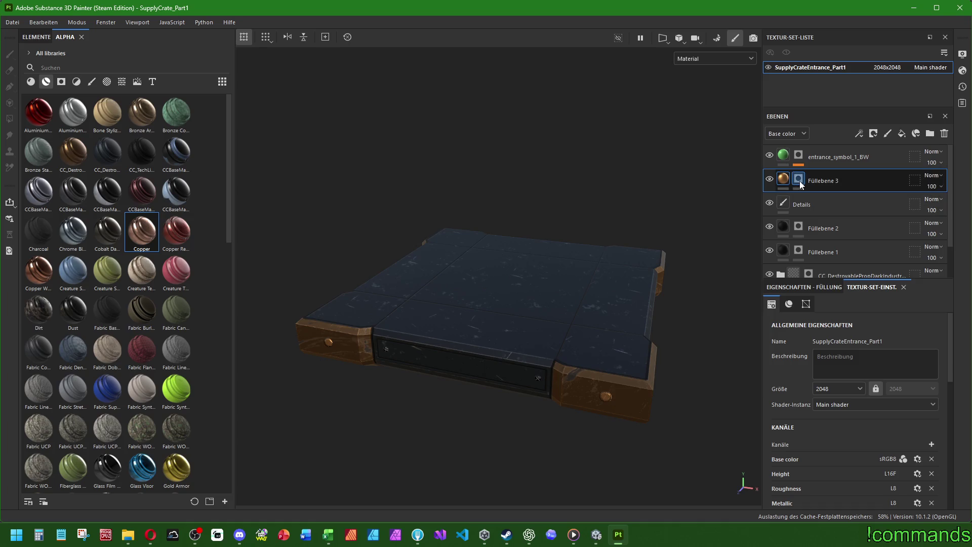
right_click(800, 181)
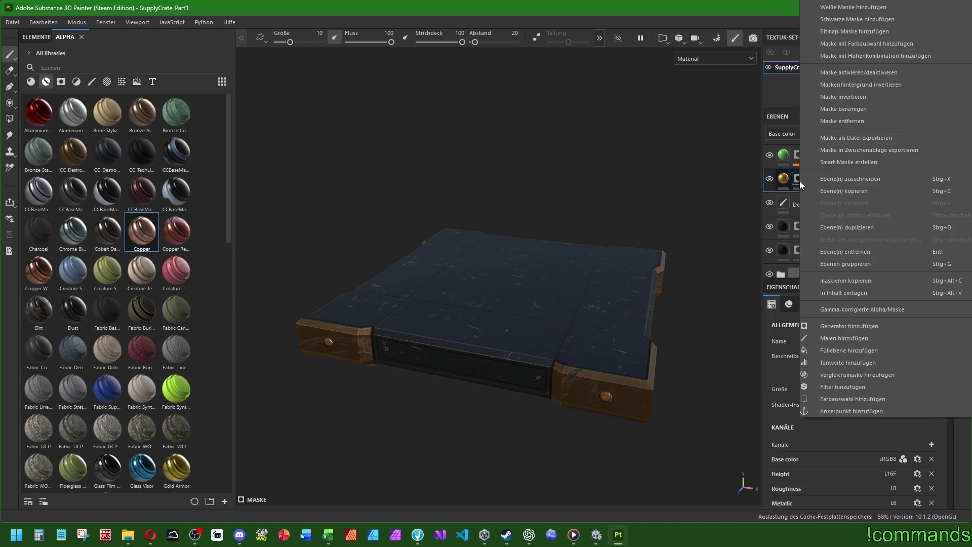
left_click(848, 121)
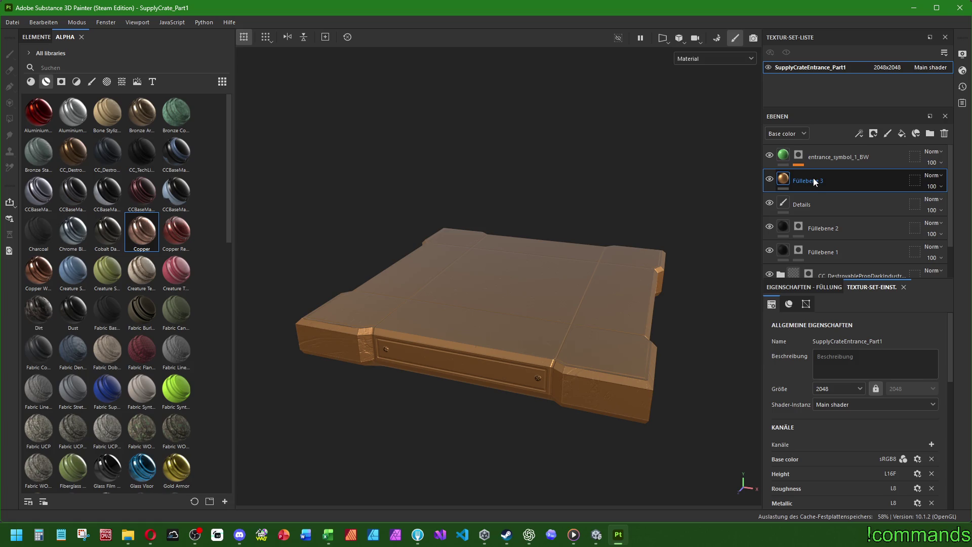
Step: Create a folder named CC_BronzeDecor and move the copper fill layer into it
left_click(930, 133)
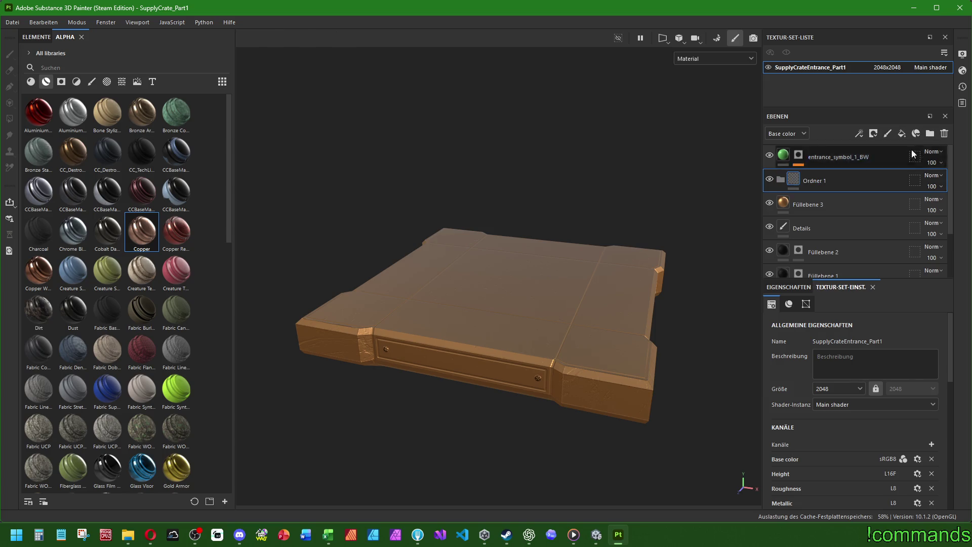
double_click(824, 179)
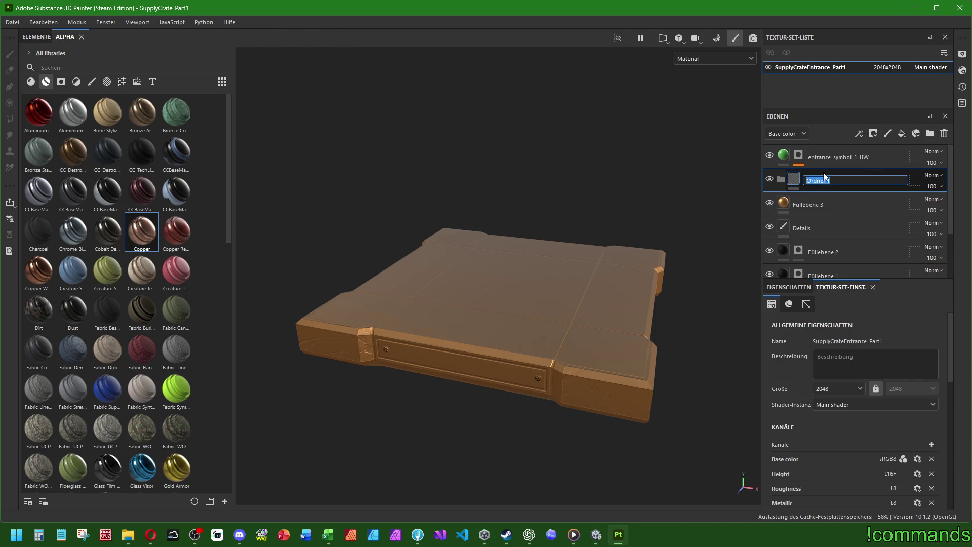
type("CC_Bro")
type("nzeDeco")
key("Return")
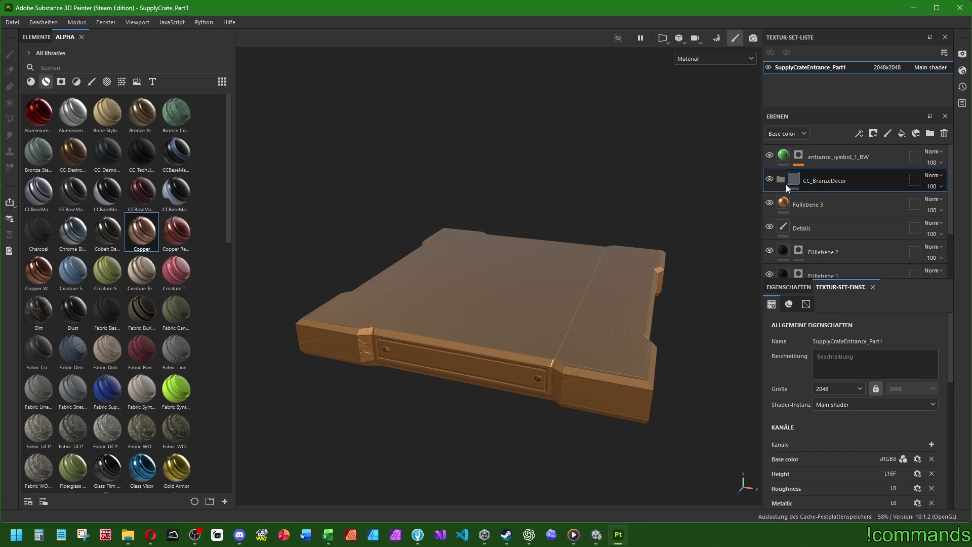
left_click_drag(820, 201, 819, 181)
left_click(781, 180)
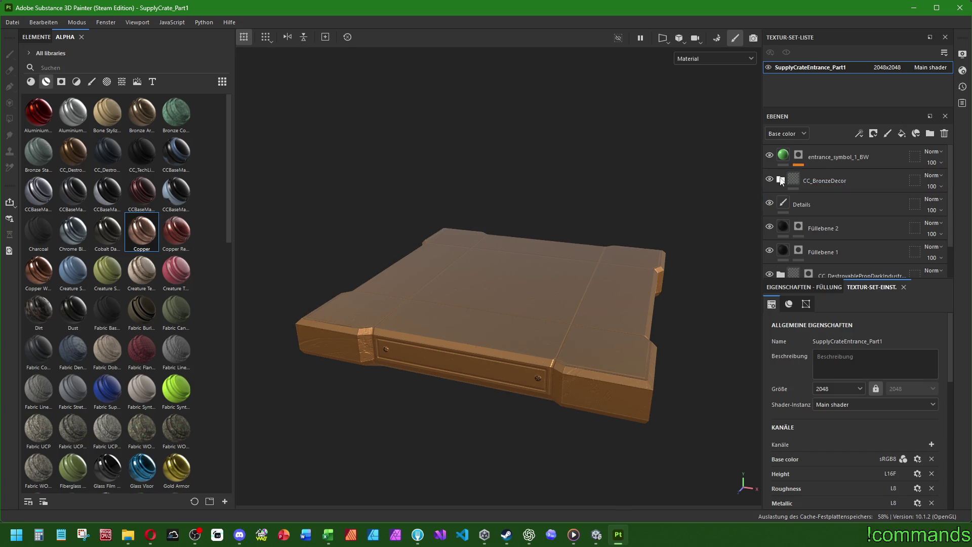
Step: Create a CC_BronzeDecor smart material from the copper folder's context menu
left_click(782, 180)
left_click(782, 181)
left_click(830, 180)
right_click(822, 183)
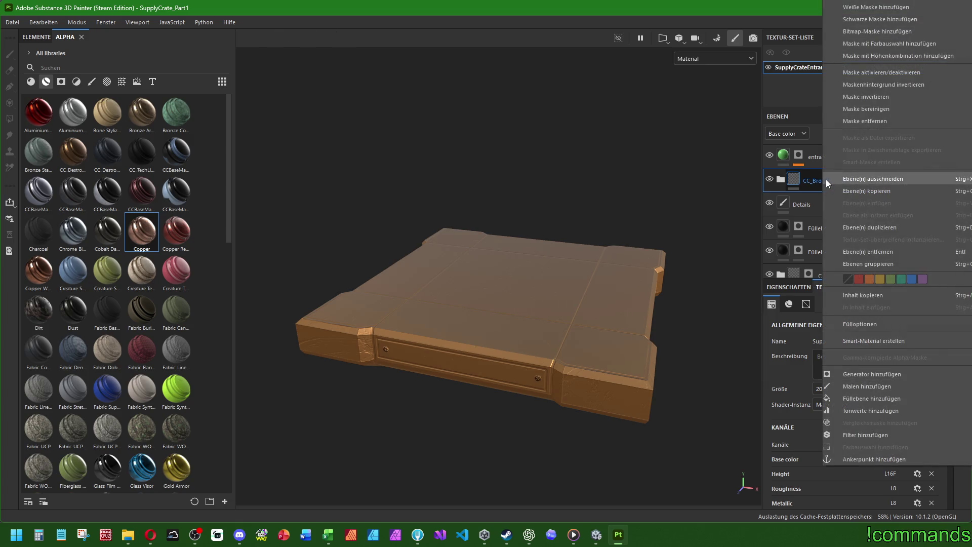
key("Escape")
right_click(815, 174)
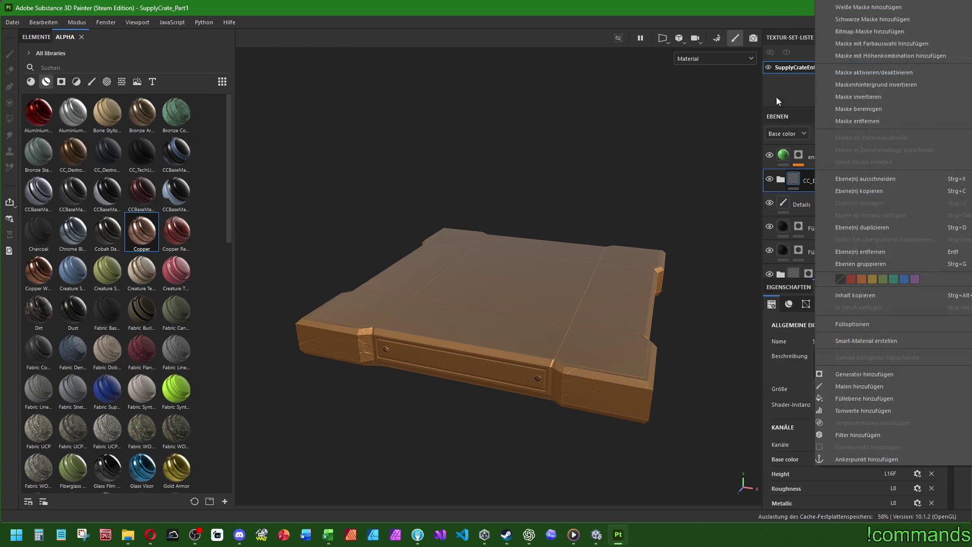
key("Escape")
right_click(812, 177)
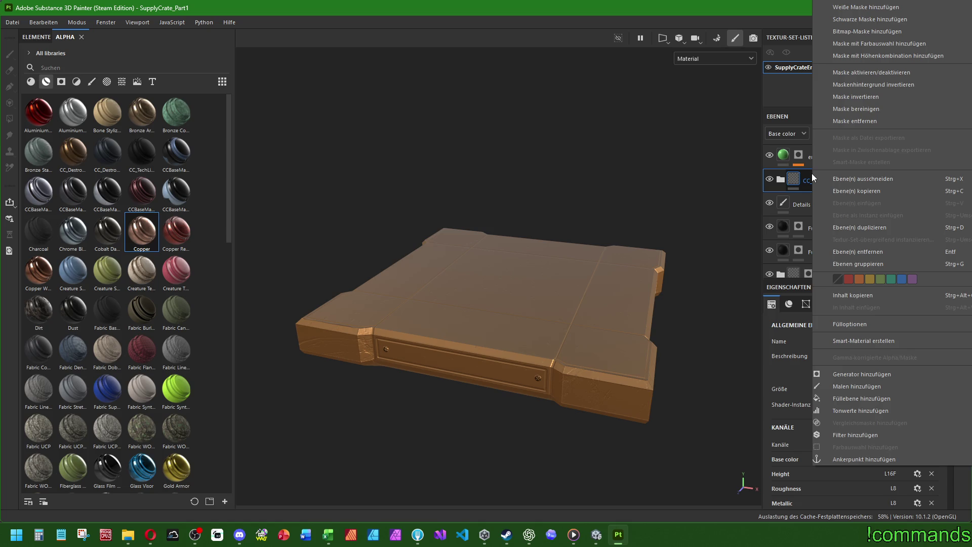
left_click(803, 205)
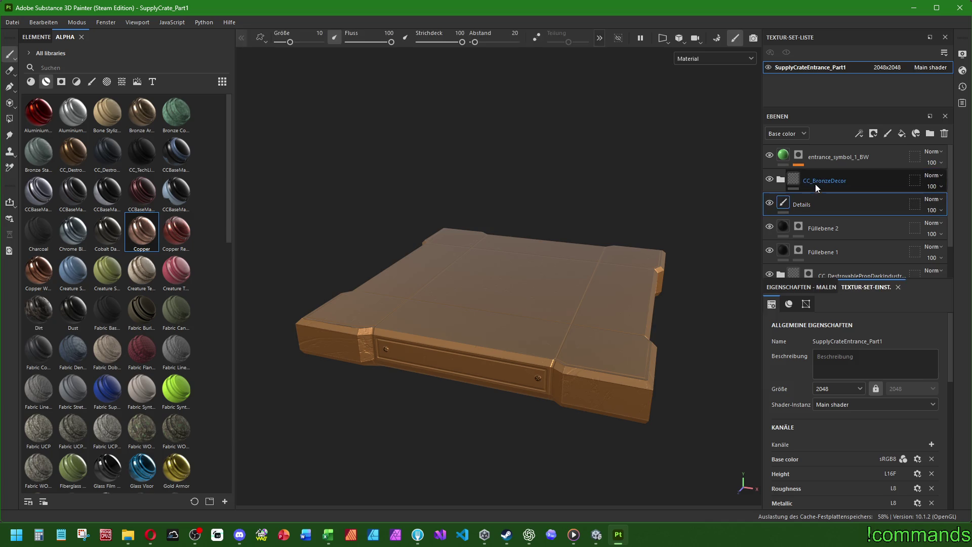
right_click(818, 177)
left_click(871, 338)
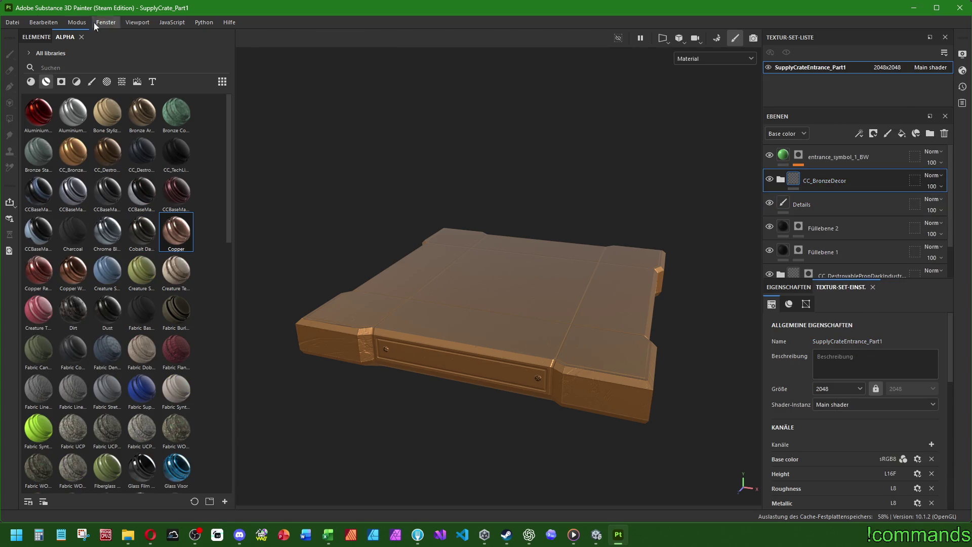
Step: Close SupplyCrate_Part1, answering the unsaved changes prompt
left_click(12, 23)
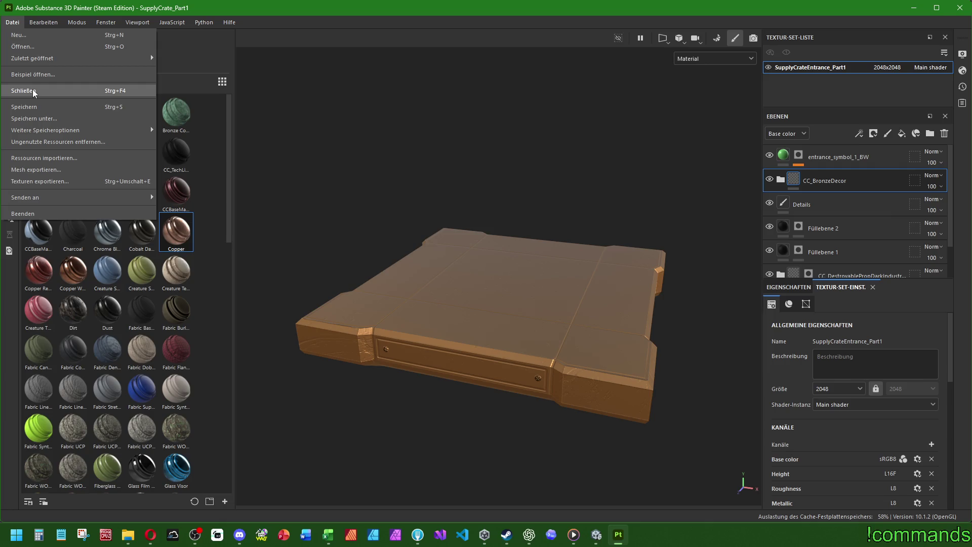
mouse_move(43, 61)
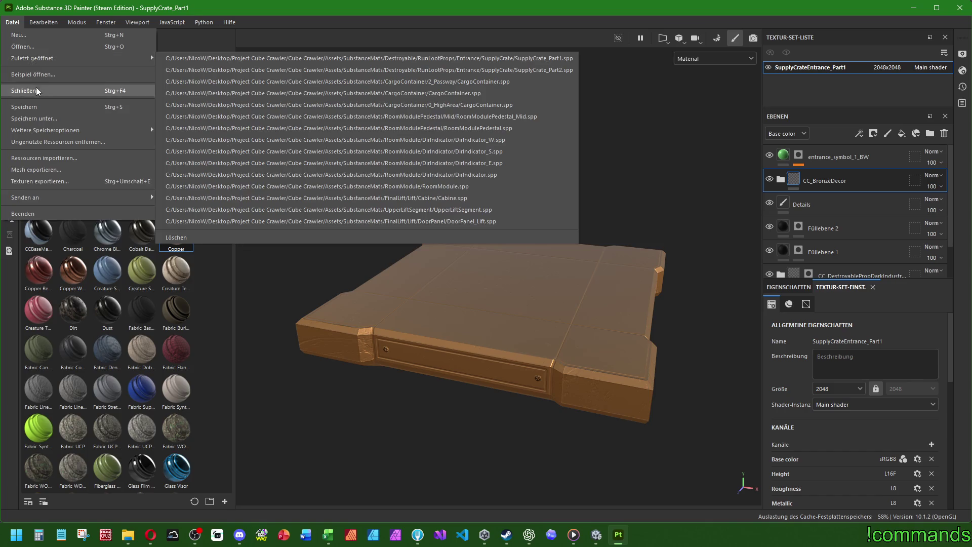
left_click(23, 90)
left_click(466, 279)
Step: Reopen SupplyCrate_Part2 from the recent projects list
left_click(12, 25)
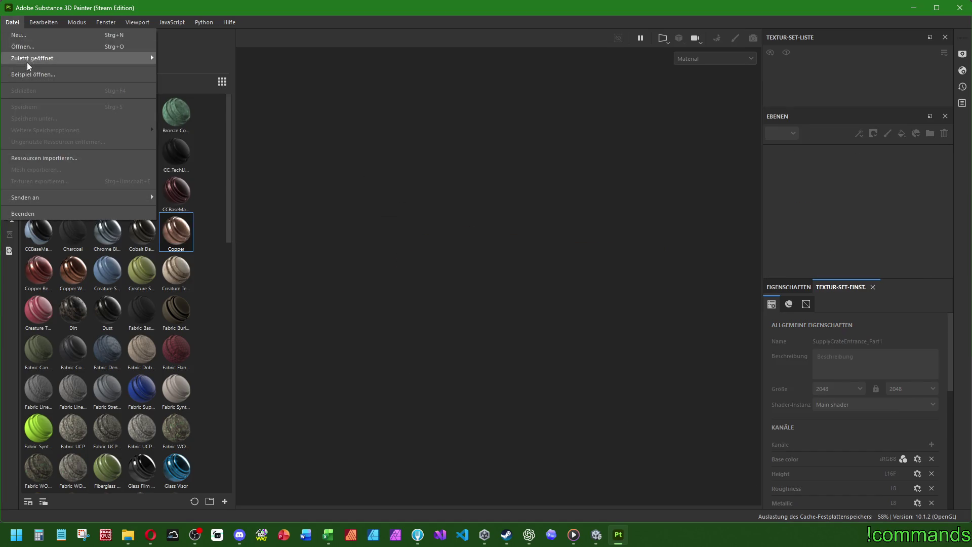
mouse_move(151, 55)
left_click(448, 69)
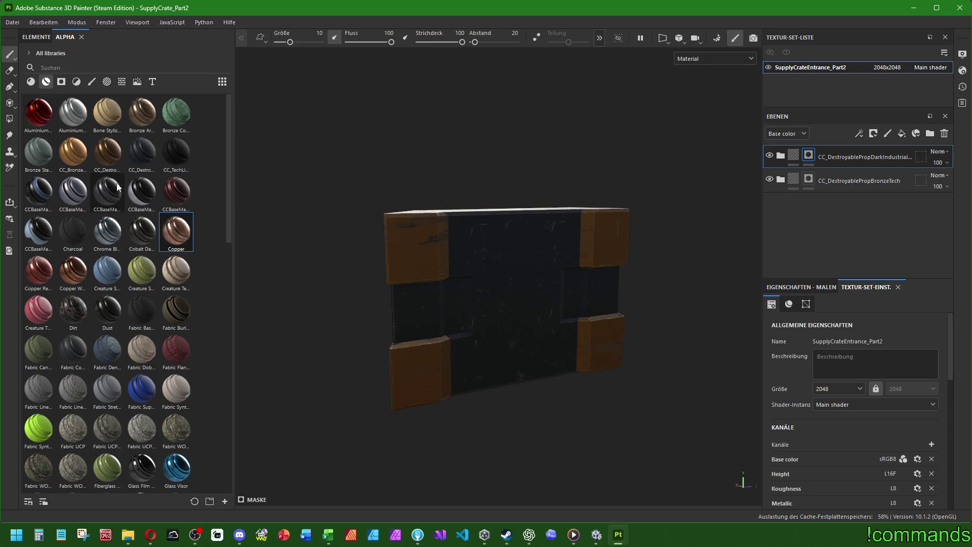
Step: Add the CC_TechLines smart material as a layer and give it a black mask
mouse_move(180, 151)
left_mouse_down()
mouse_move(861, 205)
mouse_move(857, 148)
left_mouse_up()
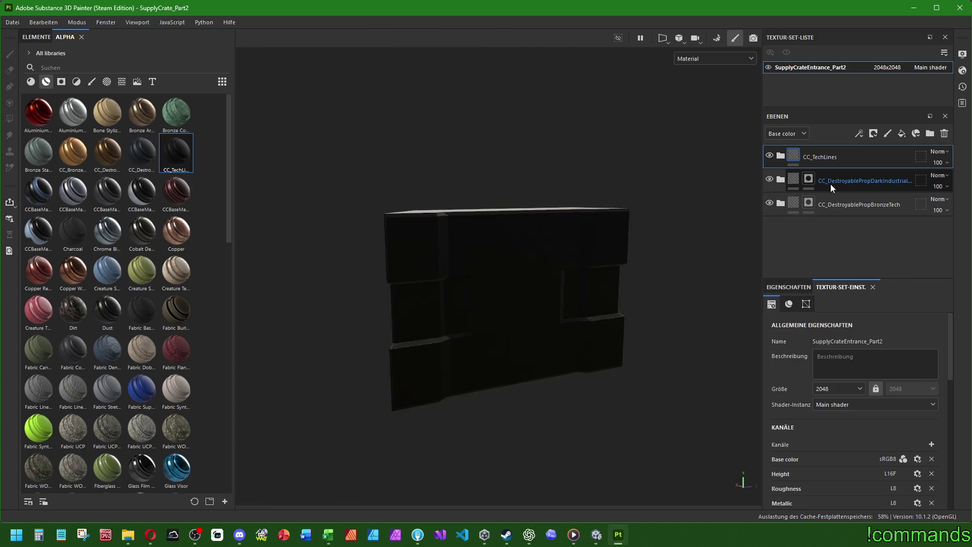
right_click(803, 157)
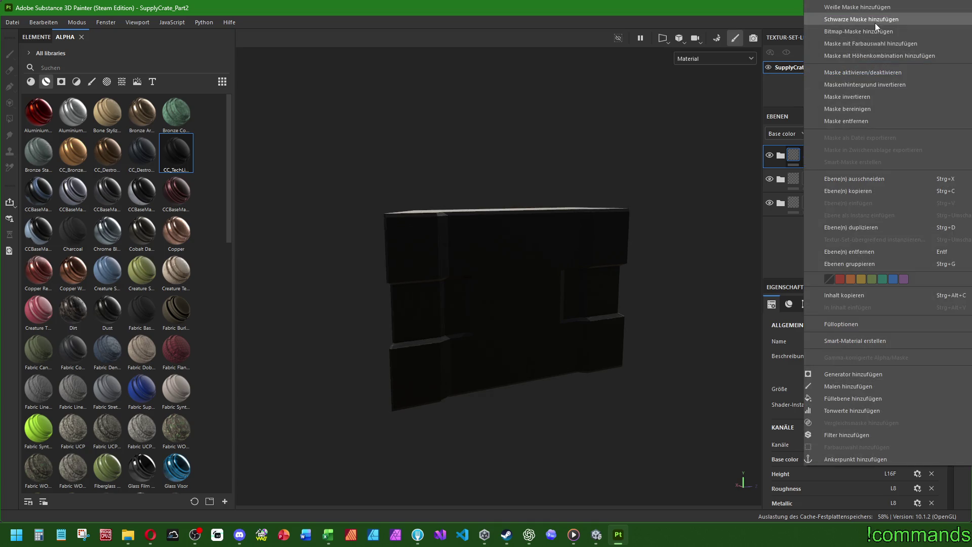
left_click(874, 21)
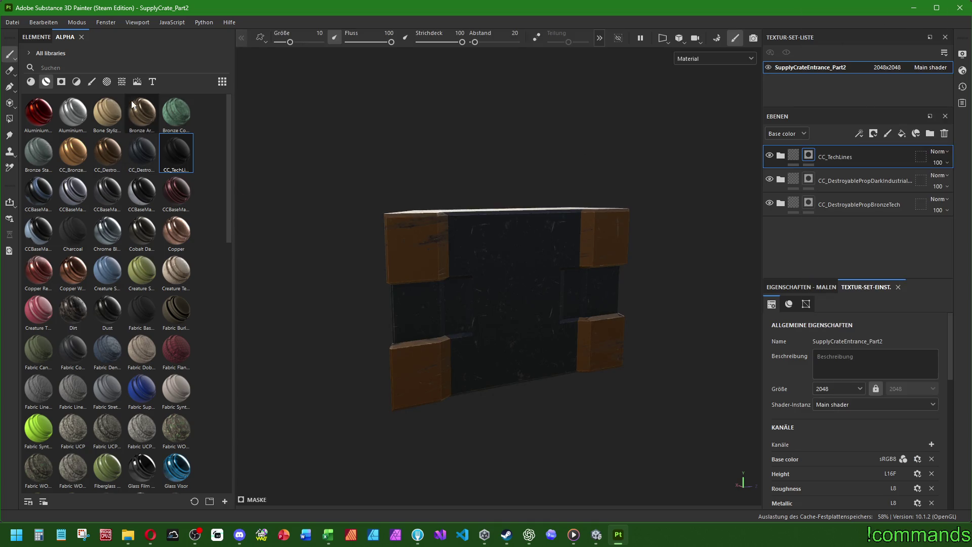
Step: Select the Basic Hard brush and show its painting properties
left_click(92, 81)
left_click(39, 192)
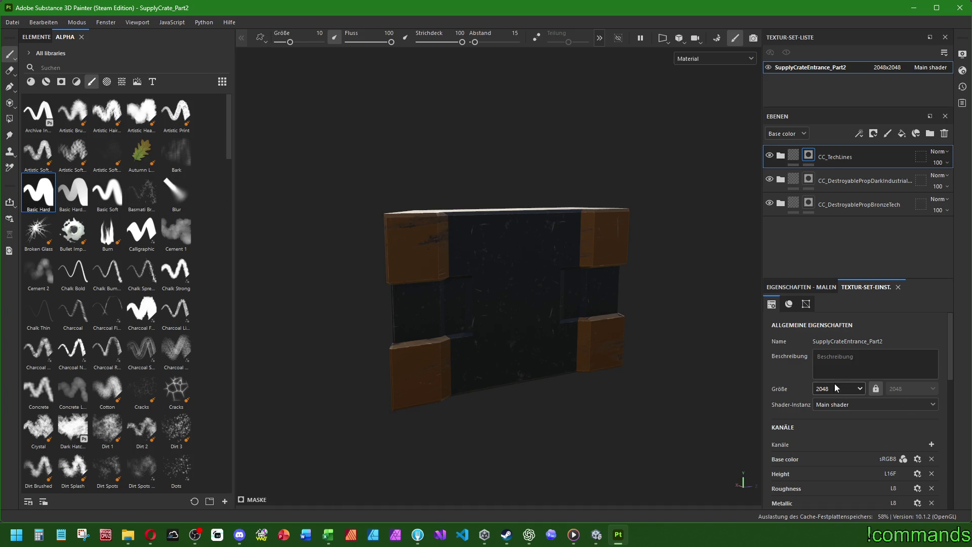
left_click(801, 287)
Step: Set brush size to 1.5 and paint straight lines along the bottom bevel corner and edge
left_click(903, 422)
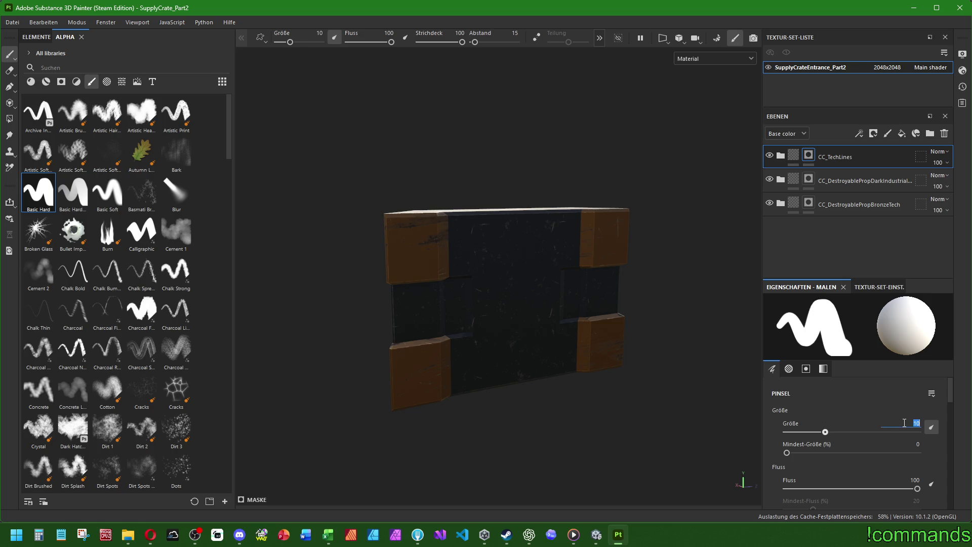
type("1.5")
key("Return")
left_click_drag(478, 240, 456, 234, "alt")
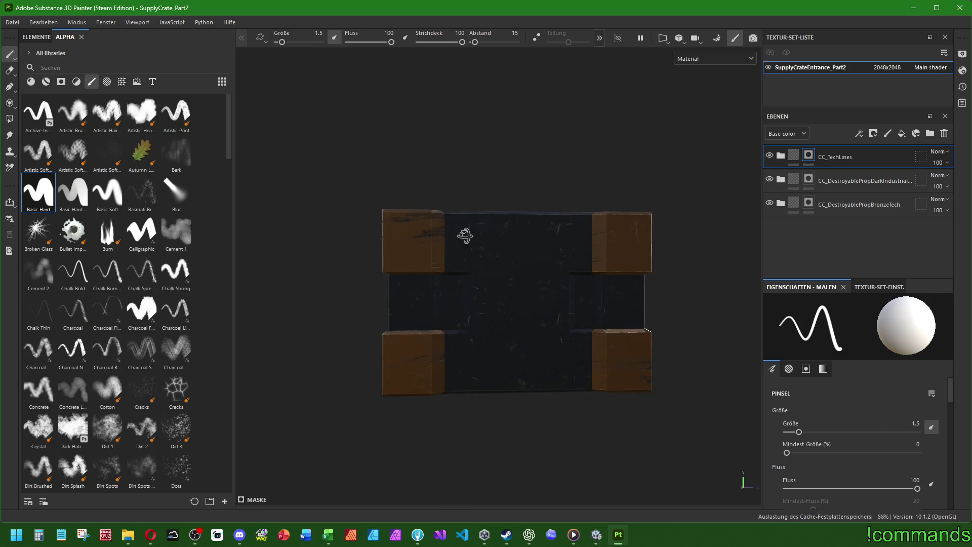
scroll(458, 238, "up", 5)
mouse_move(459, 186)
left_mouse_down("alt")
mouse_move(451, 167)
mouse_move(468, 187)
left_mouse_up("alt")
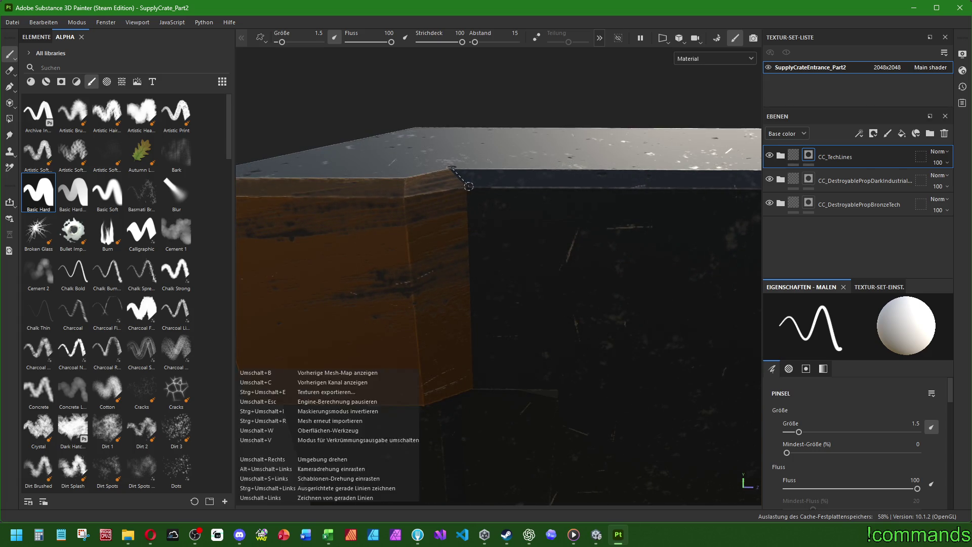
left_click(477, 388, "shift")
left_click_drag(476, 388, 525, 303, "alt")
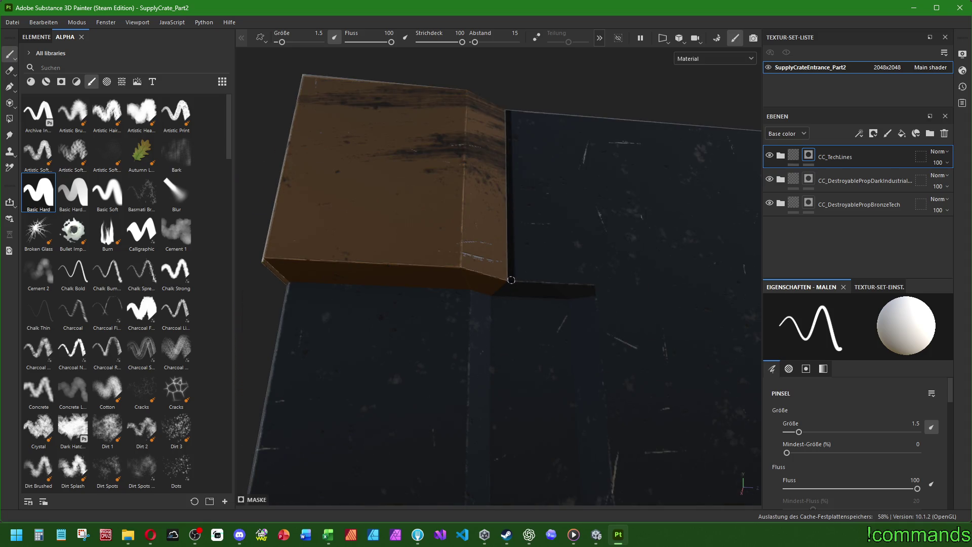
left_click(492, 296, "shift")
left_click(286, 283, "shift")
Step: Draw a straight tech line along the crate's top edge
mouse_move(275, 295)
left_mouse_down("alt")
mouse_move(508, 314)
mouse_move(567, 289)
mouse_move(572, 269)
mouse_move(562, 267)
mouse_move(590, 271)
left_mouse_up("alt")
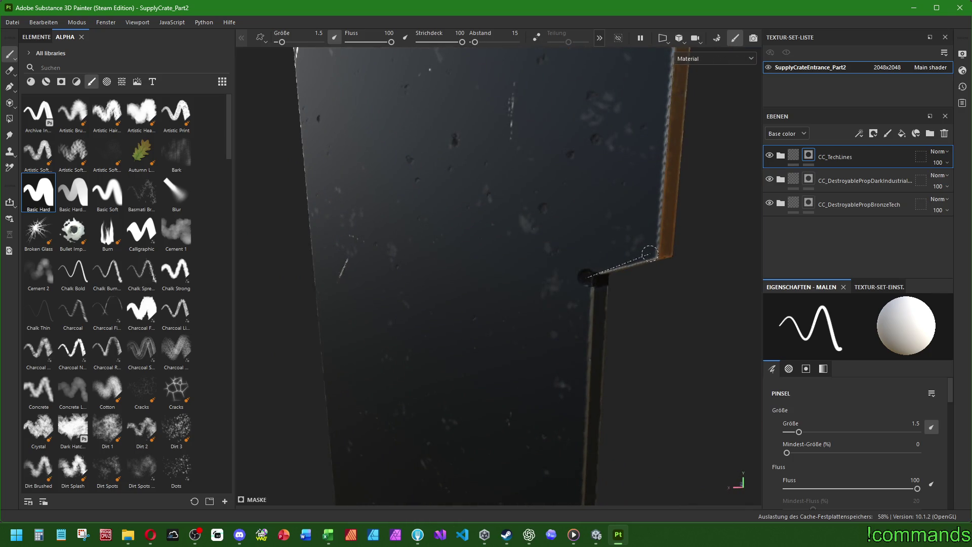
mouse_move(649, 252)
left_mouse_down("alt")
mouse_move(608, 365)
mouse_move(608, 287)
left_mouse_up("alt")
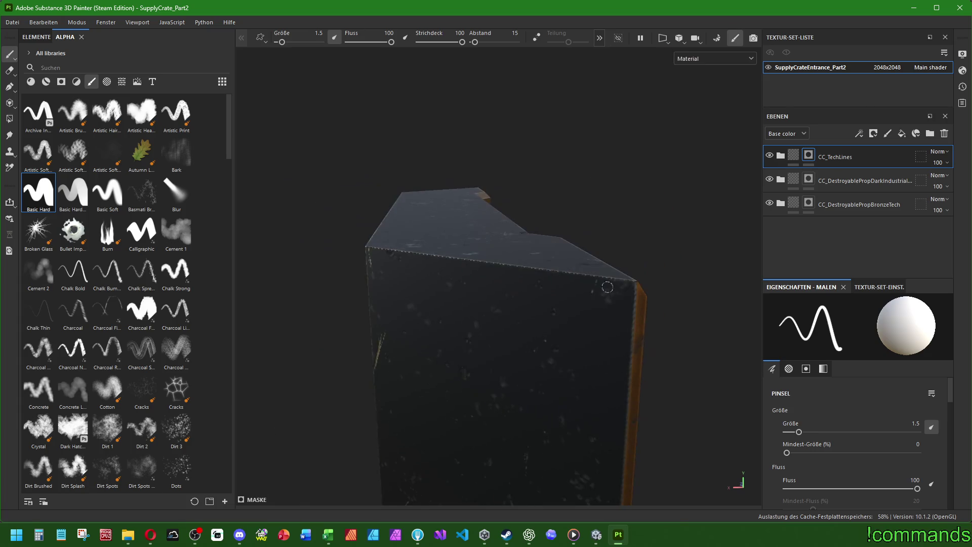
key("shift")
left_click_drag(621, 360, 615, 394, "alt")
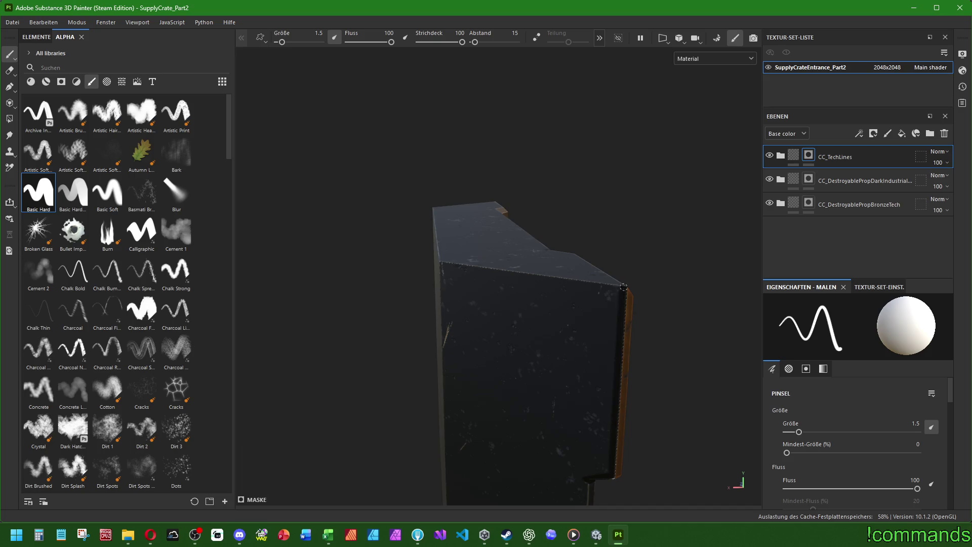
mouse_move(621, 289)
left_mouse_down("alt")
mouse_move(550, 299)
mouse_move(496, 349)
left_mouse_up("alt")
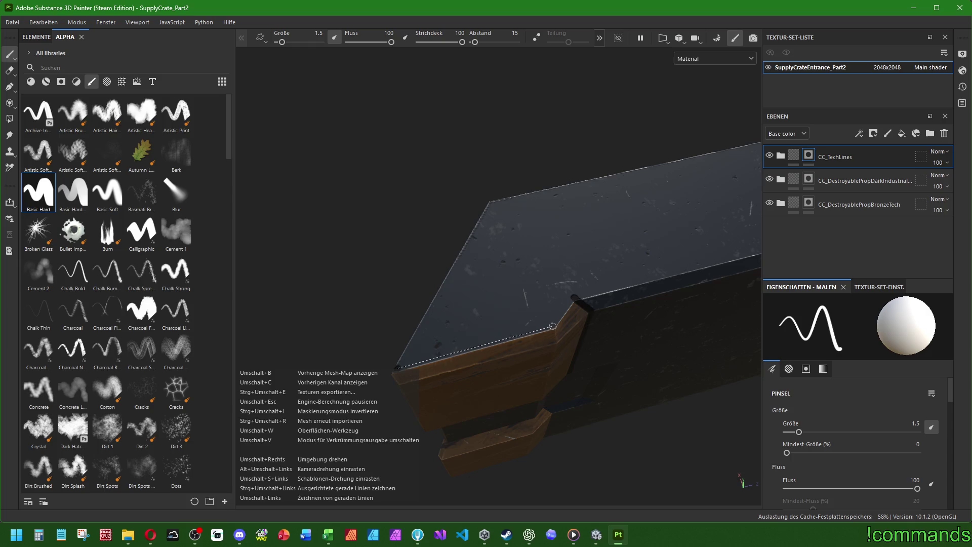
left_click(552, 325, "shift")
Step: Paint straight lines along the orange bevel block's top and bottom edges
mouse_move(575, 298)
left_mouse_down("alt")
mouse_move(597, 256)
mouse_move(562, 217)
mouse_move(587, 260)
mouse_move(549, 321)
mouse_move(688, 319)
mouse_move(668, 362)
mouse_move(489, 338)
left_mouse_up("alt")
scroll(490, 338, "up", 3)
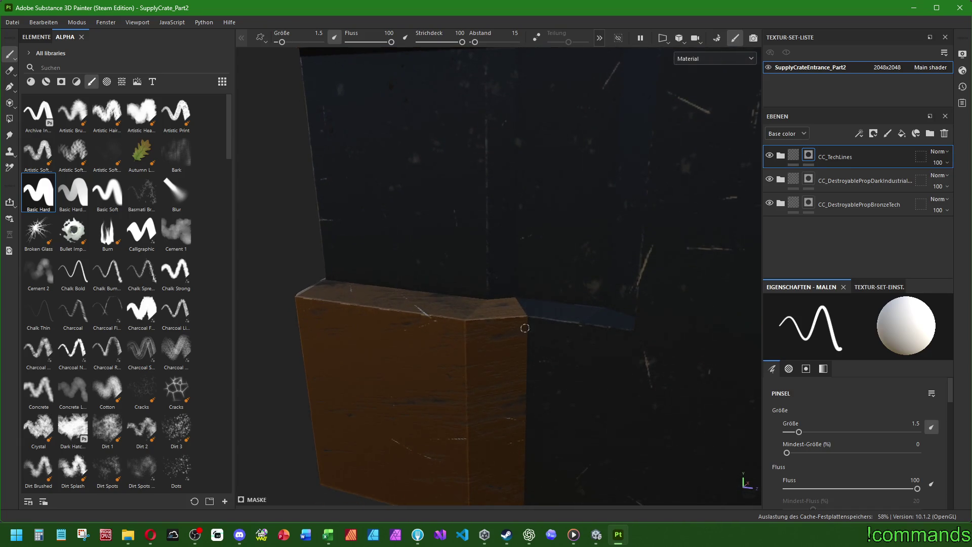
mouse_move(517, 292)
left_mouse_down("alt")
mouse_move(592, 243)
mouse_move(576, 256)
left_mouse_up("alt")
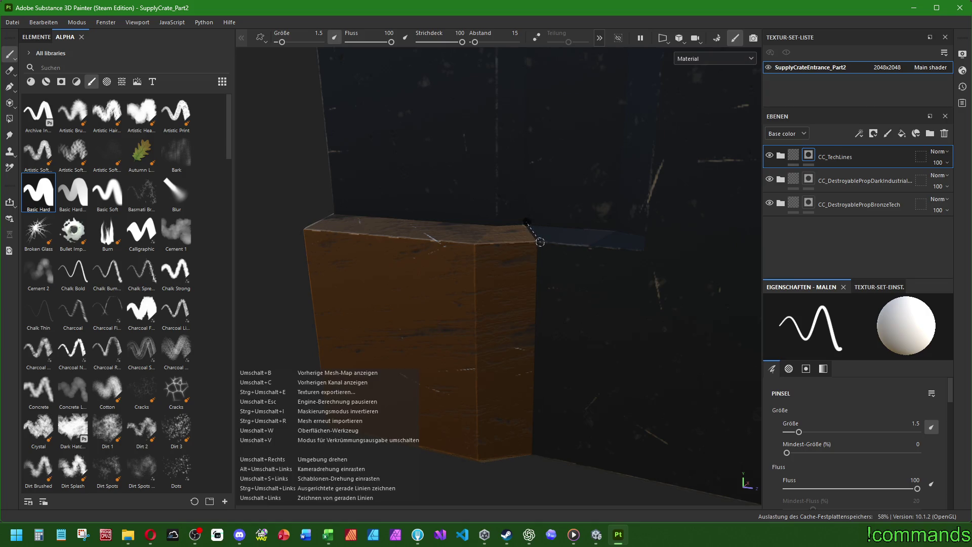
mouse_move(542, 249)
left_mouse_down("alt")
mouse_move(585, 377)
mouse_move(642, 190)
mouse_move(614, 262)
left_mouse_up("alt")
left_click(597, 270, "shift")
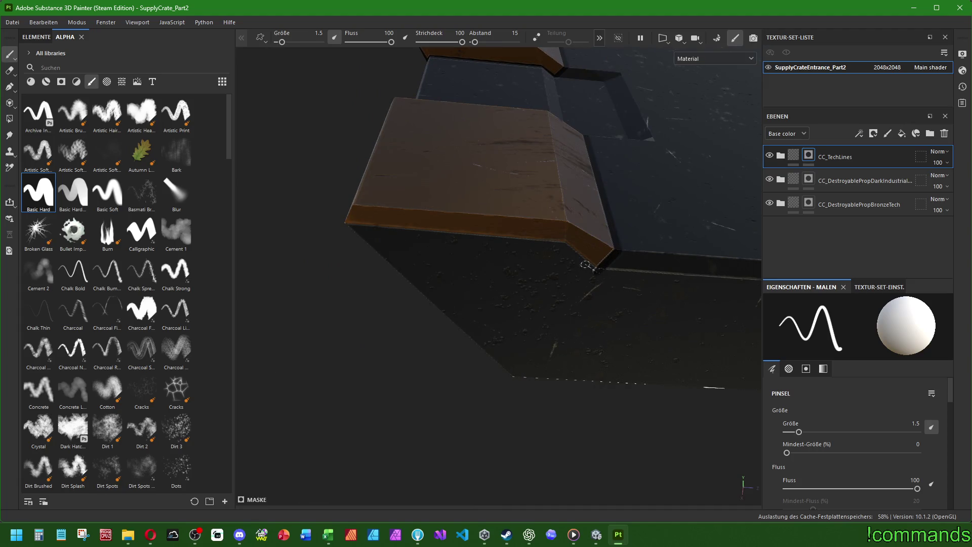
left_click(563, 244, "shift")
left_click(346, 222, "shift")
Step: Paint a straight line up the orange edge beside the dark side panel
mouse_move(330, 220)
left_mouse_down("alt")
mouse_move(560, 245)
mouse_move(546, 206)
mouse_move(557, 256)
mouse_move(466, 322)
mouse_move(559, 297)
mouse_move(727, 349)
mouse_move(670, 236)
mouse_move(614, 187)
mouse_move(594, 250)
mouse_move(523, 317)
mouse_move(576, 166)
left_mouse_up("alt")
mouse_move(578, 305)
left_mouse_down("alt")
mouse_move(560, 332)
mouse_move(568, 312)
left_mouse_up("alt")
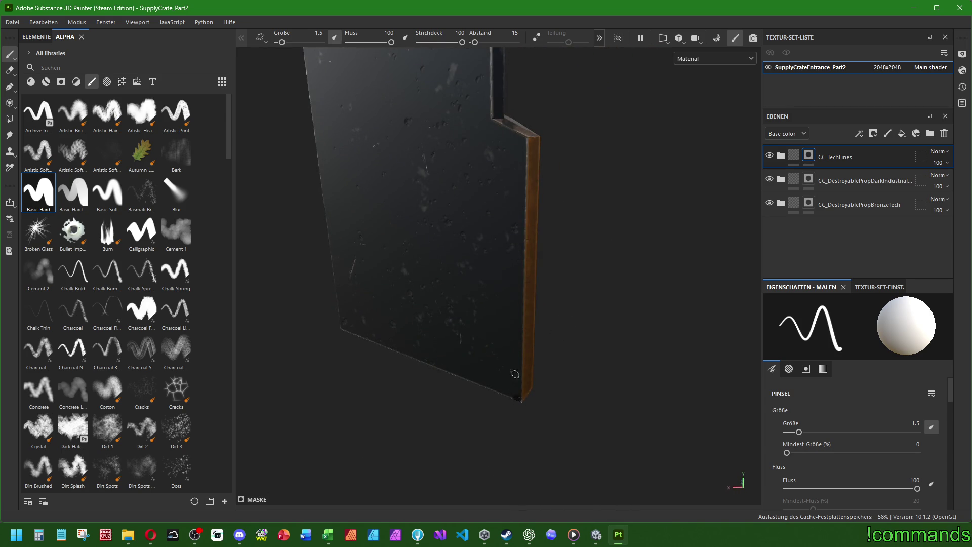
left_click(516, 133, "shift")
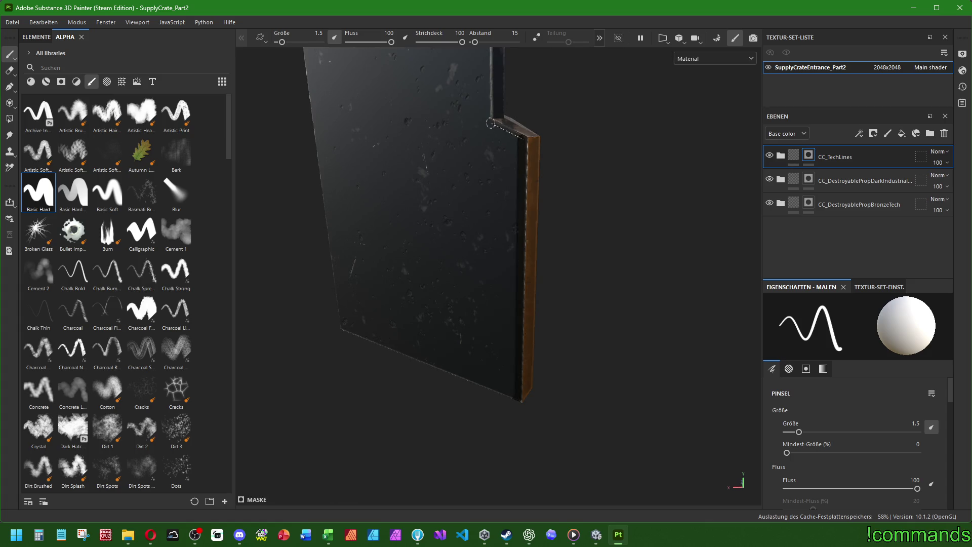
mouse_move(488, 120)
left_mouse_down("alt")
mouse_move(526, 158)
mouse_move(531, 144)
mouse_move(580, 123)
mouse_move(498, 136)
left_mouse_up("alt")
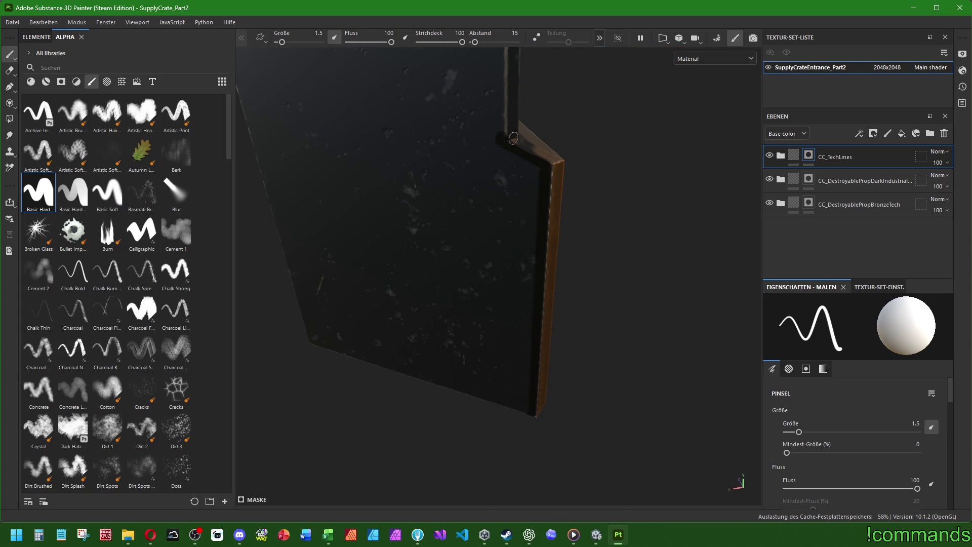
mouse_move(527, 206)
left_mouse_down("alt")
mouse_move(467, 302)
mouse_move(504, 304)
mouse_move(279, 278)
left_mouse_up("alt")
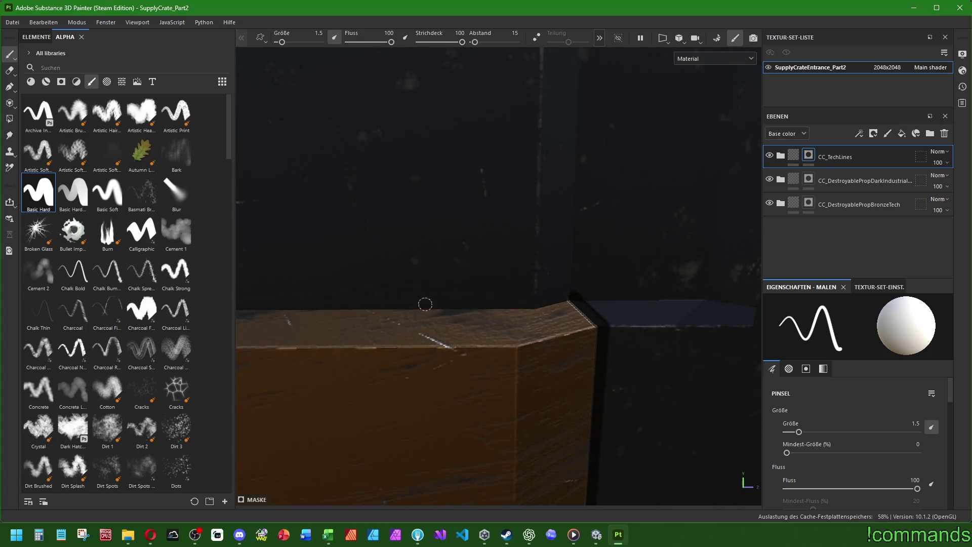
Step: Paint straight tech lines along the panel edge and crate top edge, undoing a stray stroke on the brown block
mouse_move(425, 304)
left_mouse_down("alt")
mouse_move(542, 297)
mouse_move(384, 302)
left_mouse_up("alt")
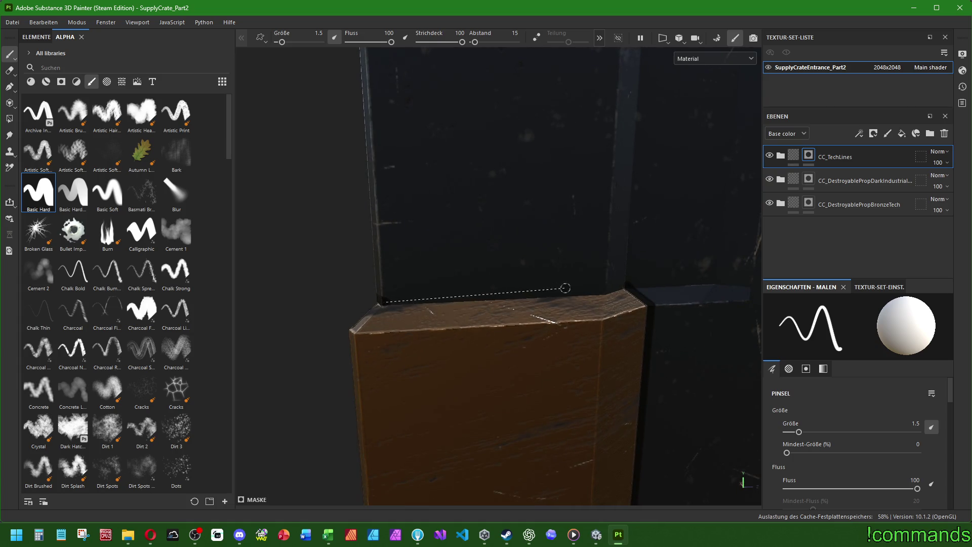
left_click(606, 292, "shift")
mouse_move(625, 284)
left_mouse_down("alt")
mouse_move(432, 321)
mouse_move(642, 321)
mouse_move(793, 287)
mouse_move(742, 321)
mouse_move(566, 330)
mouse_move(527, 286)
mouse_move(514, 305)
left_mouse_up("alt")
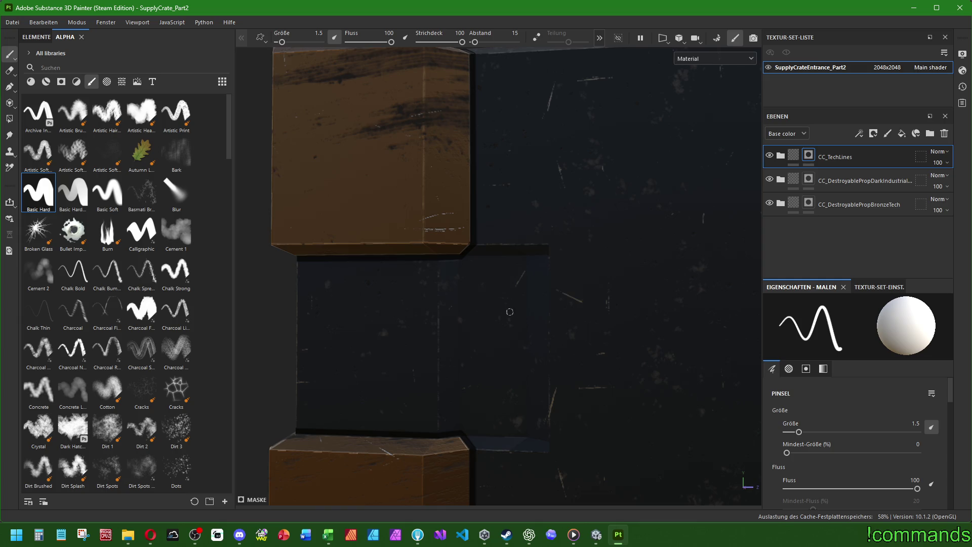
mouse_move(638, 300)
left_mouse_down("alt")
mouse_move(594, 268)
mouse_move(490, 278)
mouse_move(565, 194)
mouse_move(524, 326)
mouse_move(444, 365)
left_mouse_up("alt")
key("ctrl+z")
left_click_drag(458, 309, 420, 280, "alt")
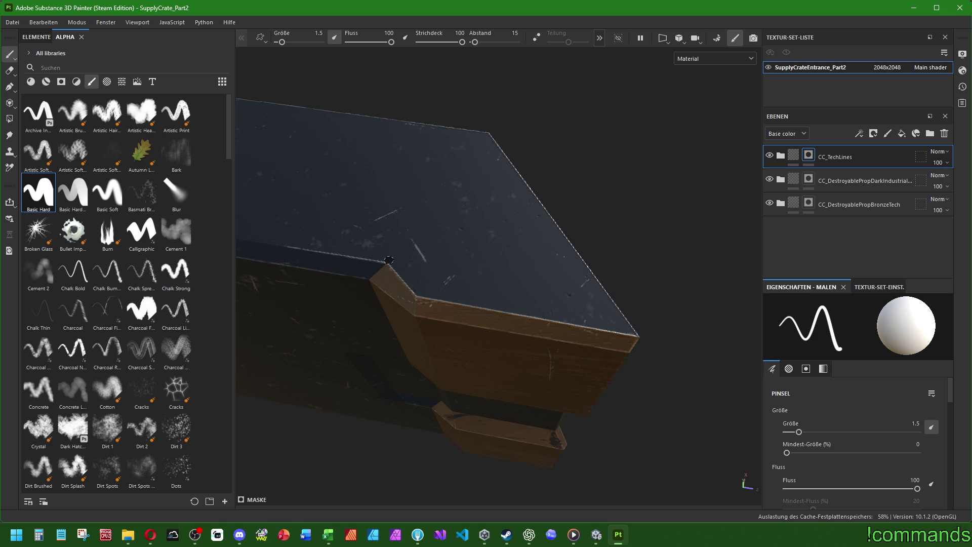
left_click(420, 293, "shift")
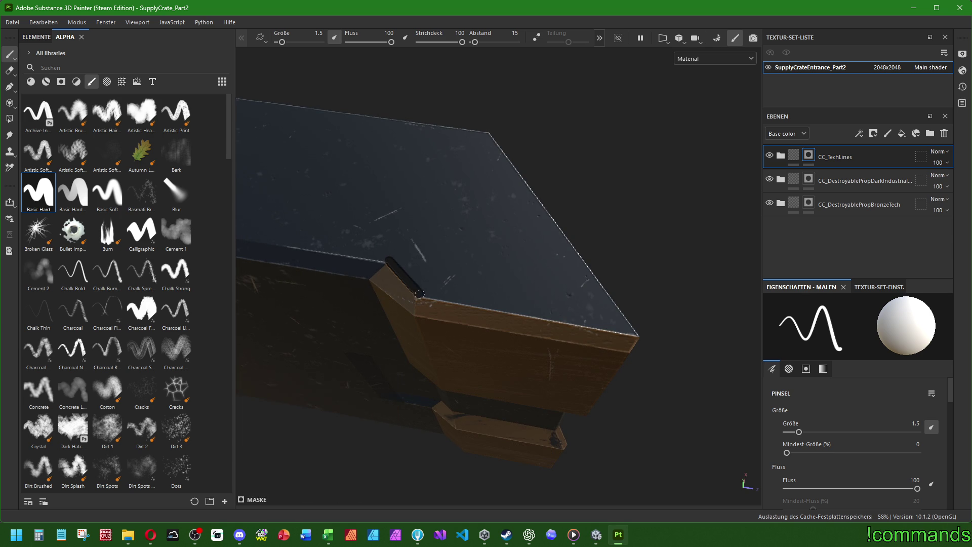
left_click(640, 329, "shift")
Step: Outline the brown corner block's left, bottom and upper-right edges with straight lines
mouse_move(639, 329)
left_mouse_down("alt")
mouse_move(458, 308)
mouse_move(439, 202)
left_mouse_up("alt")
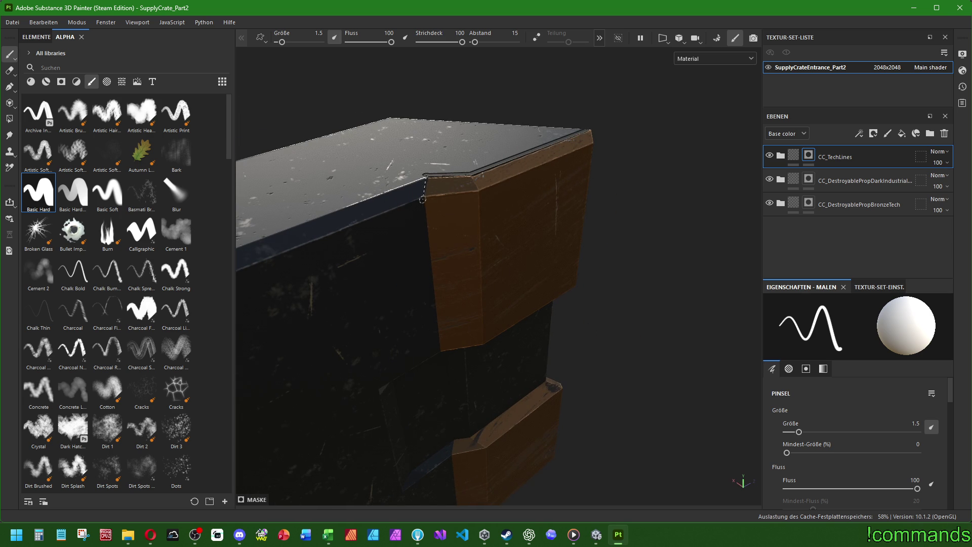
left_click(440, 350, "shift")
mouse_move(448, 352)
left_mouse_down("alt")
mouse_move(577, 451)
mouse_move(503, 306)
mouse_move(450, 264)
left_mouse_up("alt")
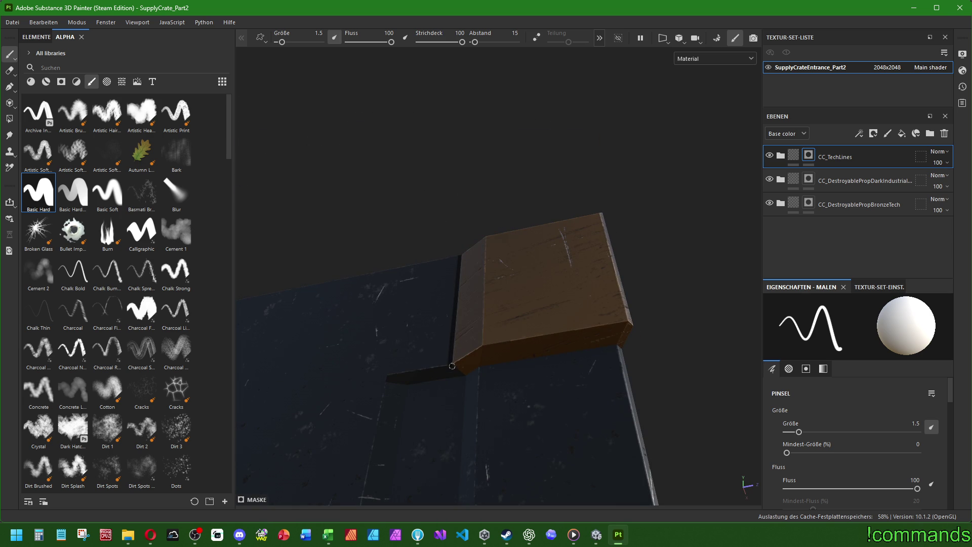
left_click(465, 375, "shift")
left_click(619, 347, "shift")
mouse_move(667, 348)
left_mouse_down("alt")
mouse_move(514, 353)
mouse_move(528, 263)
mouse_move(544, 276)
mouse_move(527, 301)
left_mouse_up("alt")
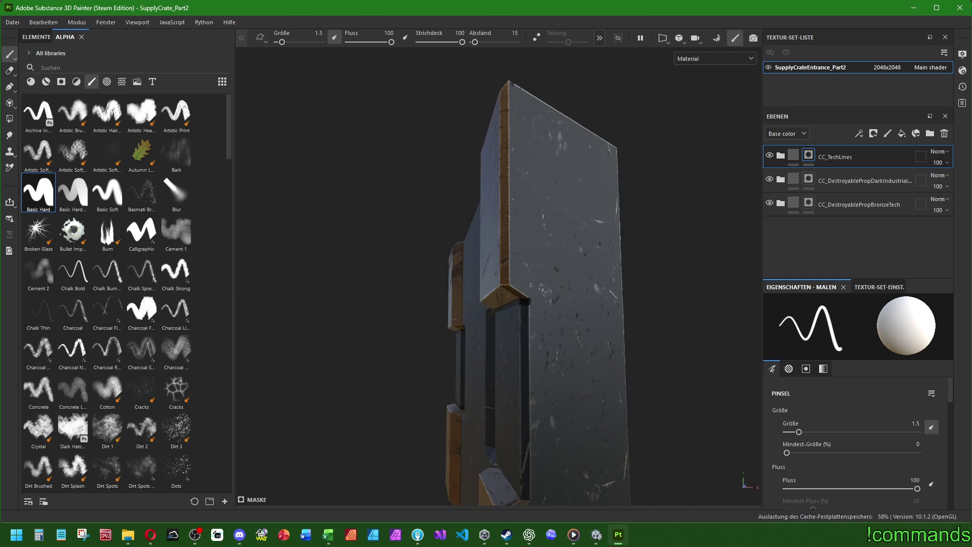
scroll(526, 301, "up", 3)
left_click(522, 292)
left_click(480, 253, "shift")
Step: Paint straight lines up the dark panel's left edge and along the brown block's left and top edges
left_click_drag(501, 150, 500, 225, "alt")
scroll(502, 172, "down", 3)
left_click(469, 424)
left_click(475, 130, "shift")
mouse_move(475, 131)
left_mouse_down("alt")
mouse_move(535, 303)
mouse_move(636, 157)
mouse_move(534, 333)
mouse_move(525, 269)
mouse_move(572, 294)
left_mouse_up("alt")
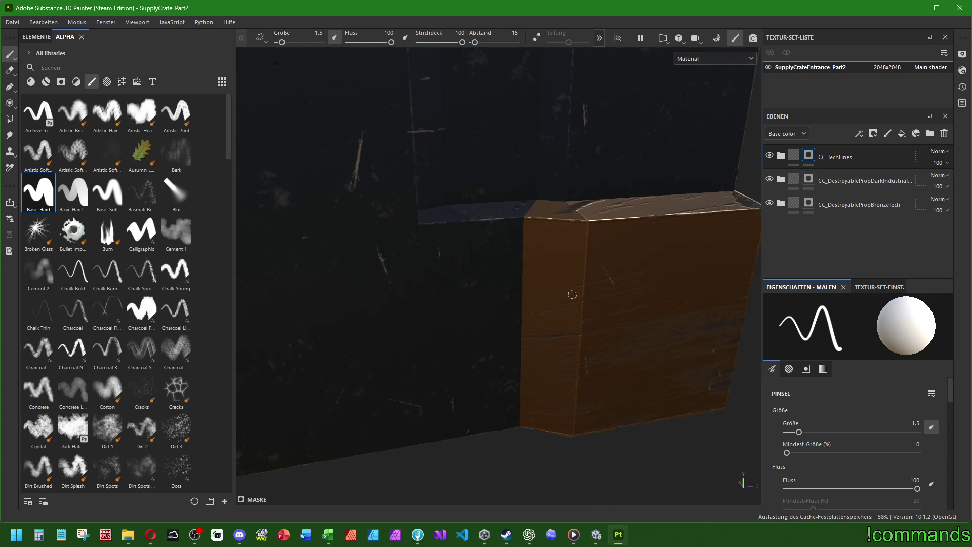
left_click(521, 219, "shift")
left_click(516, 424, "shift")
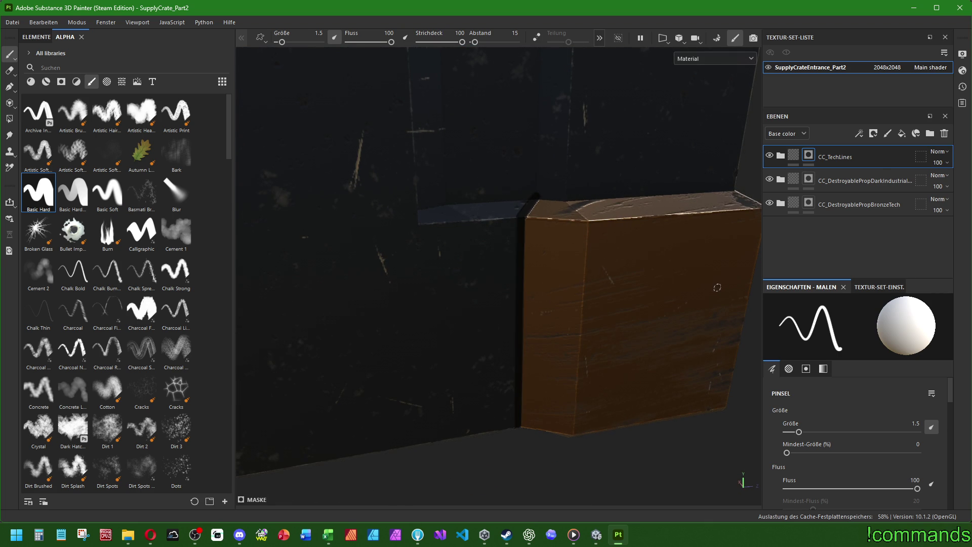
left_click_drag(517, 424, 482, 305, "alt")
left_click(418, 288, "shift")
left_click(599, 269, "shift")
Step: Draw a straight line along the panel's left trim edge, then frame the whole crate
mouse_move(666, 281)
left_mouse_down("alt")
mouse_move(461, 276)
mouse_move(516, 312)
mouse_move(459, 292)
mouse_move(486, 344)
left_mouse_up("alt")
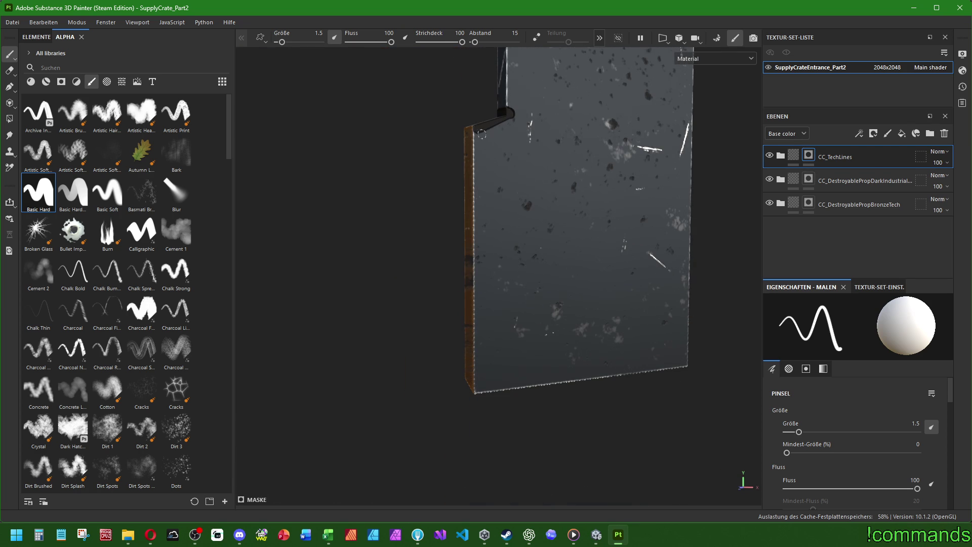
mouse_move(476, 304)
left_mouse_down("alt")
mouse_move(446, 314)
mouse_move(514, 239)
mouse_move(577, 238)
mouse_move(449, 328)
mouse_move(516, 362)
mouse_move(387, 306)
left_mouse_up("alt")
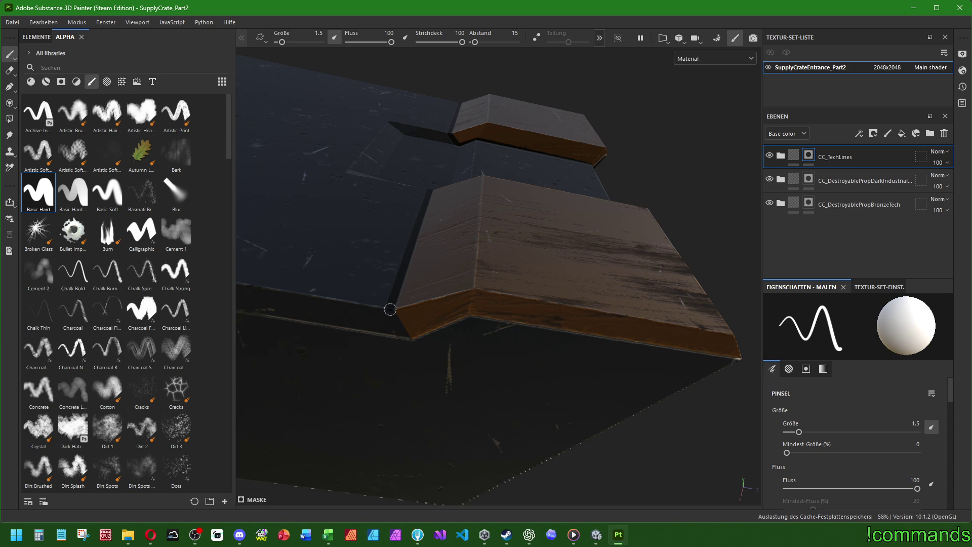
left_click(470, 318, "shift")
left_click(734, 359, "shift")
key("f")
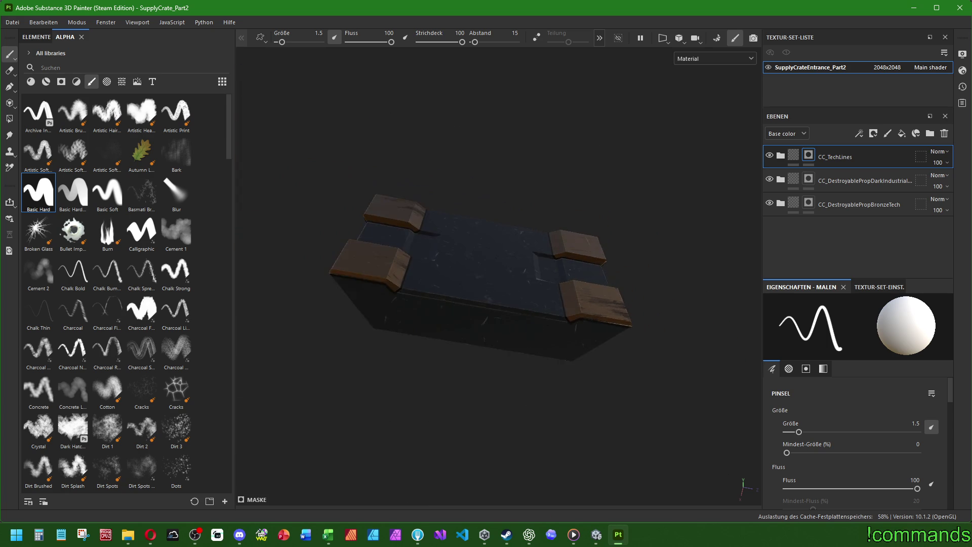
Step: Set the brush size to 1
left_click_drag(484, 274, 484, 239, "alt")
scroll(484, 238, "up", 6)
left_click(915, 423)
type("1")
key("Return")
Step: Inspect the lid edge and lower plank from several angles, re-frame the crate, then switch to Discord
left_click_drag(486, 273, 456, 291, "alt")
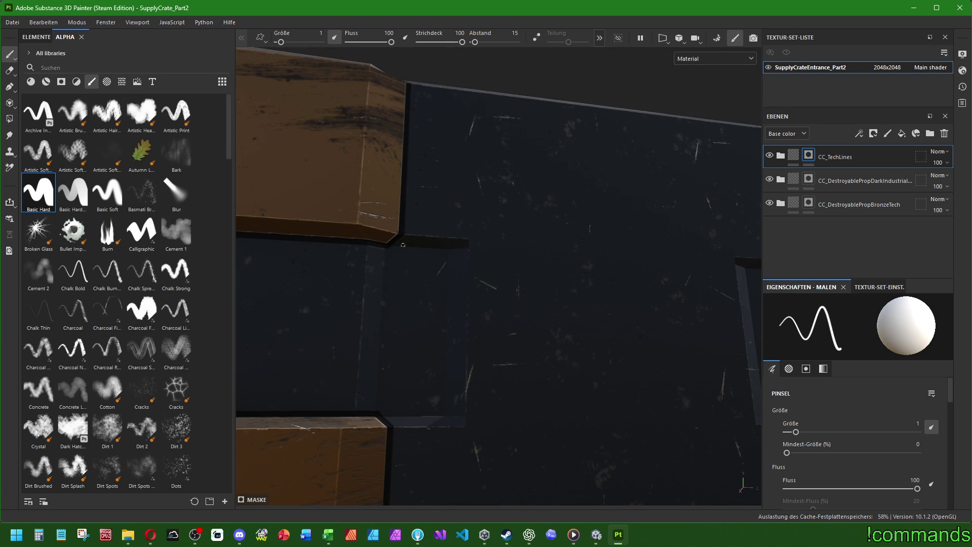
left_click_drag(403, 245, 389, 244, "alt")
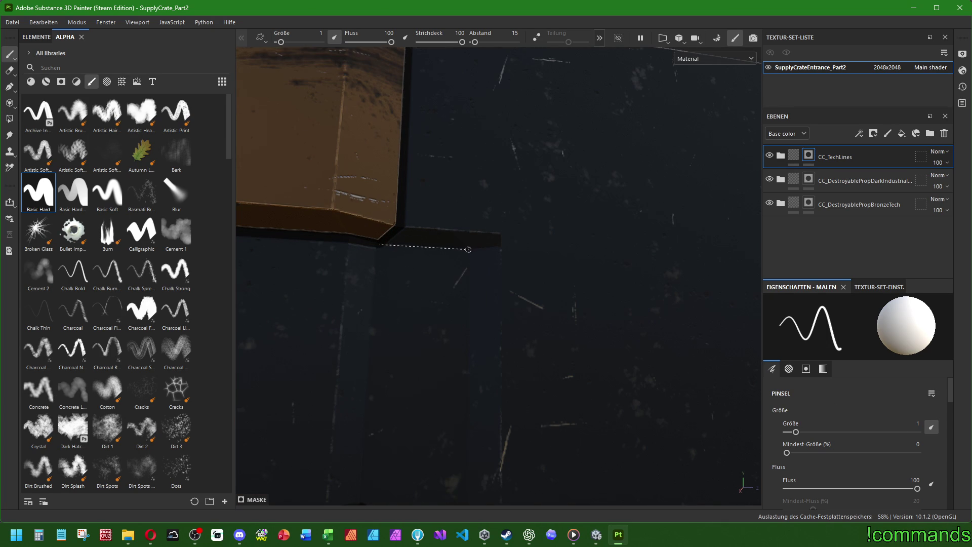
left_click_drag(471, 307, 473, 317, "alt")
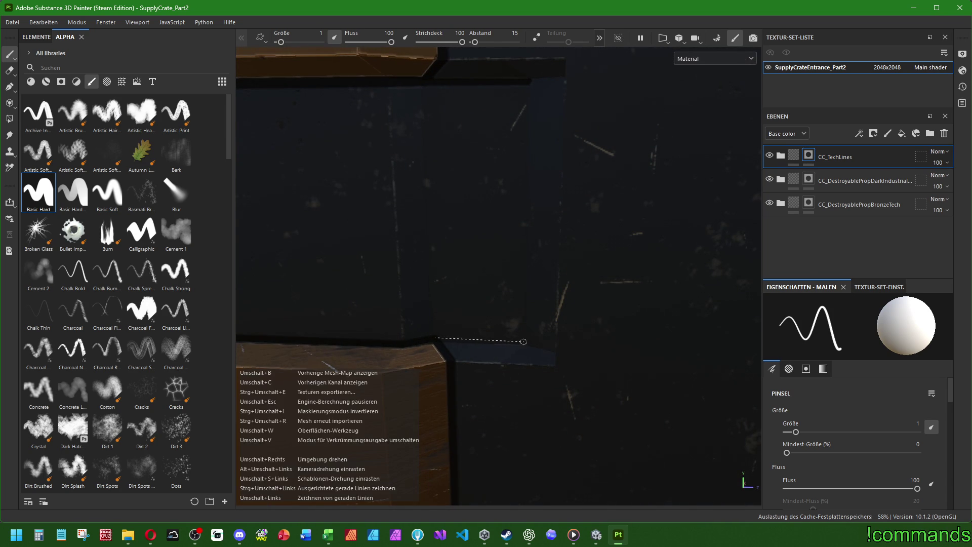
scroll(620, 282, "down", 5)
mouse_move(620, 282)
left_mouse_down("alt")
mouse_move(547, 319)
mouse_move(542, 332)
left_mouse_up("alt")
scroll(559, 293, "up", 5)
left_click_drag(559, 293, 620, 259, "alt")
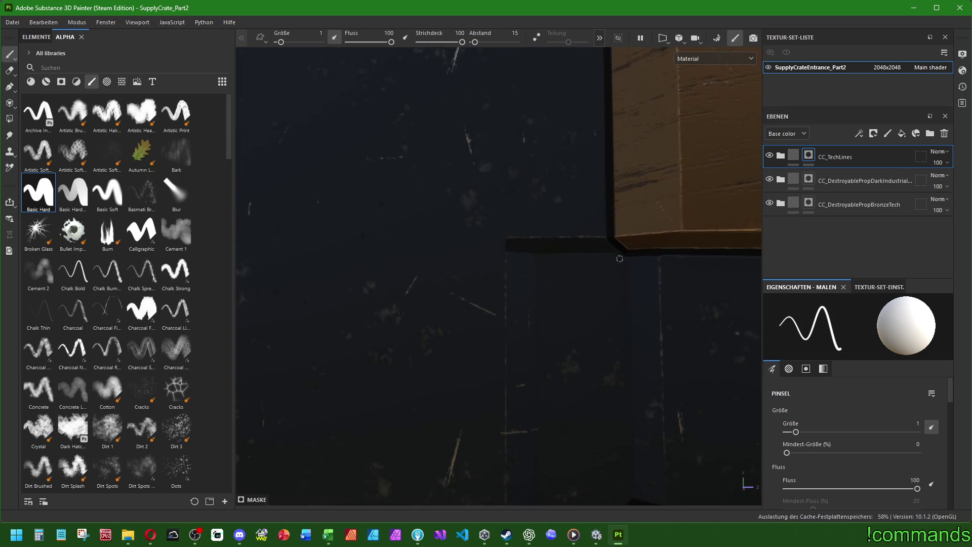
mouse_move(542, 252)
left_mouse_down("alt")
mouse_move(581, 352)
mouse_move(591, 416)
left_mouse_up("alt")
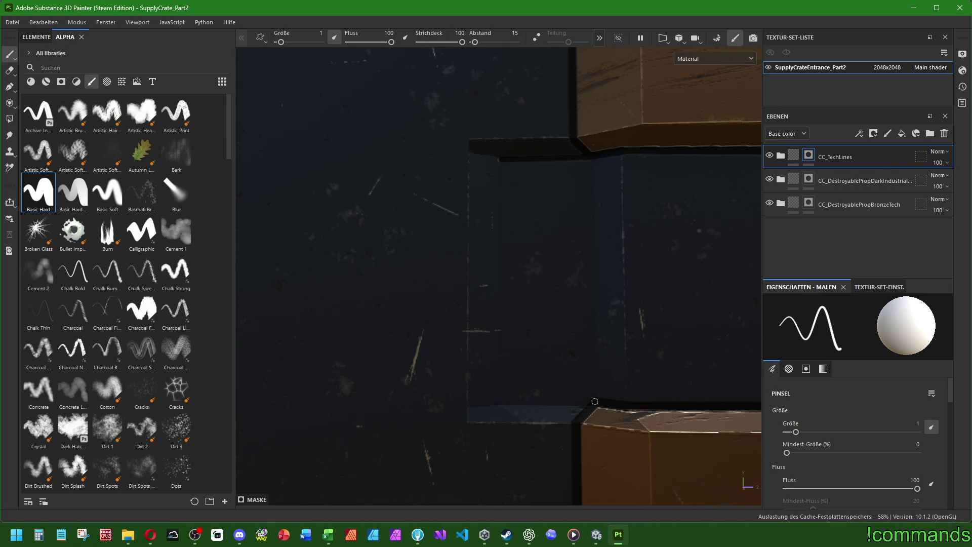
key("f")
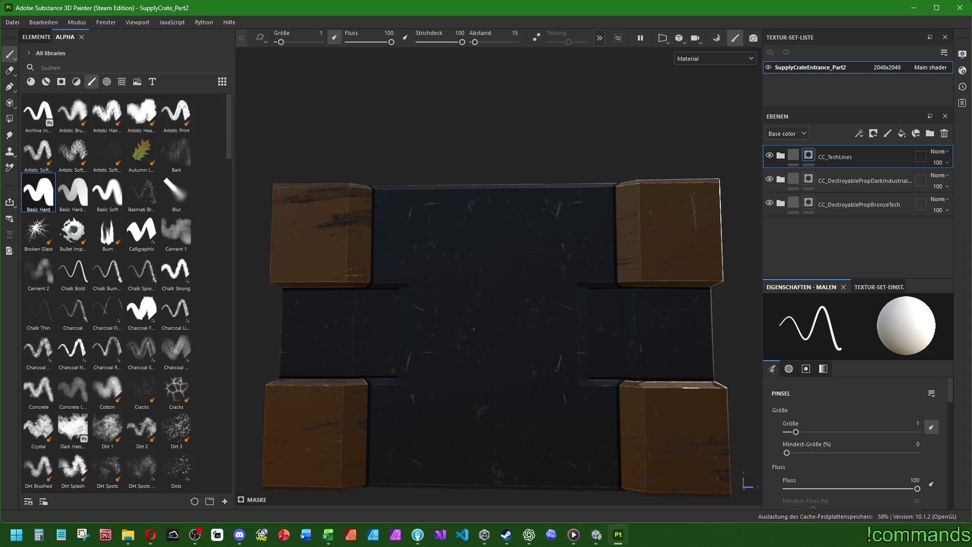
left_click(239, 534)
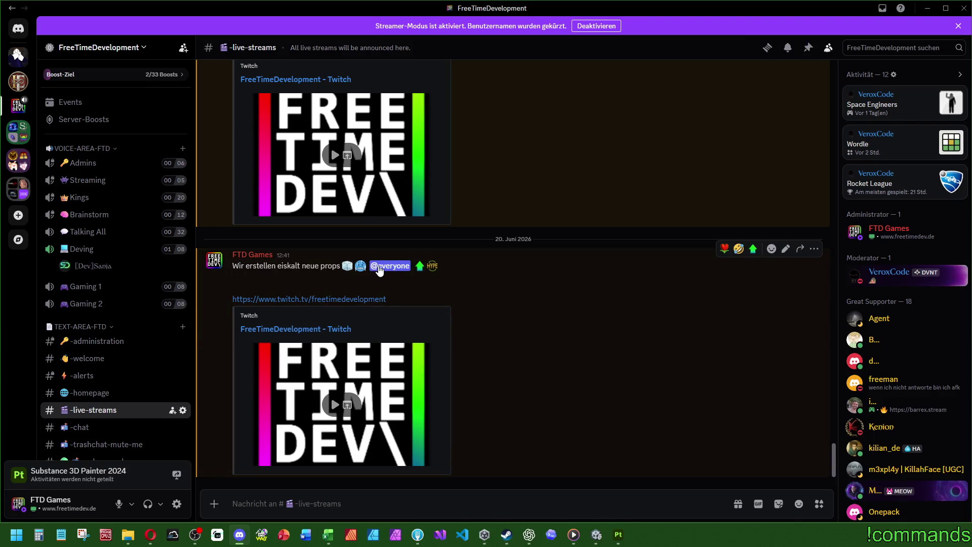
left_click(380, 267)
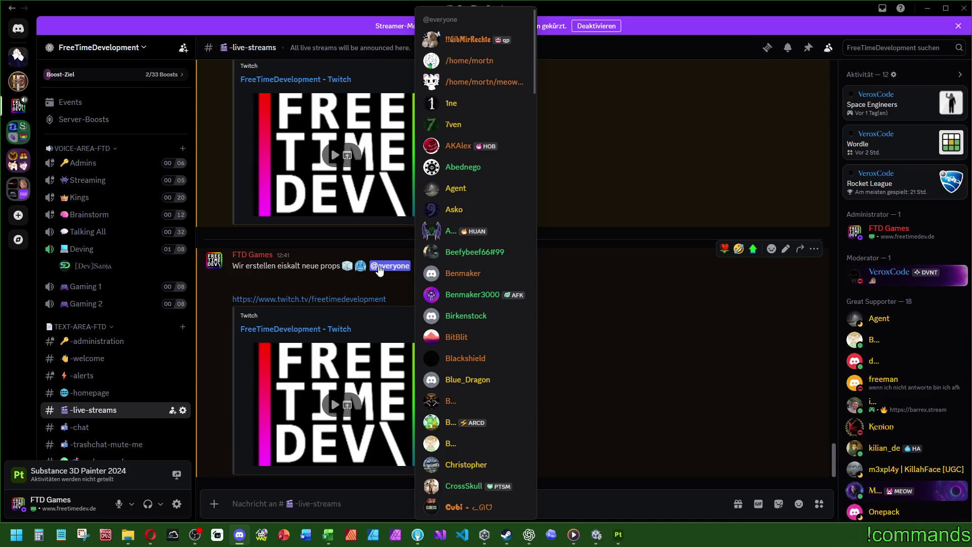
scroll(478, 263, "down", 4)
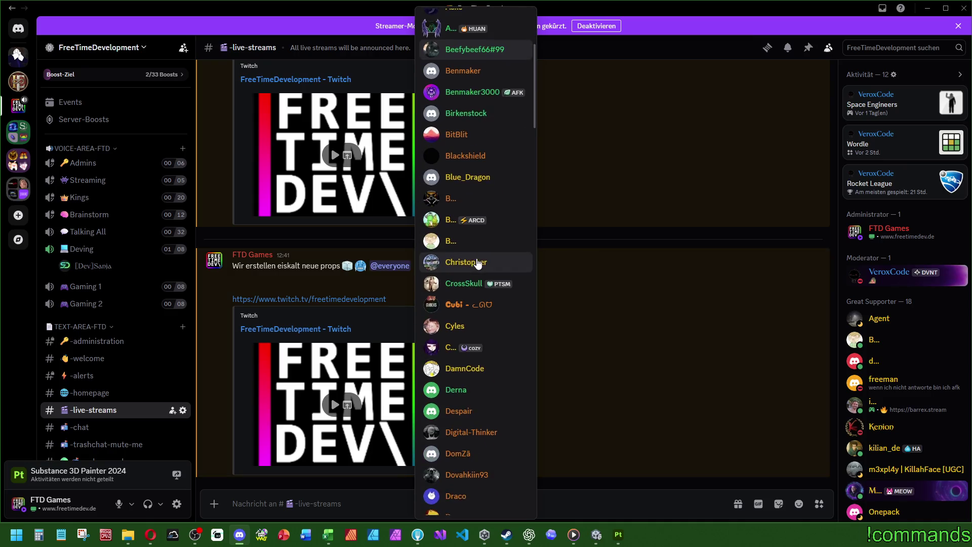
scroll(478, 263, "down", 4)
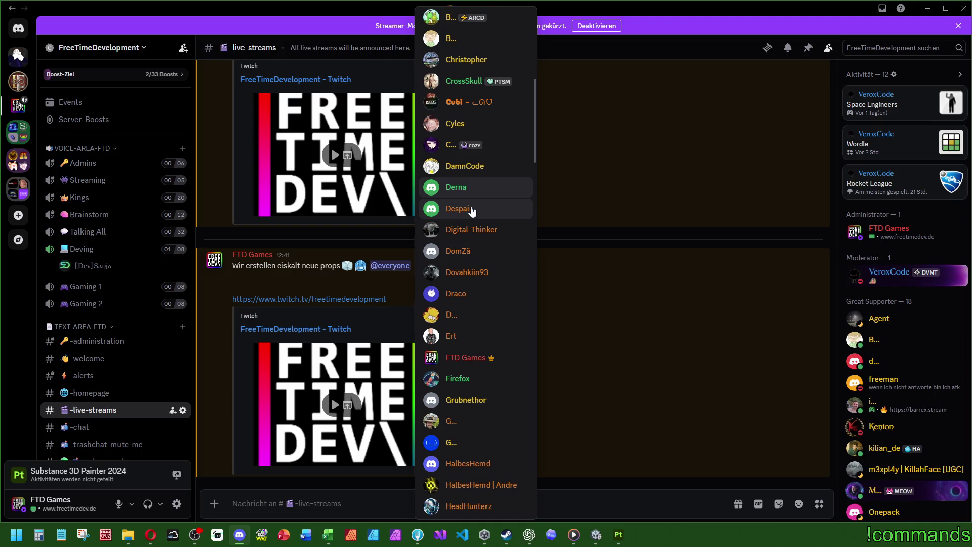
scroll(482, 213, "up", 8)
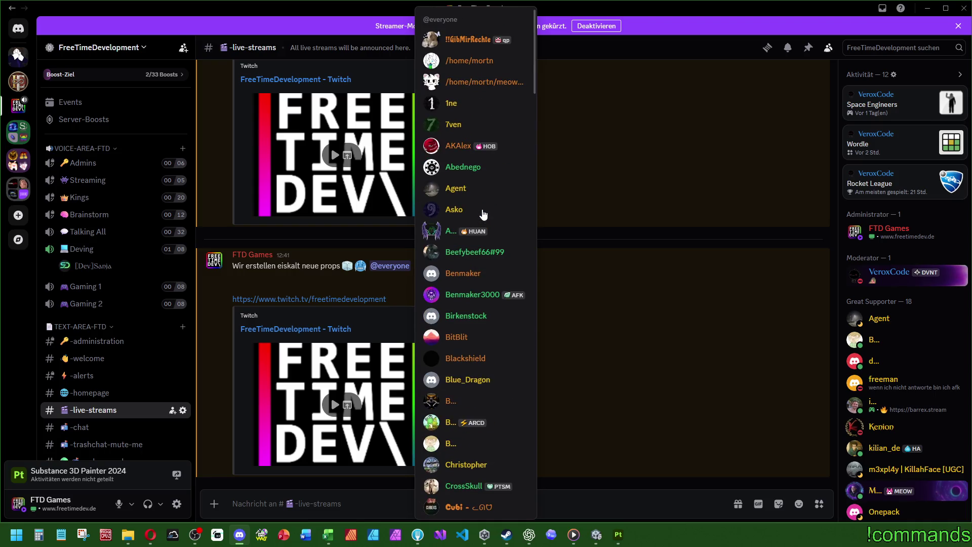
scroll(483, 215, "down", 20)
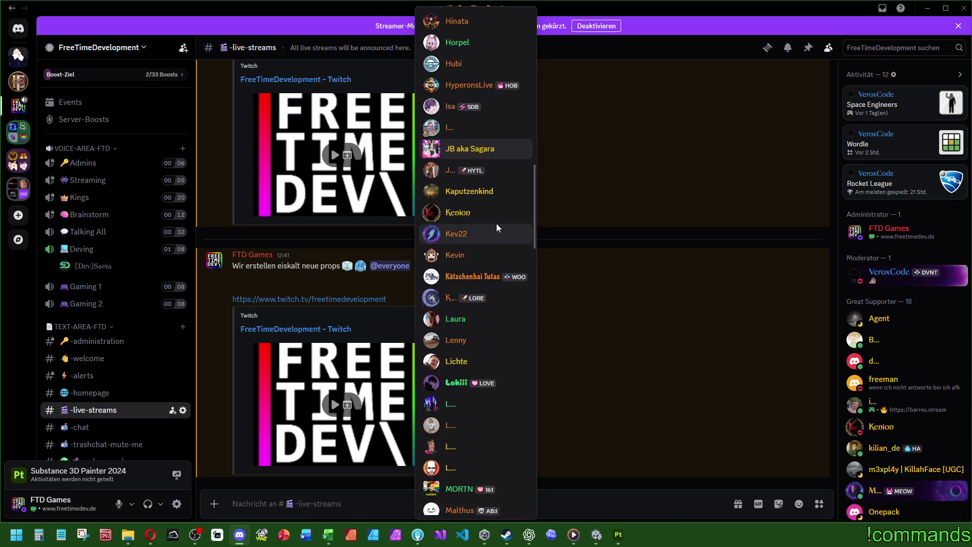
scroll(497, 230, "down", 15)
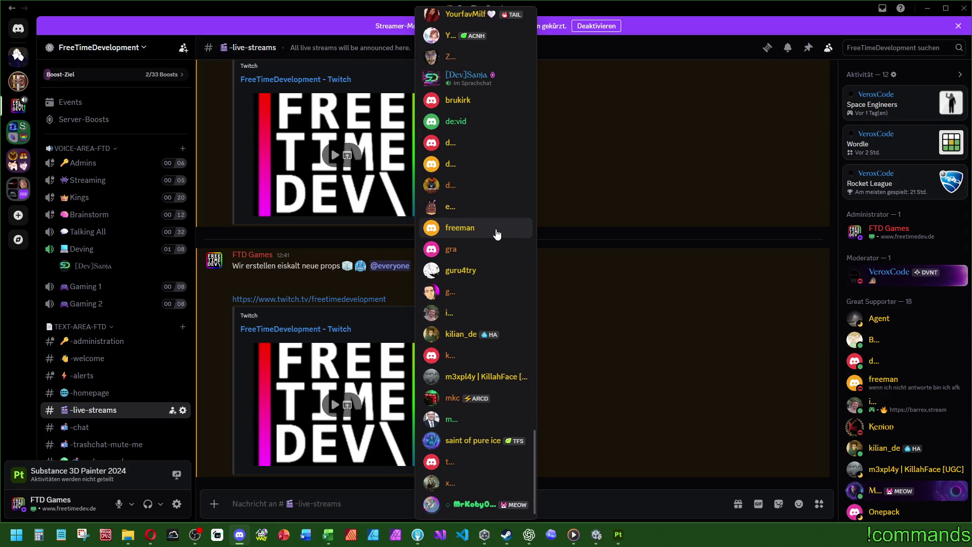
scroll(497, 233, "up", 4)
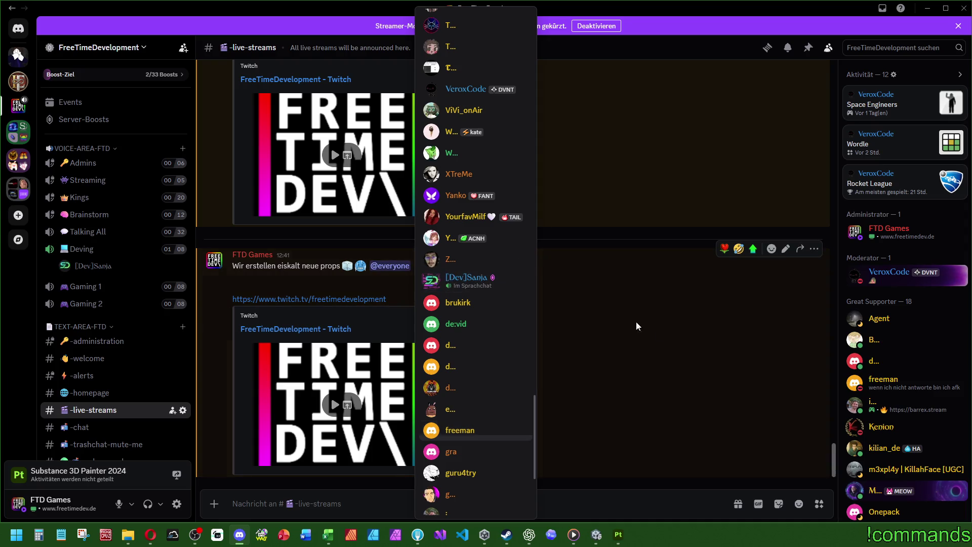
left_click(661, 334)
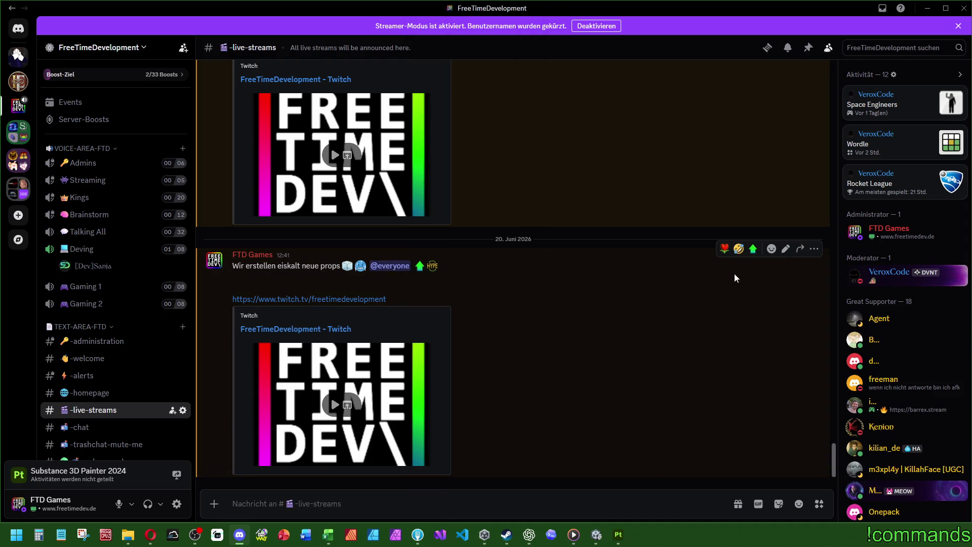
Step: Edit the announcement to begin with 'JETZT LIVE AUF TWITCH (12:41 Uhr - IMMERNOCH)'
left_click(785, 248)
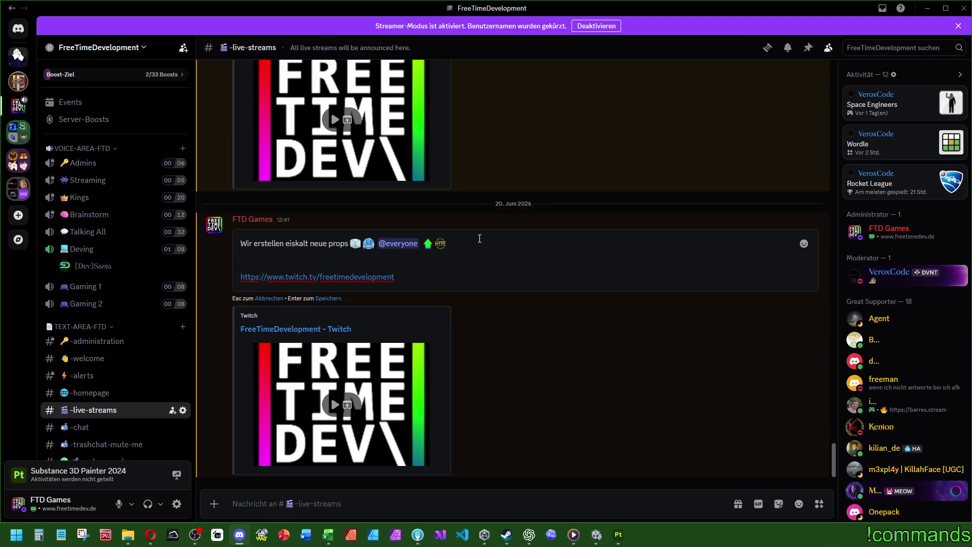
left_click(476, 240)
left_click(242, 242)
type("JETZT LIOV")
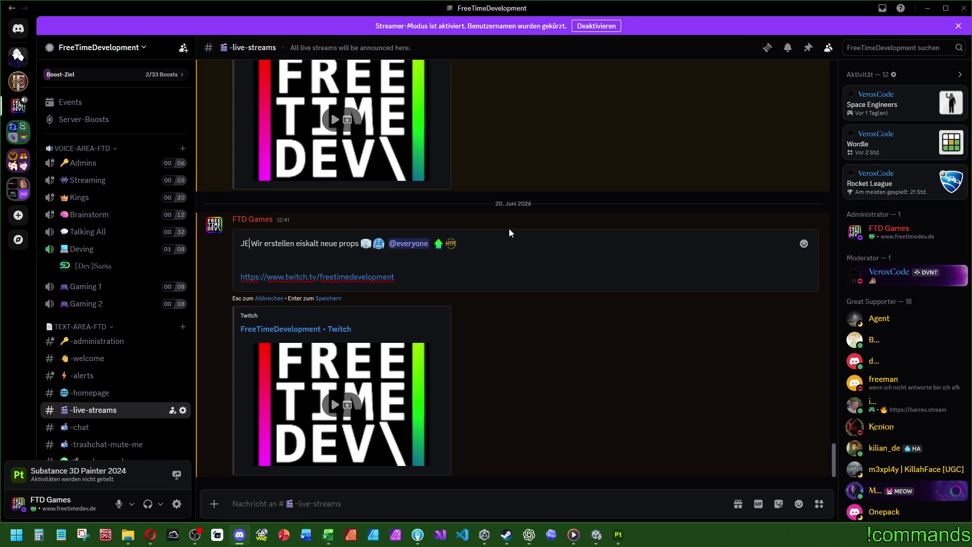
key("BackSpace")
key("BackSpace")
type("VE AUF TWIT")
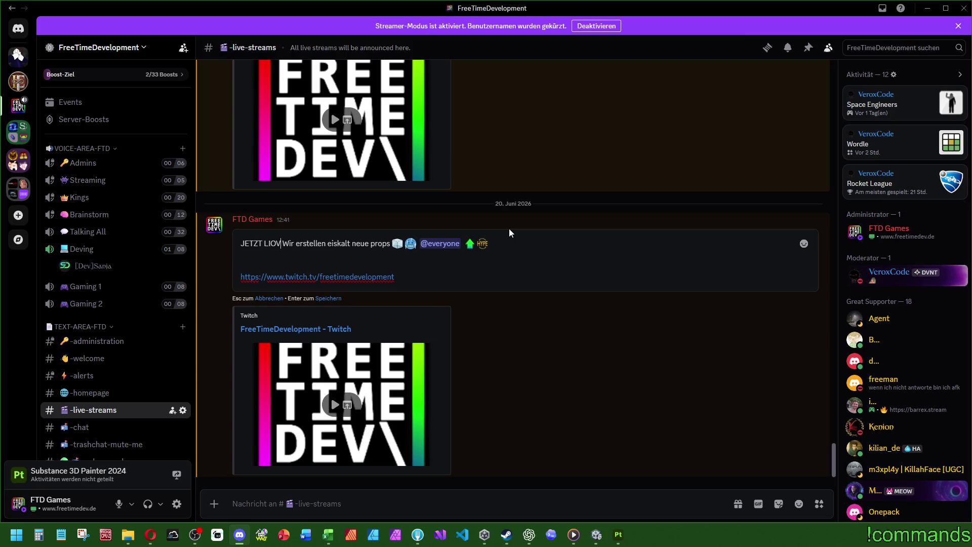
type("CH ()")
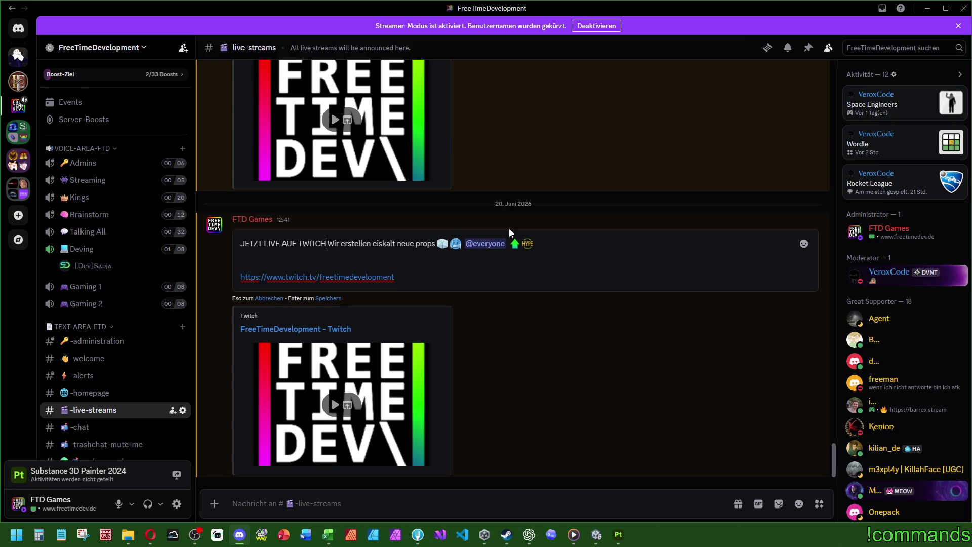
key("Left")
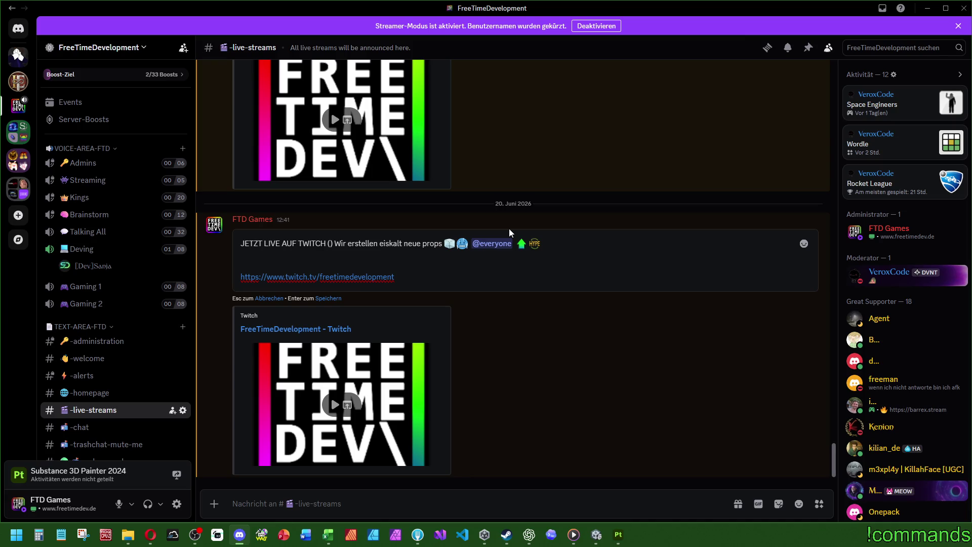
type("12:41 Uhr")
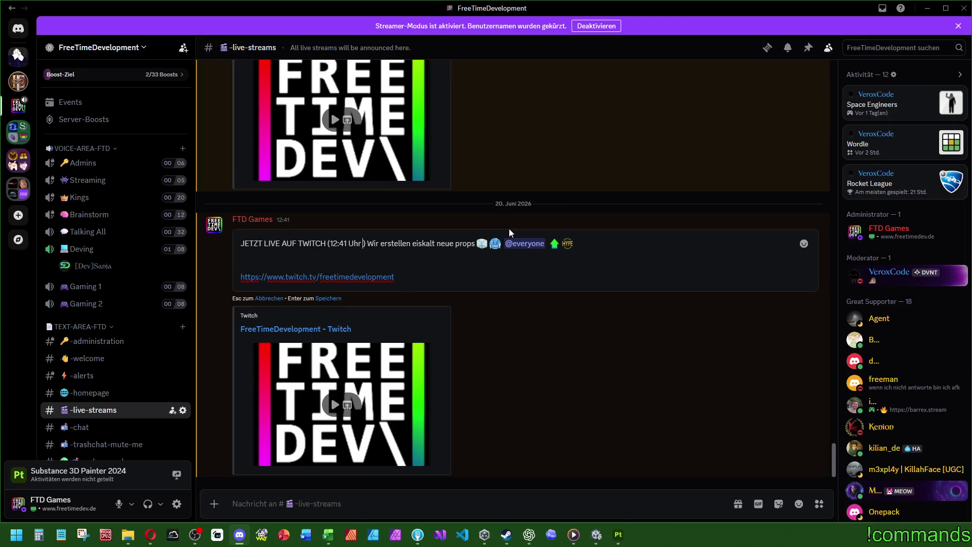
type(" -")
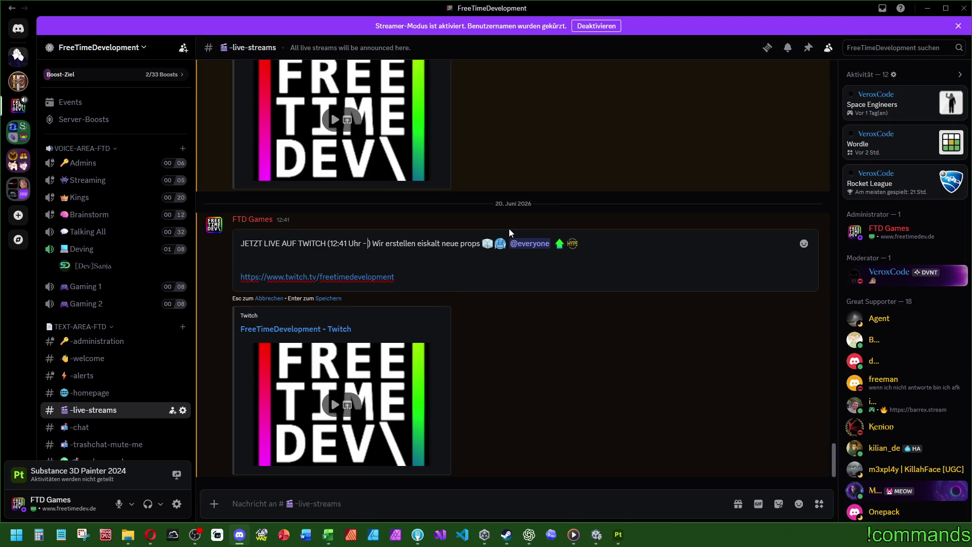
type(" IMMERNOCH")
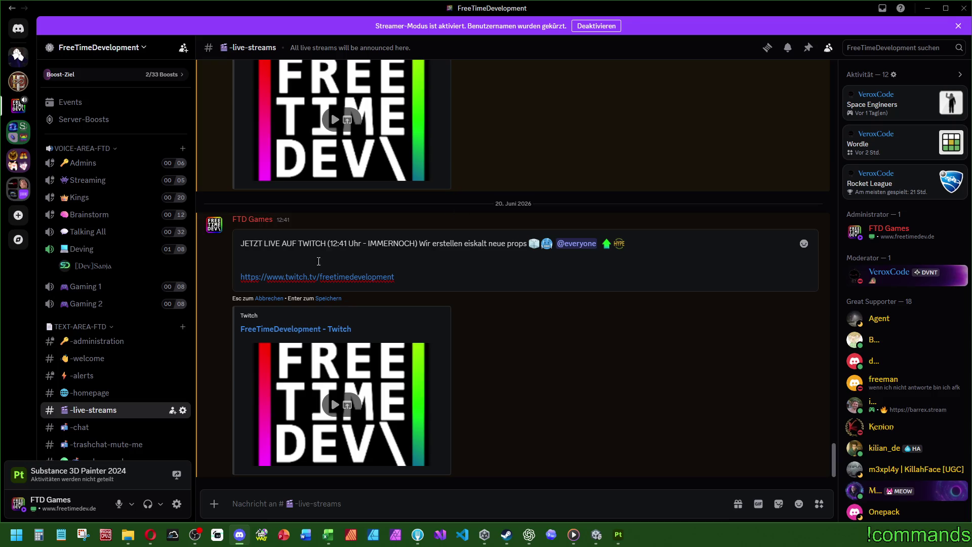
Step: Add a red circle emoji after JETZT LIVE and several at the message end, save, and minimize Discord
left_click(280, 243)
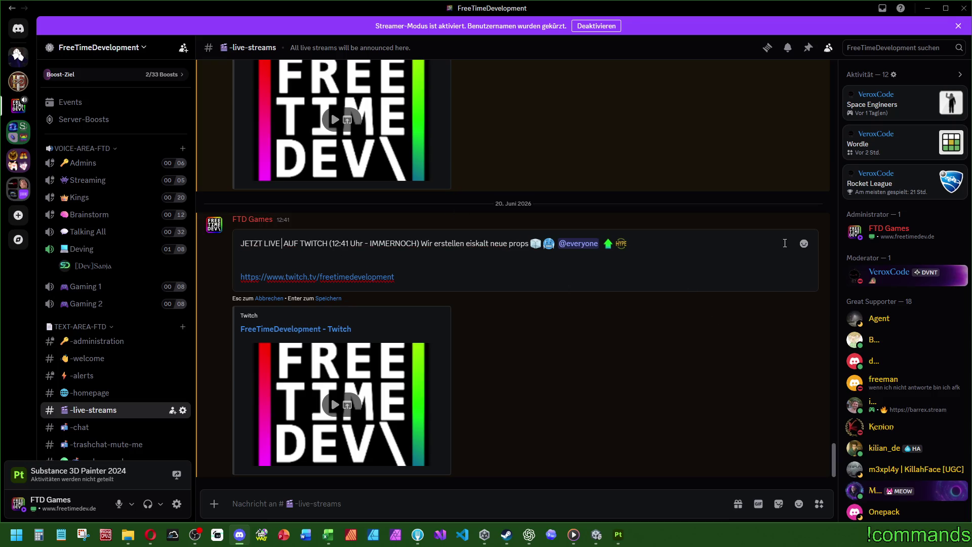
left_click(801, 242)
type("red")
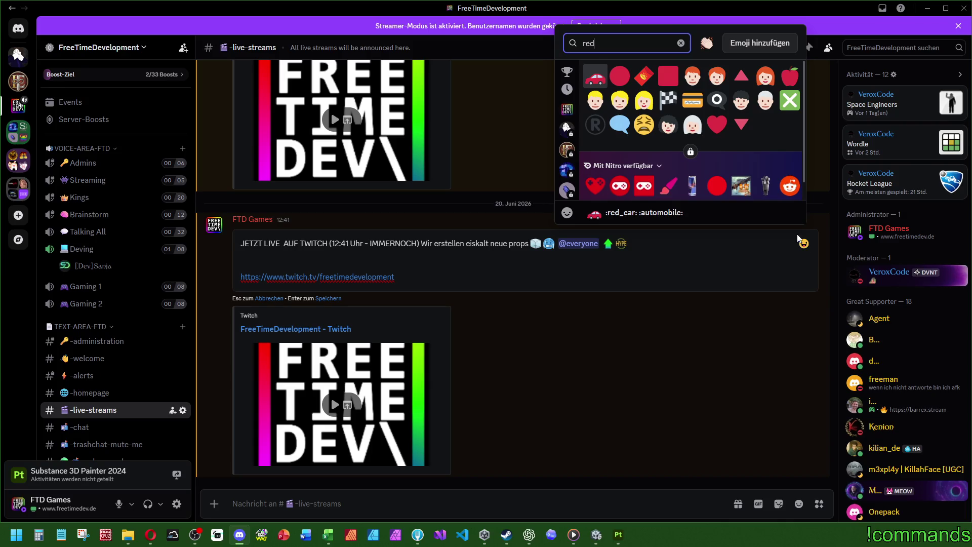
left_click(620, 76)
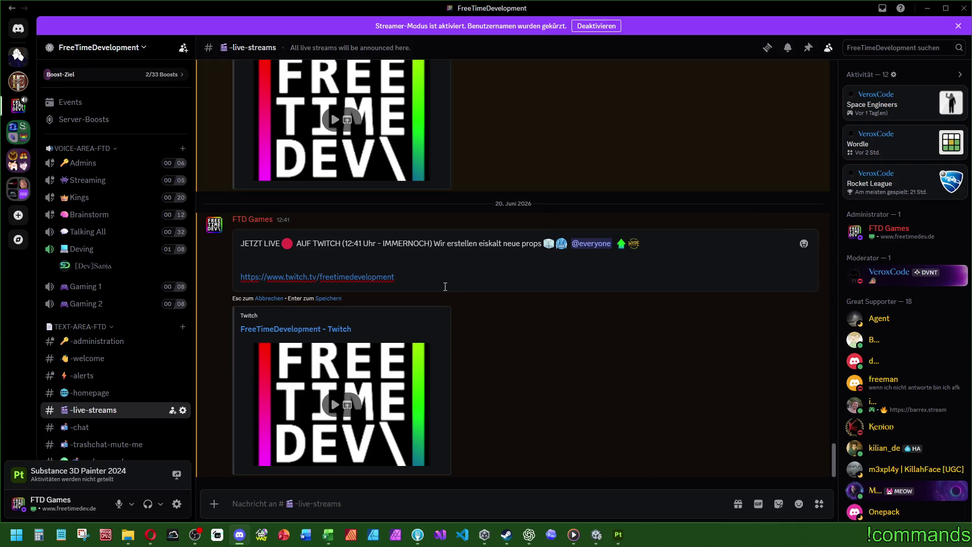
left_click(803, 243)
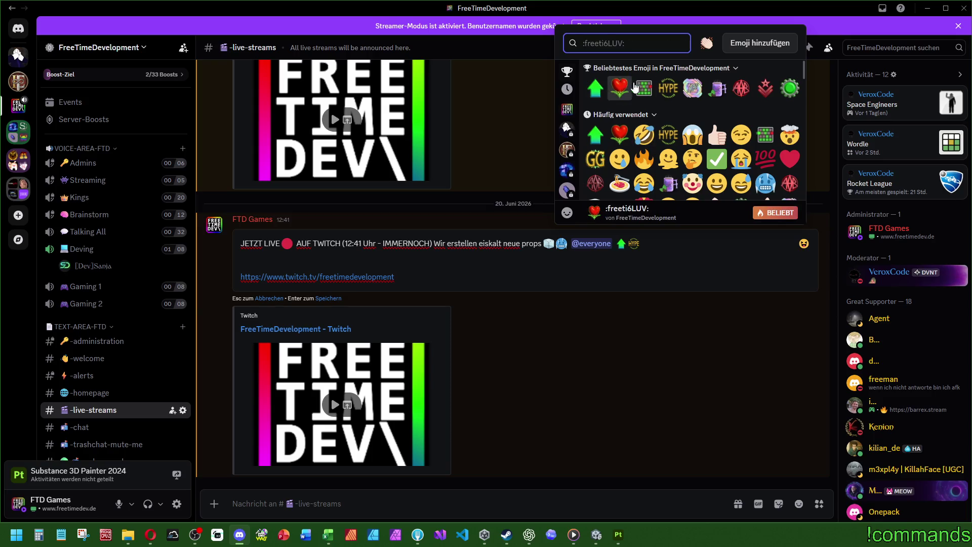
type("red")
left_click(620, 76)
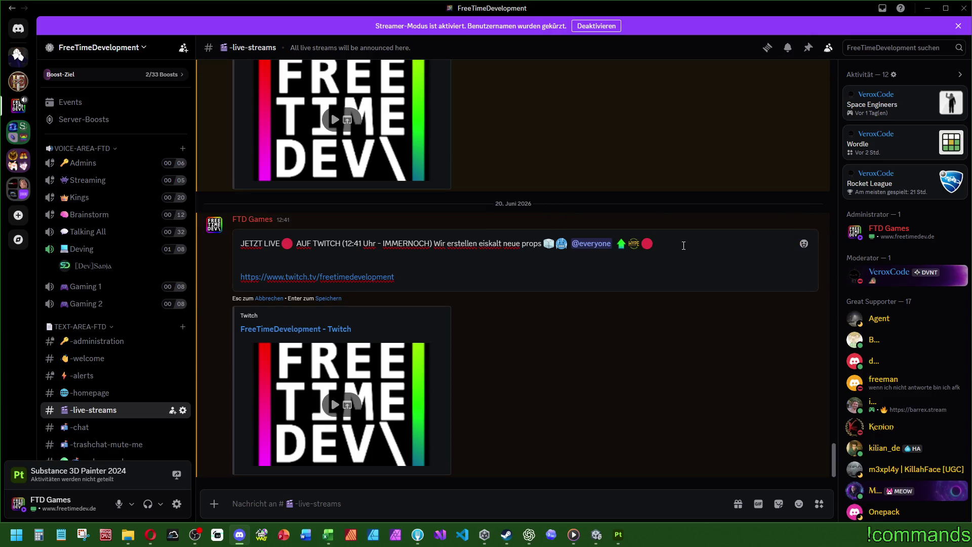
left_click_drag(683, 245, 639, 248)
key("ctrl+c")
key("ctrl+v")
key("ctrl+v")
key("ctrl+v")
key("Return")
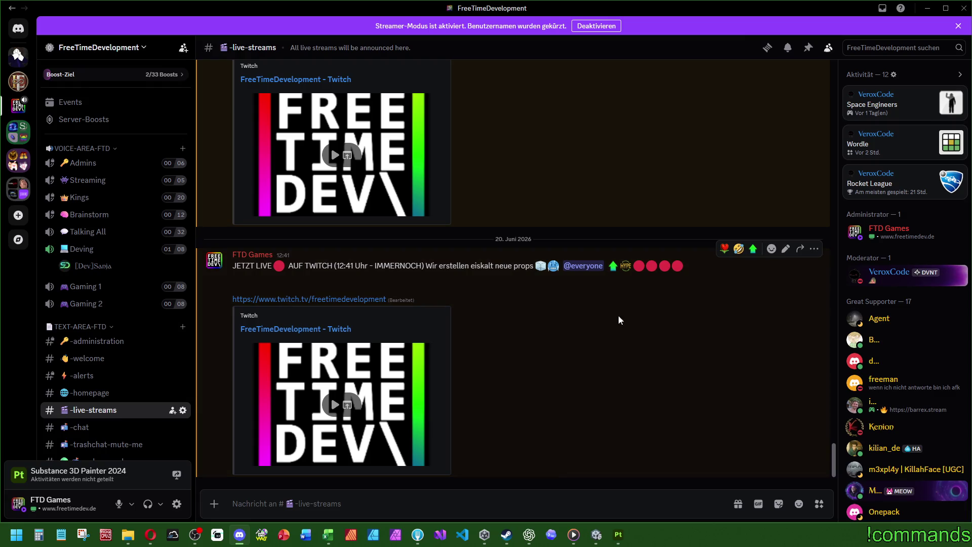
left_click(928, 8)
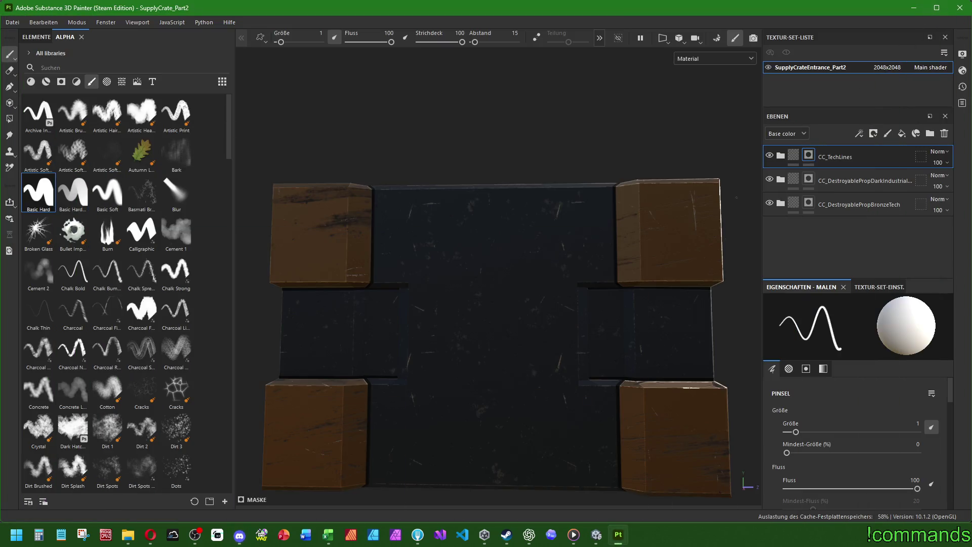
Step: Outline the upper dark panel with a four-sided straight-line rectangle
scroll(600, 297, "down", 3)
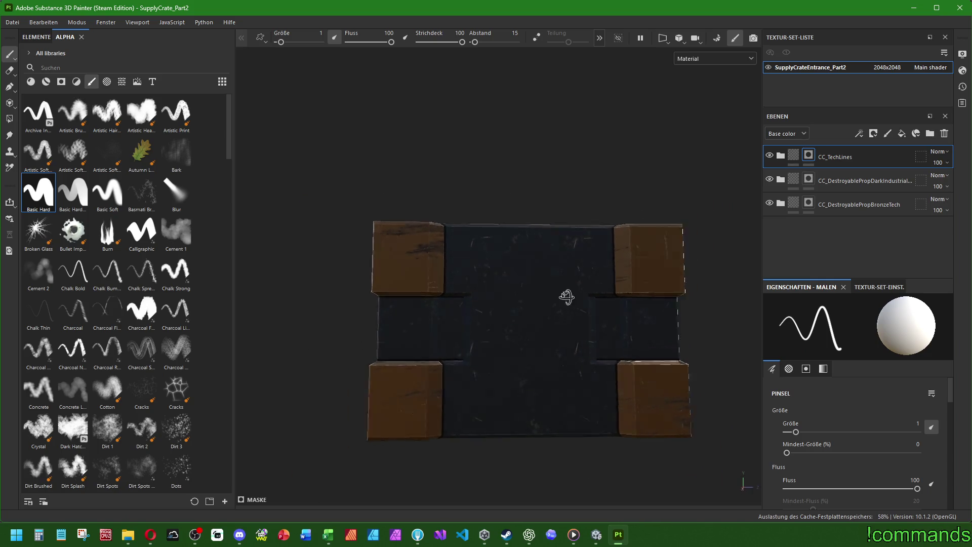
left_click_drag(564, 297, 562, 310, "alt")
scroll(533, 276, "up", 5)
scroll(532, 276, "up", 2)
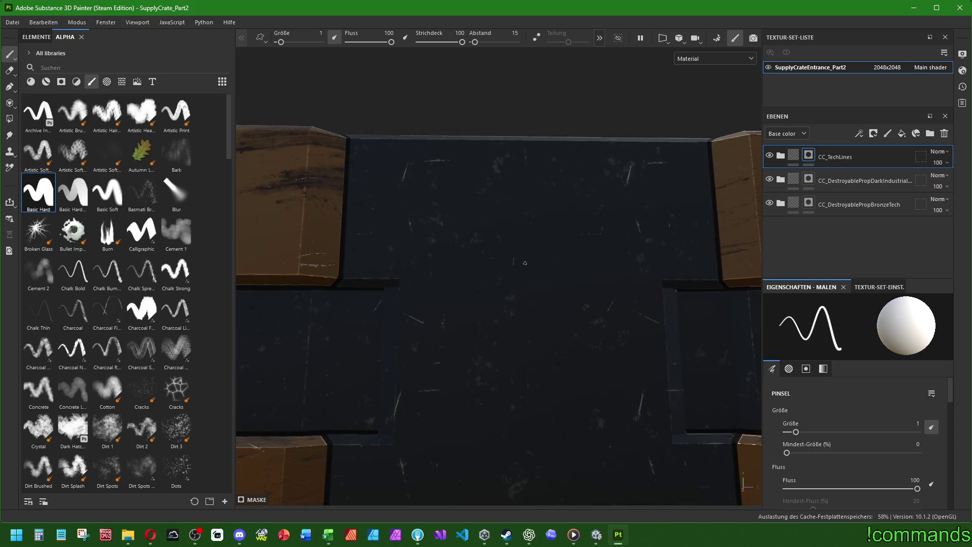
middle_click_drag(514, 219, 516, 293, "alt")
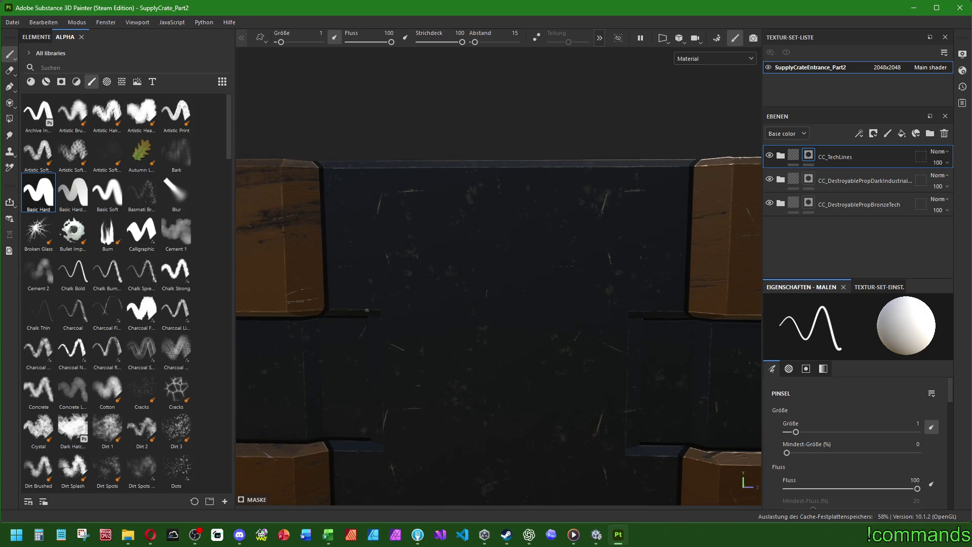
left_click(335, 303)
left_click(334, 174, "shift")
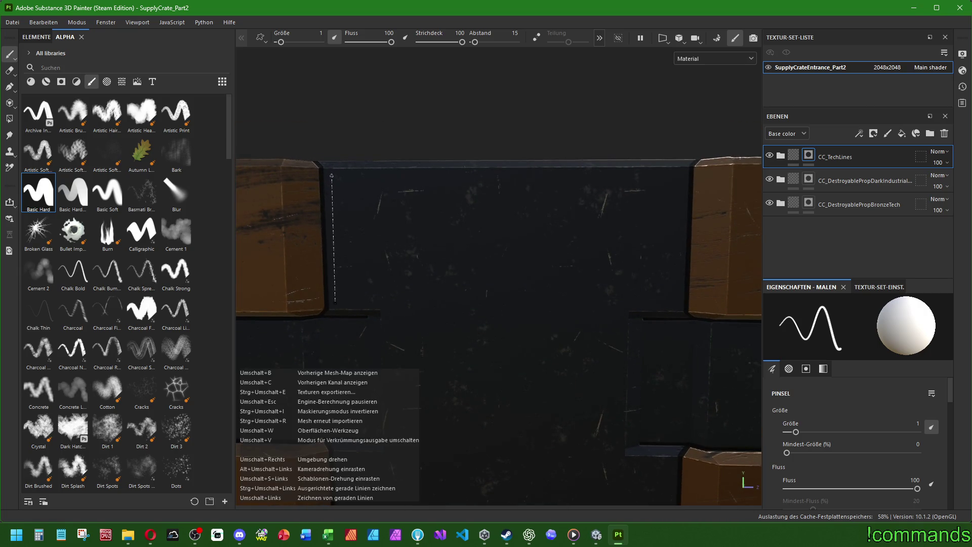
left_click(681, 173, "shift")
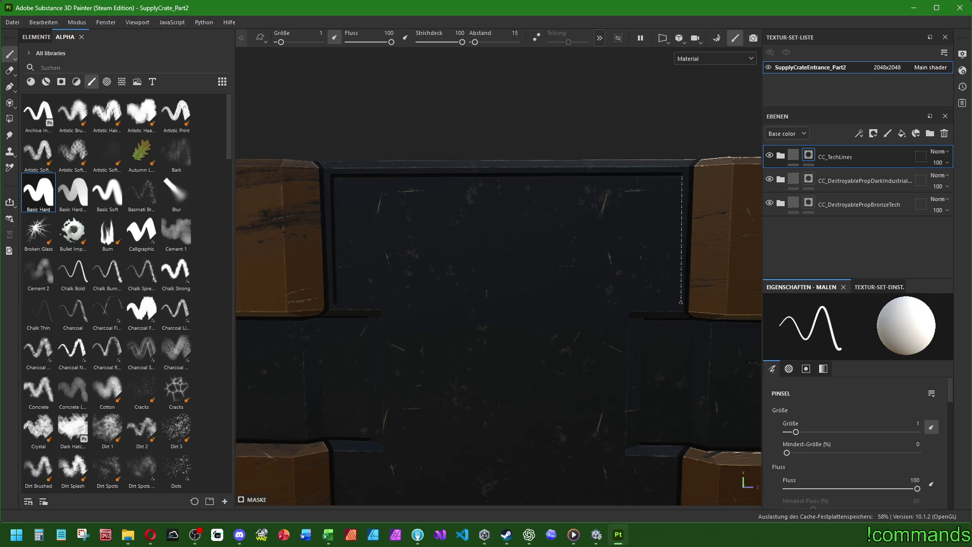
left_click(678, 303, "shift")
left_click(337, 302, "shift")
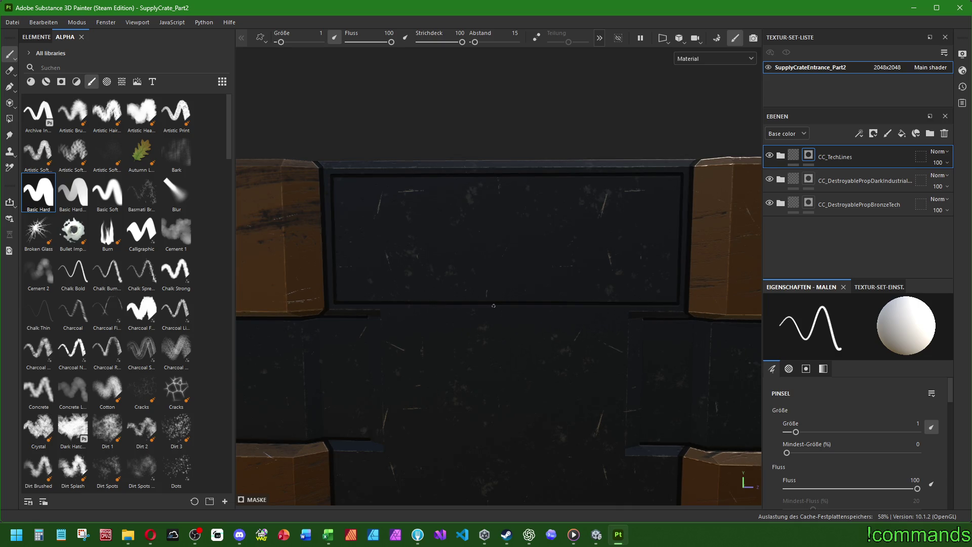
Step: Outline the lower dark panel with a rectangle, finishing with its left edge line
mouse_move(335, 303)
middle_mouse_down("alt")
mouse_move(521, 269)
mouse_move(327, 302)
middle_mouse_up("alt")
left_click(334, 298)
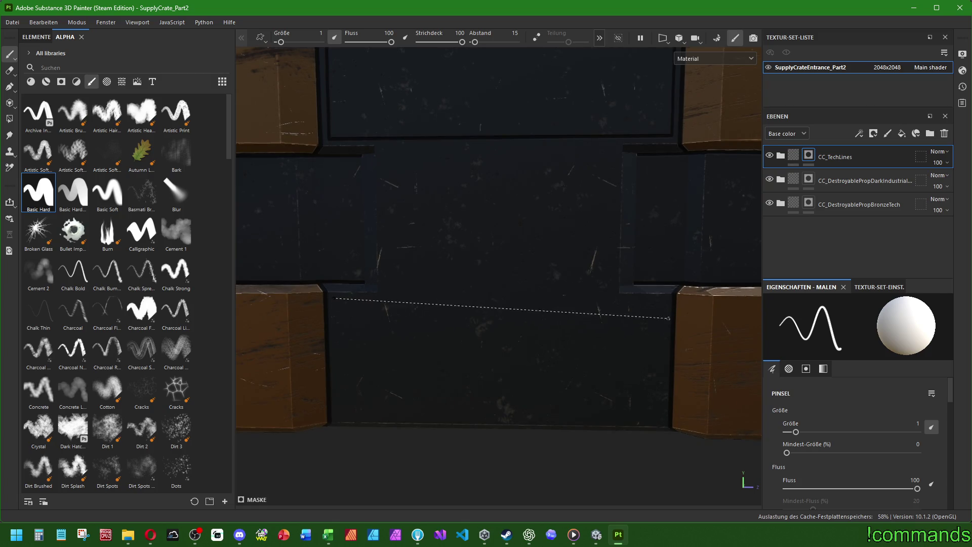
left_click(666, 301, "shift")
left_click(662, 419, "shift")
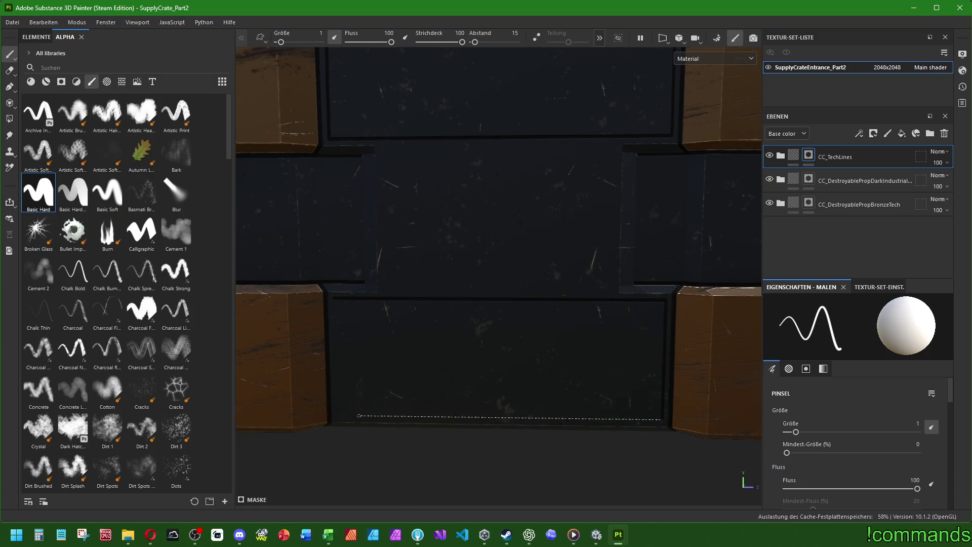
left_click(336, 416, "shift")
left_click(337, 297, "shift")
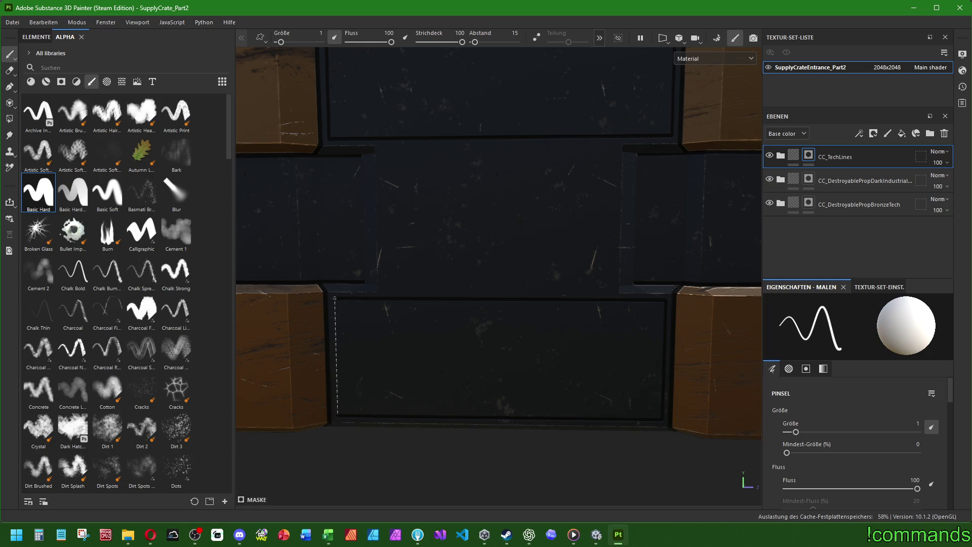
Step: Paint straight vertical lines splitting the crate's middle row and along the panel's right edge
key("f")
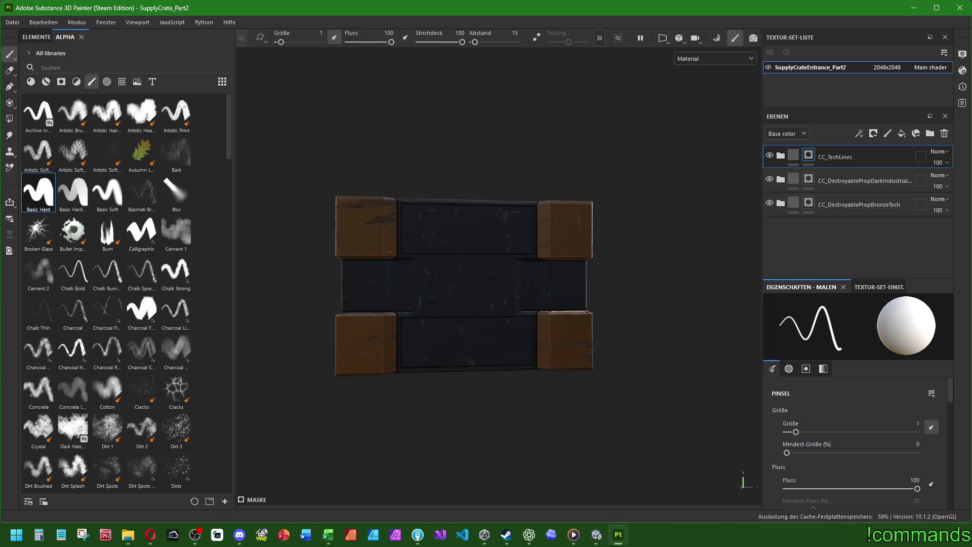
scroll(449, 289, "up", 5)
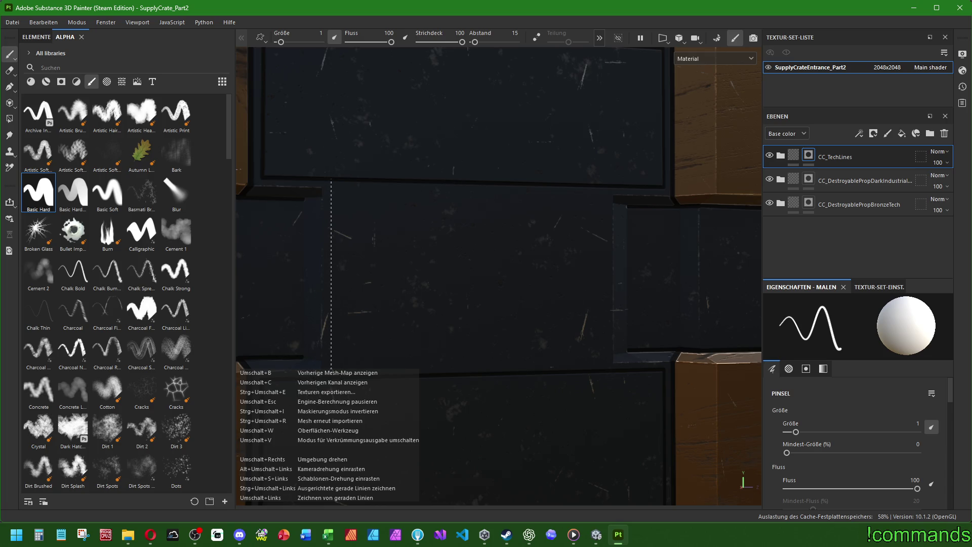
mouse_move(331, 377)
middle_mouse_down()
mouse_move(512, 326)
mouse_move(485, 374)
middle_mouse_up()
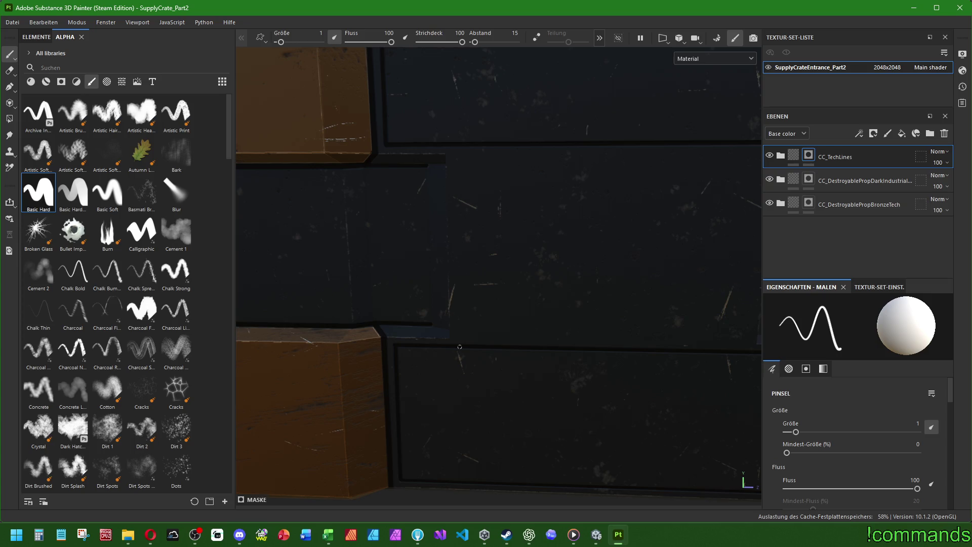
key("shift")
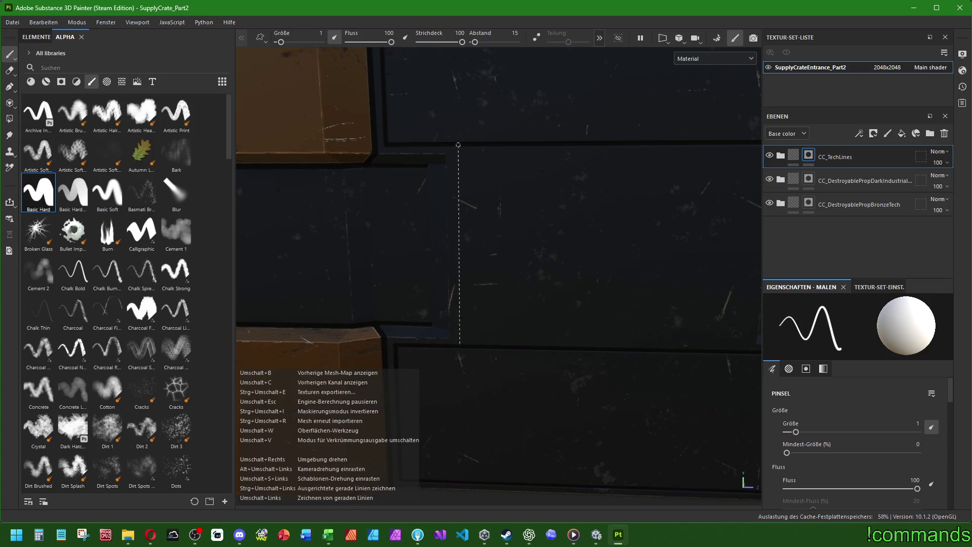
left_click(458, 145, "shift")
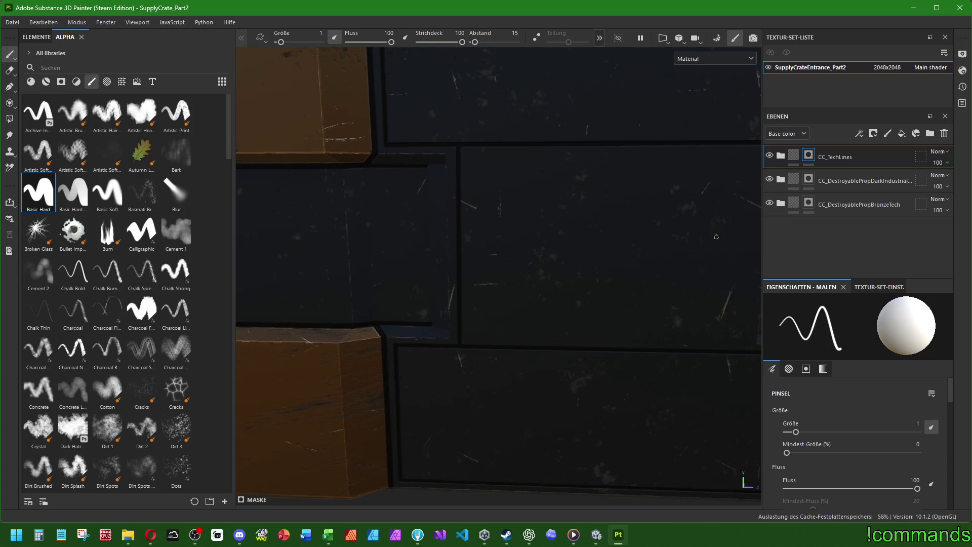
middle_click_drag(716, 236, 601, 239)
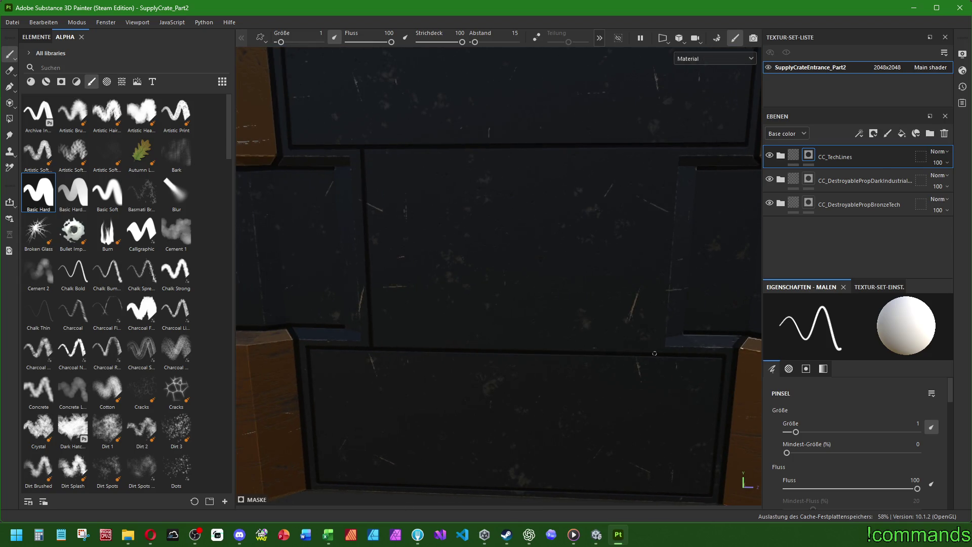
left_click(666, 147, "shift")
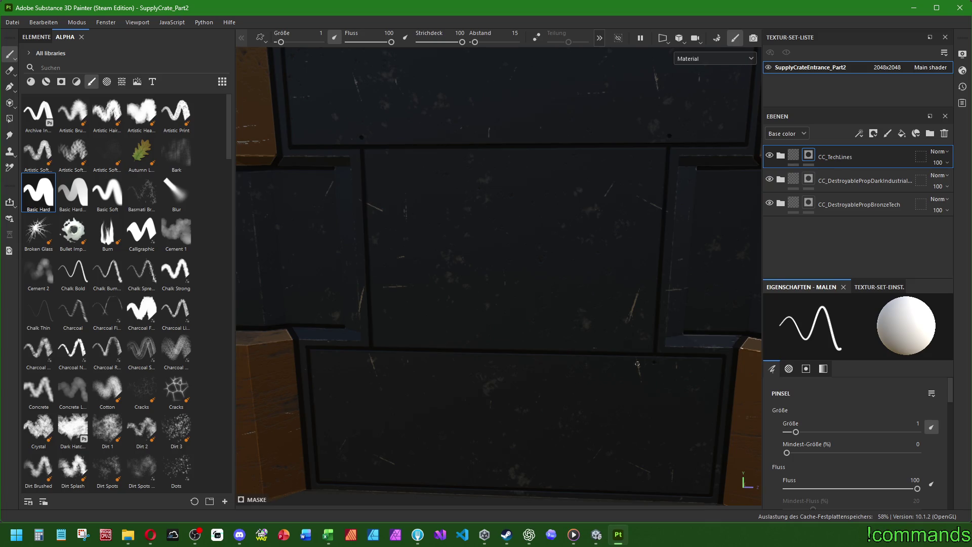
key("f")
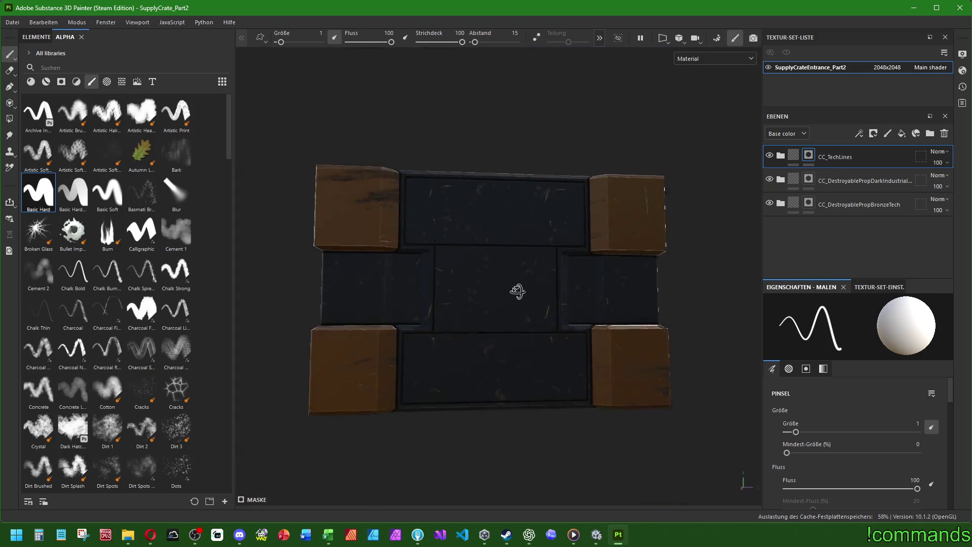
mouse_move(516, 289)
left_mouse_down("alt")
mouse_move(527, 297)
mouse_move(415, 329)
mouse_move(425, 326)
left_mouse_up("alt")
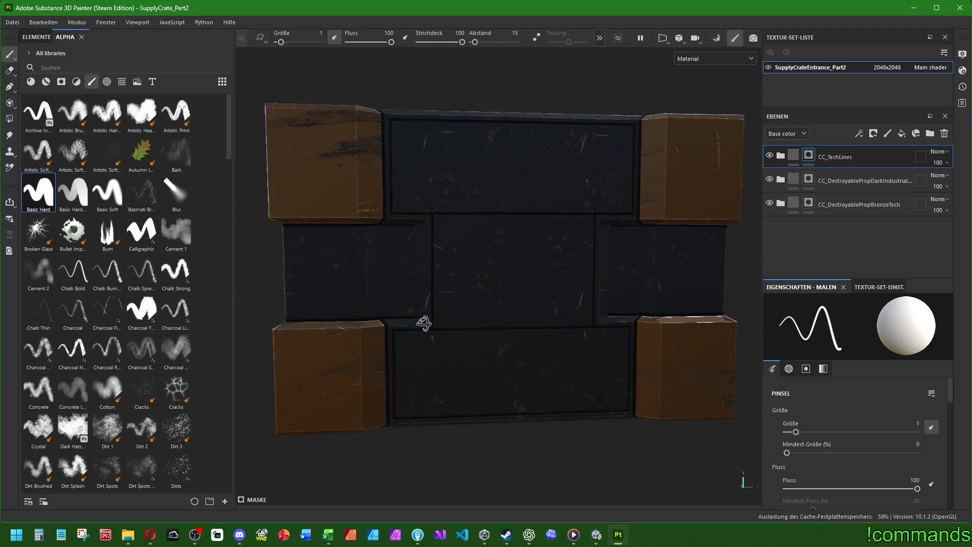
Step: Set the brush size to 0.5 and draw an inset rectangle on the first side panel
type(".5")
key("Return")
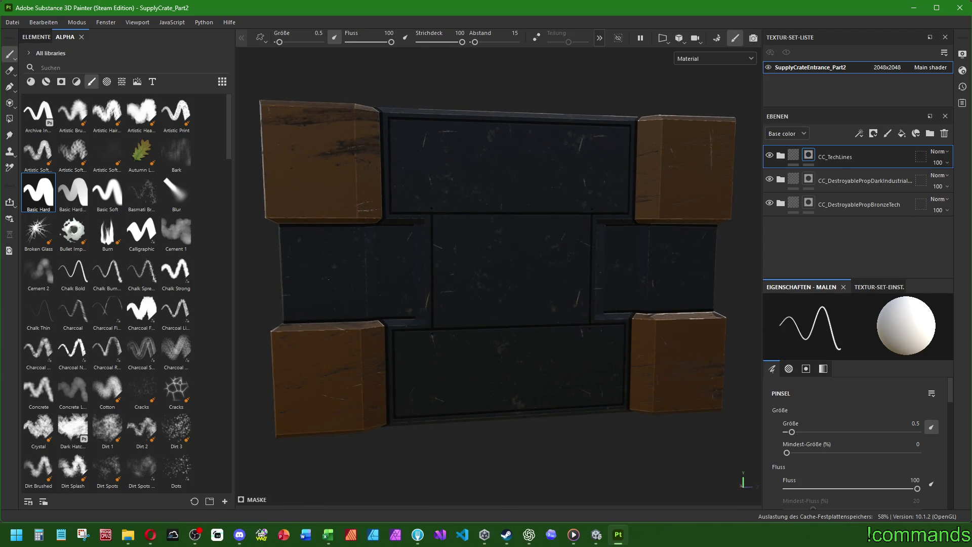
scroll(447, 233, "up", 5)
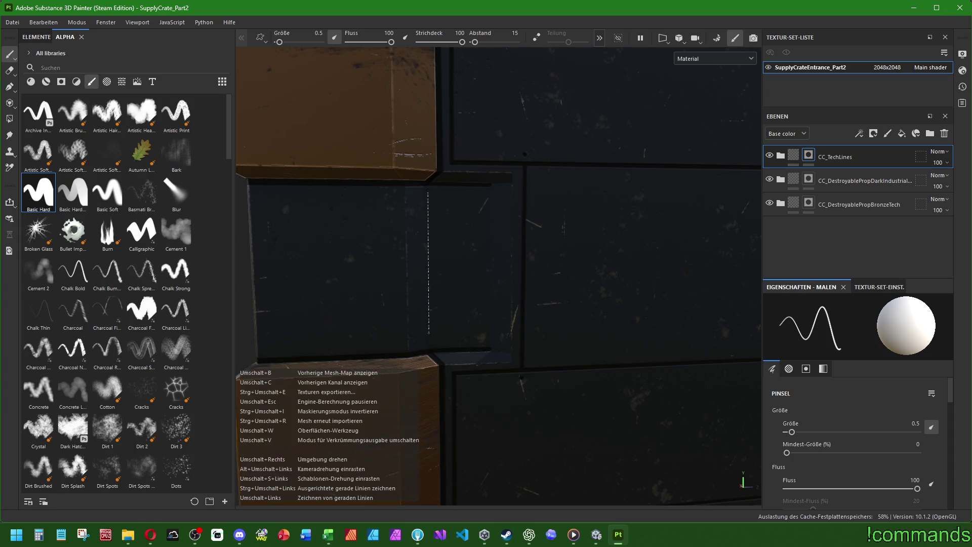
left_click(431, 344, "shift")
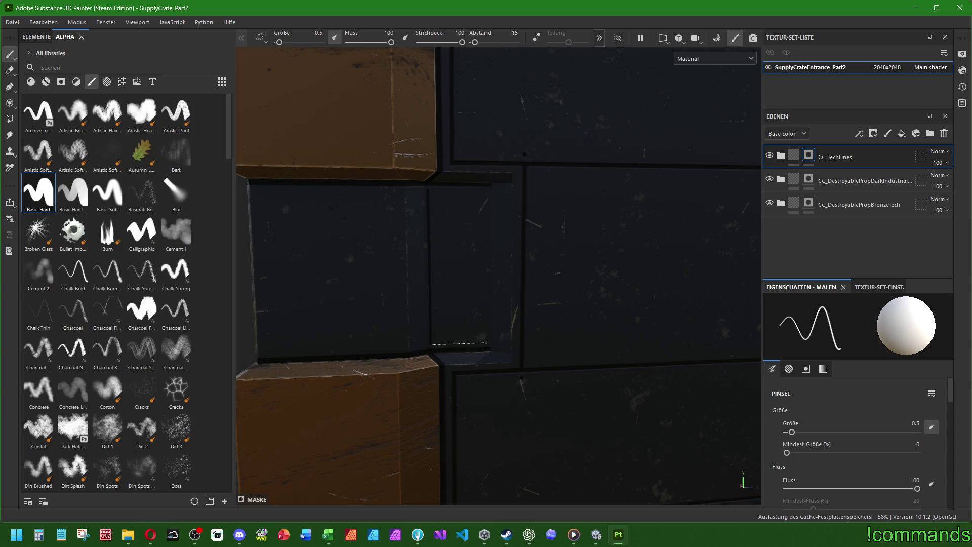
left_click(487, 342, "shift")
left_click(485, 189, "shift")
left_click(429, 189, "shift")
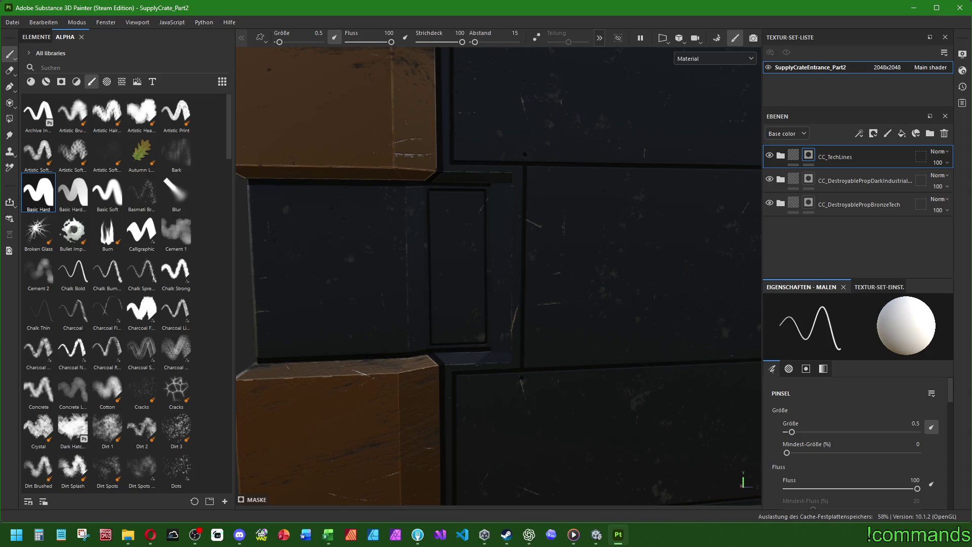
Step: Paint the edges of the inset rectangle on the opposite side panel, then frame the crate
left_click_drag(501, 271, 582, 273, "alt")
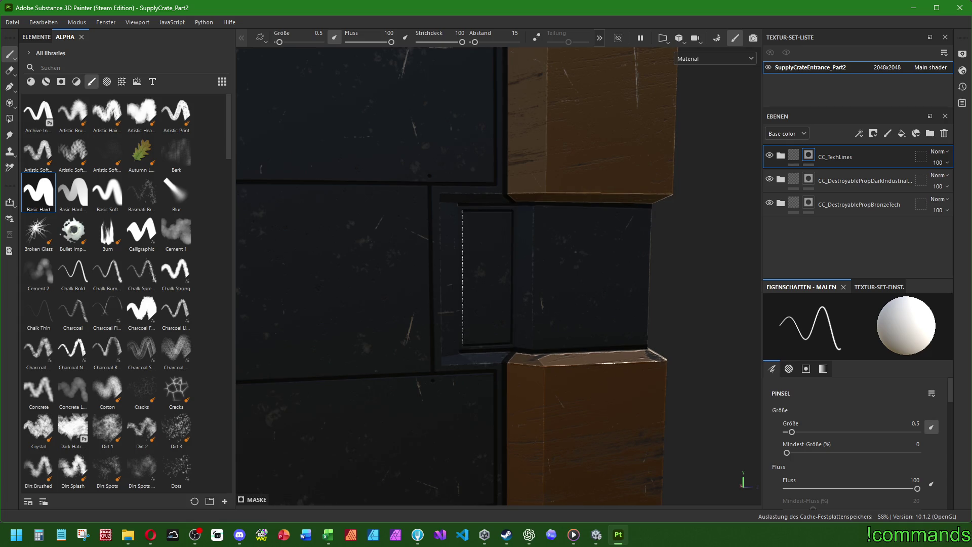
scroll(462, 210, "down", 5)
left_click_drag(462, 210, 304, 215, "alt")
scroll(274, 216, "up", 8)
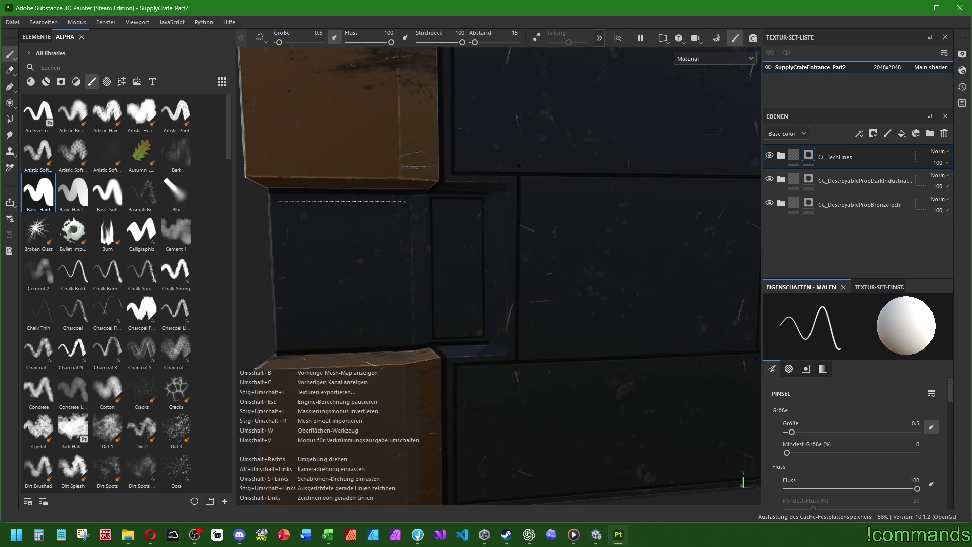
left_click(407, 340, "shift")
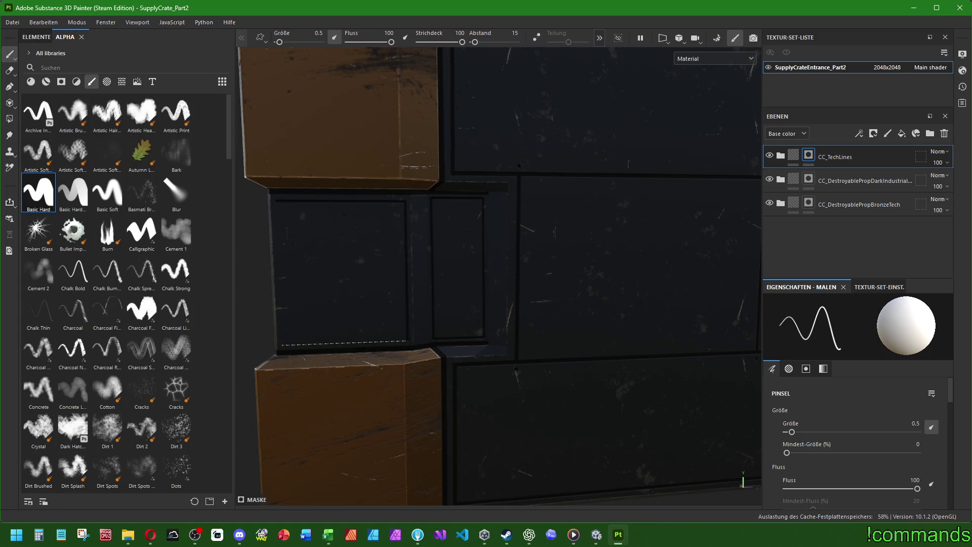
mouse_move(278, 203)
left_mouse_down("alt")
mouse_move(196, 278)
mouse_move(223, 276)
left_mouse_up("alt")
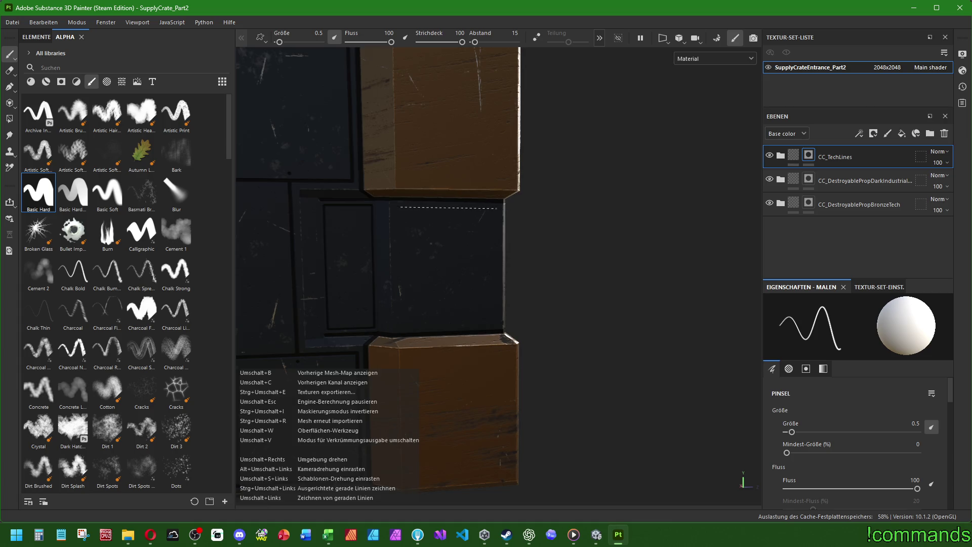
left_click(495, 323, "shift")
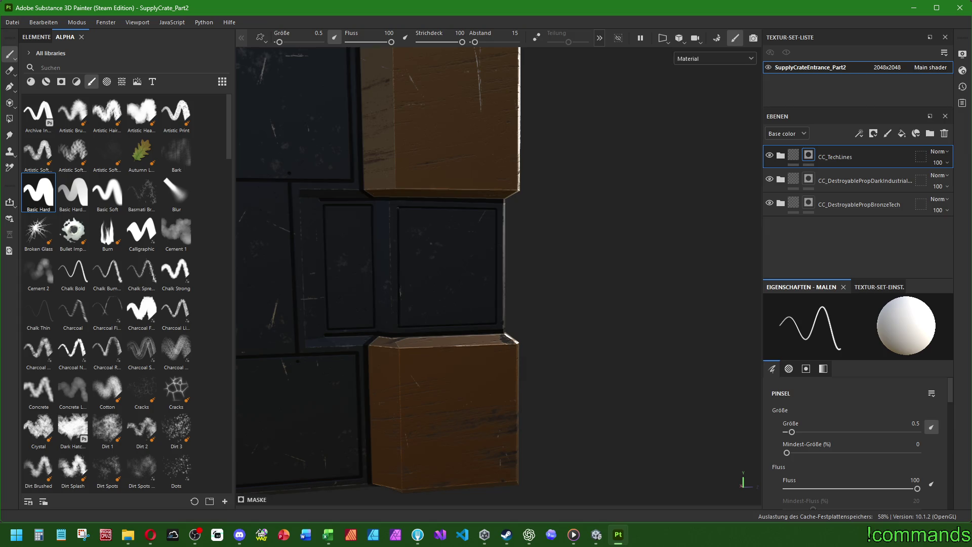
key("f")
mouse_move(453, 266)
left_mouse_down("alt")
mouse_move(482, 289)
mouse_move(570, 261)
mouse_move(537, 309)
mouse_move(496, 273)
mouse_move(639, 288)
mouse_move(521, 328)
mouse_move(567, 304)
left_mouse_up("alt")
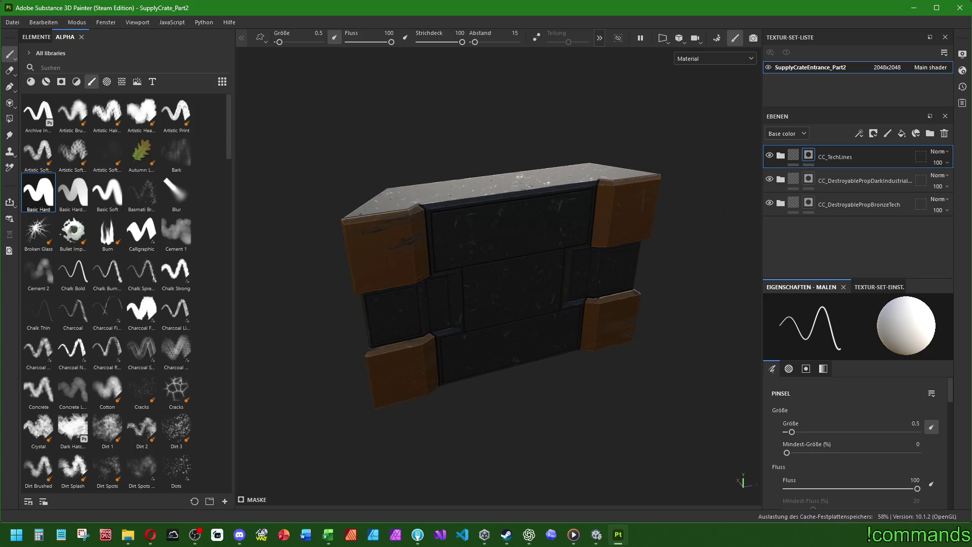
Step: Add the CC_BronzeDecor material as a new layer with a black mask
left_click(46, 82)
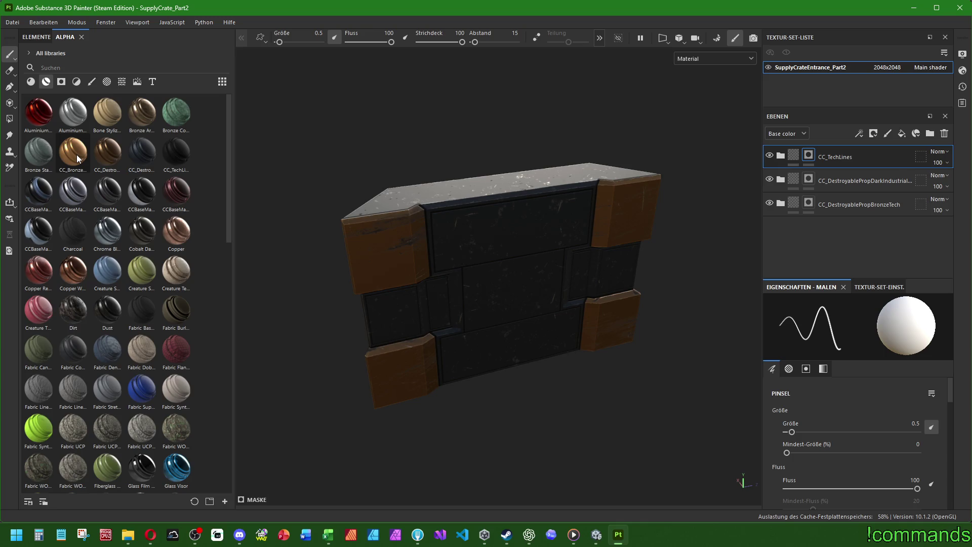
mouse_move(77, 158)
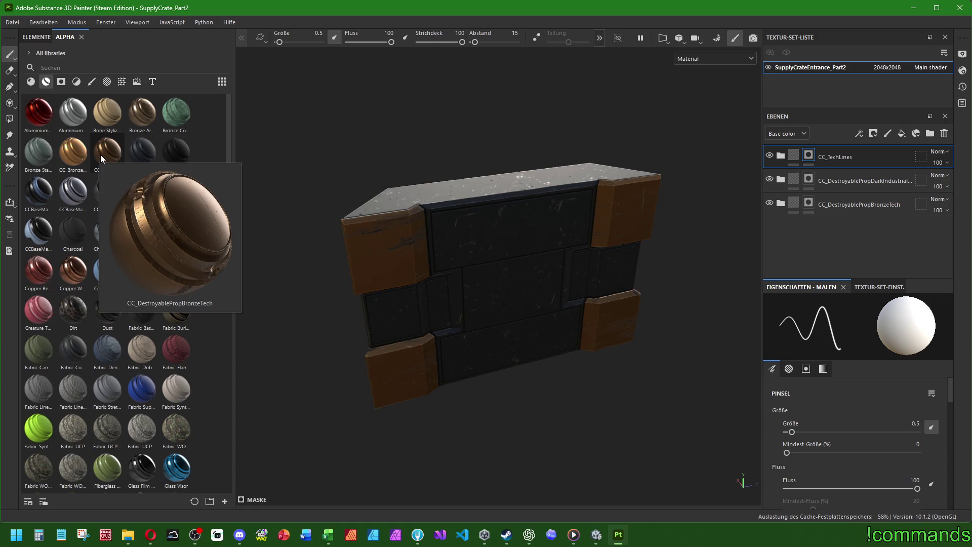
mouse_move(73, 152)
left_mouse_down()
mouse_move(683, 105)
mouse_move(839, 156)
mouse_move(837, 147)
left_mouse_up()
right_click(809, 159)
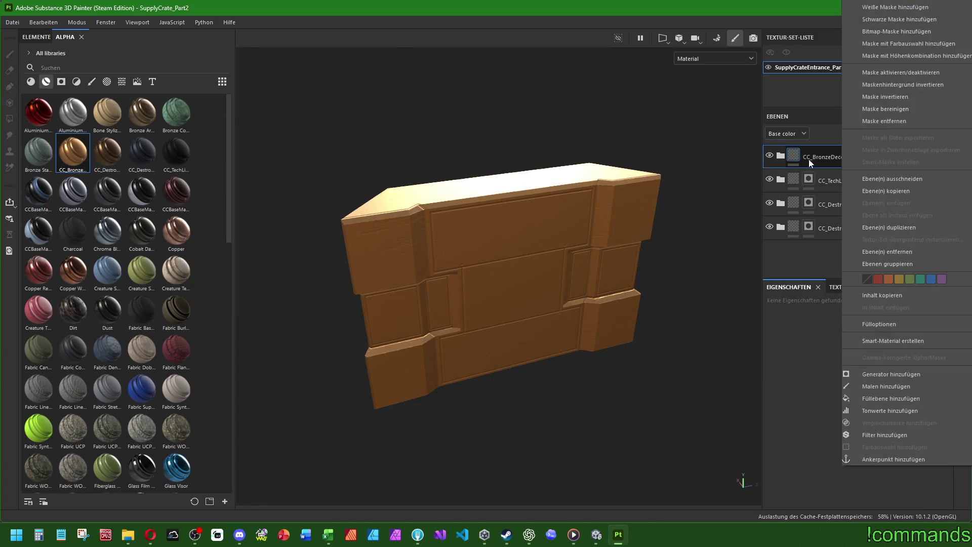
left_click(897, 20)
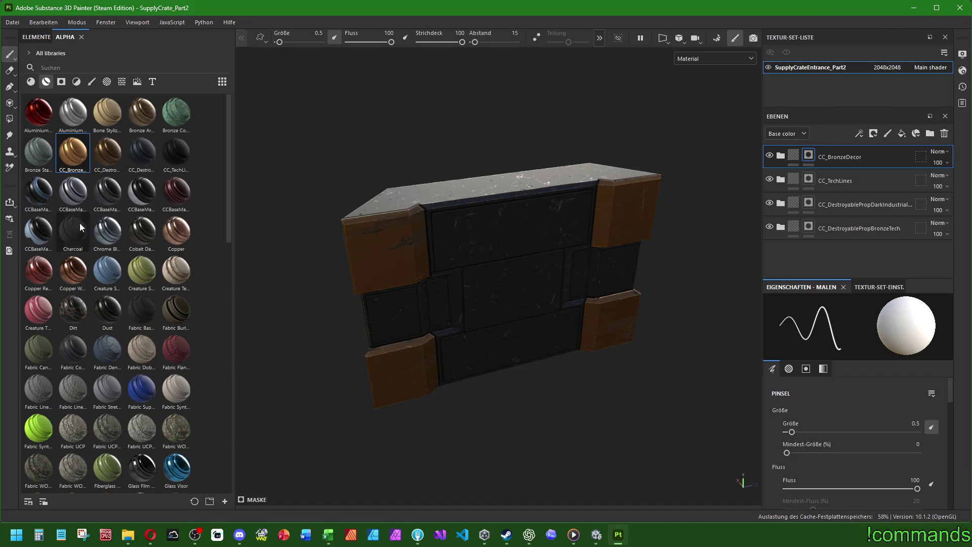
Step: Set the brush to the Nail alpha at size 20
left_click(92, 81)
scroll(120, 265, "down", 10)
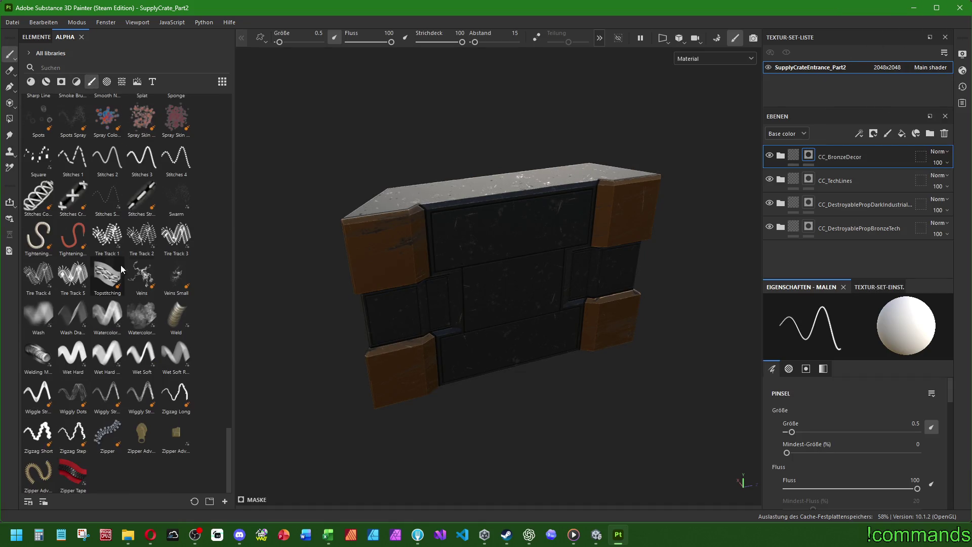
scroll(143, 263, "up", 10)
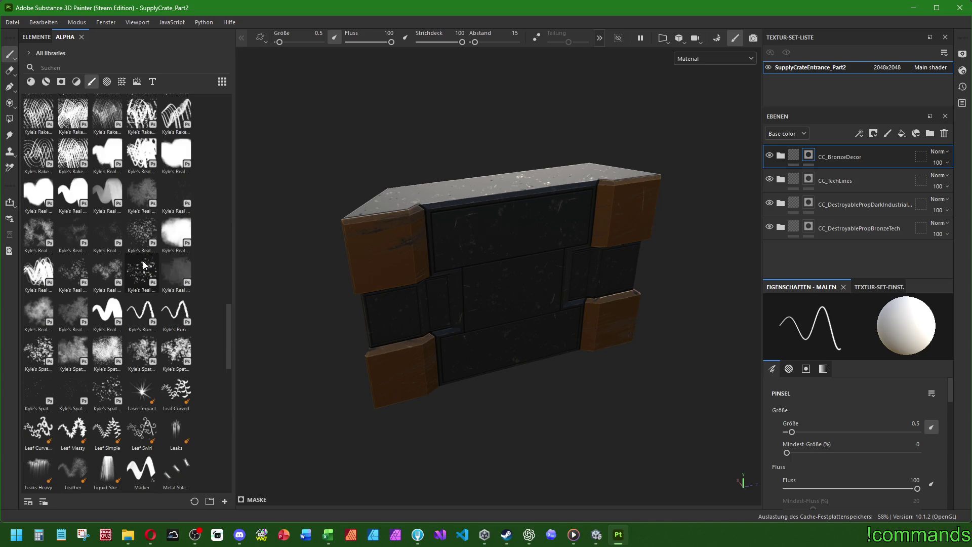
left_click(73, 259)
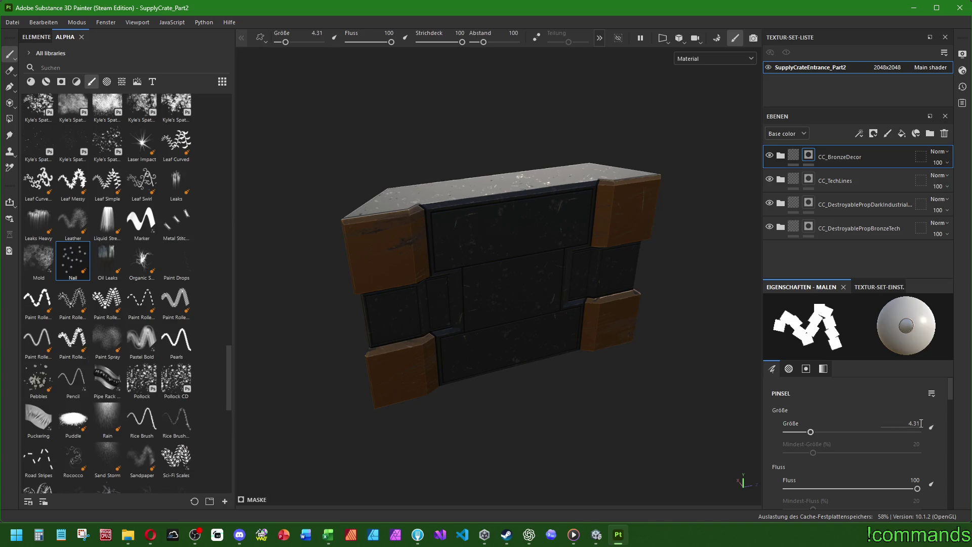
left_click(892, 421)
type("20")
key("Return")
Step: Stamp a nail dot on each of the four corner blocks, then select the CC_TechLines layer
left_click_drag(386, 256, 415, 250, "alt+shift")
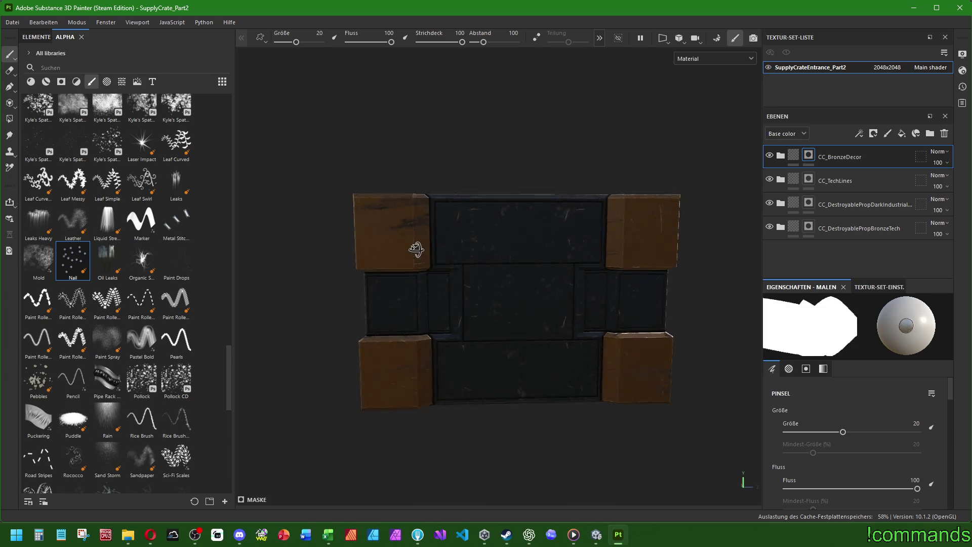
left_click(386, 232)
left_click(643, 232)
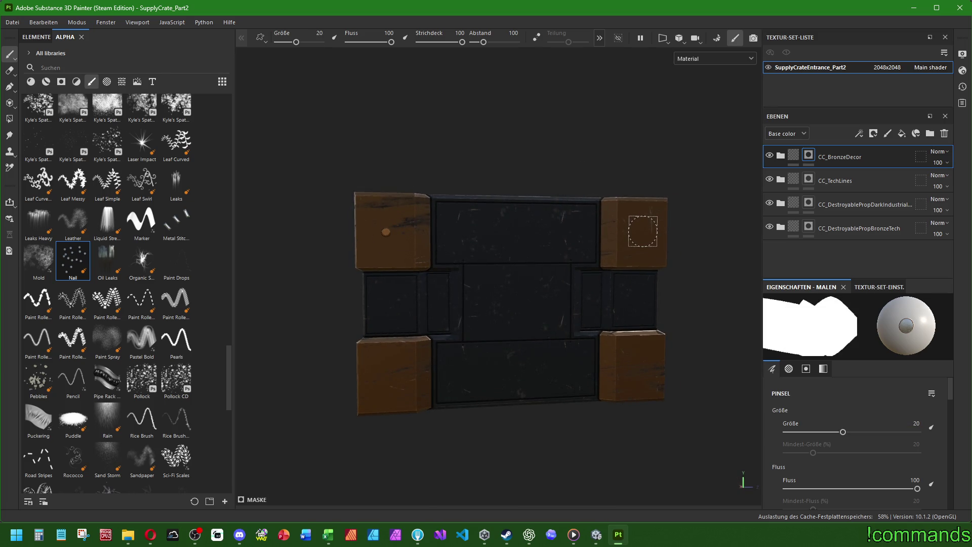
left_click(637, 366)
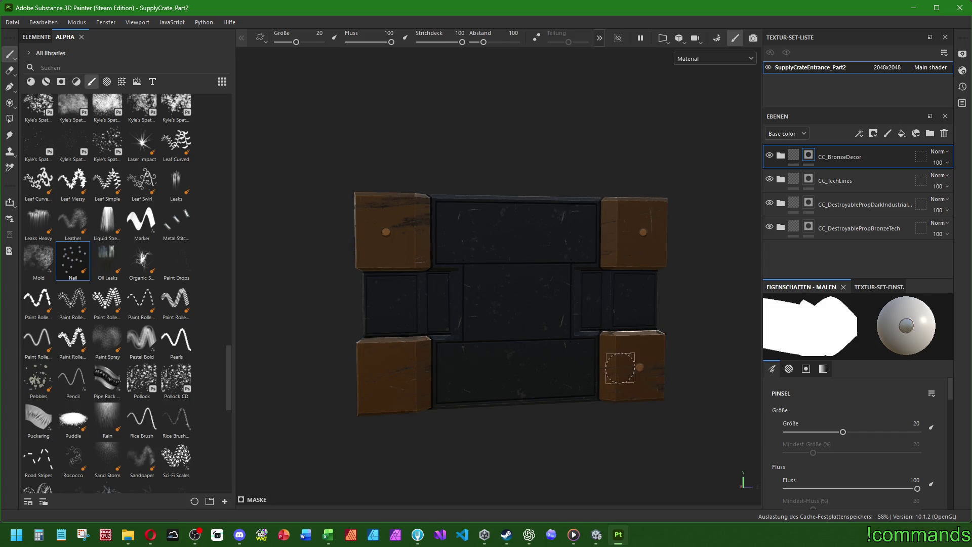
left_click(387, 377)
scroll(526, 322, "down", 3)
mouse_move(526, 322)
left_mouse_down("alt")
mouse_move(434, 223)
mouse_move(415, 329)
mouse_move(466, 290)
left_mouse_up("alt")
scroll(483, 334, "up", 4)
scroll(118, 318, "down", 10)
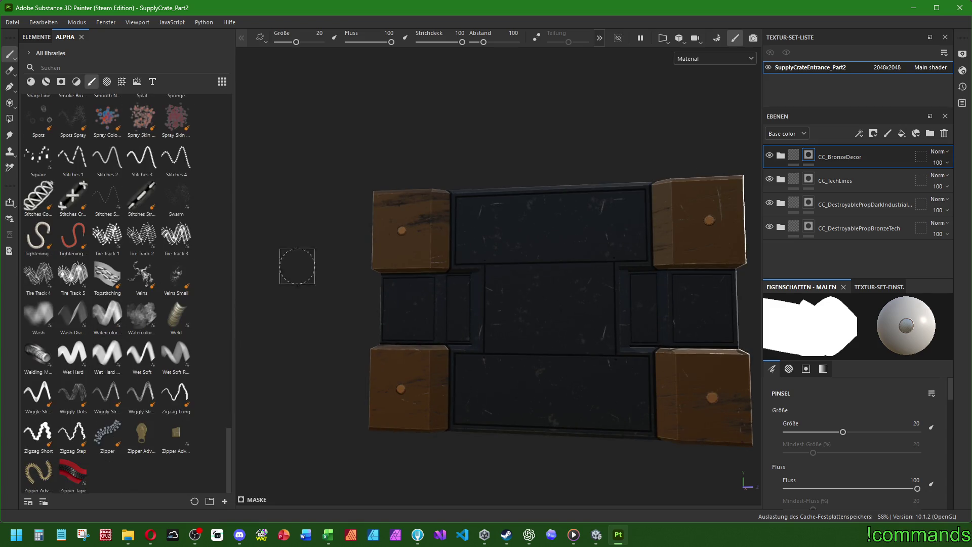
left_click(845, 184)
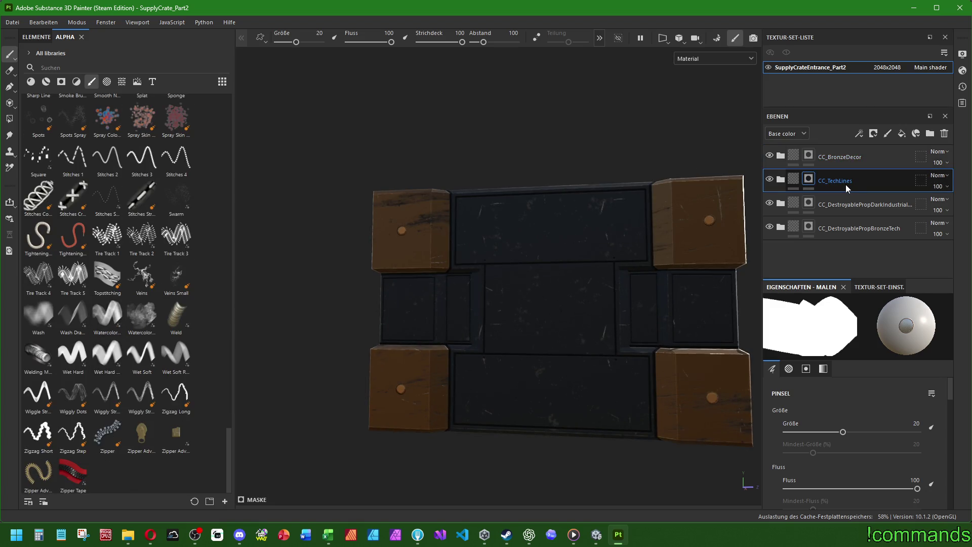
Step: Add a new paint layer named Details and give the brush the Screw Bolt alpha
left_click(887, 133)
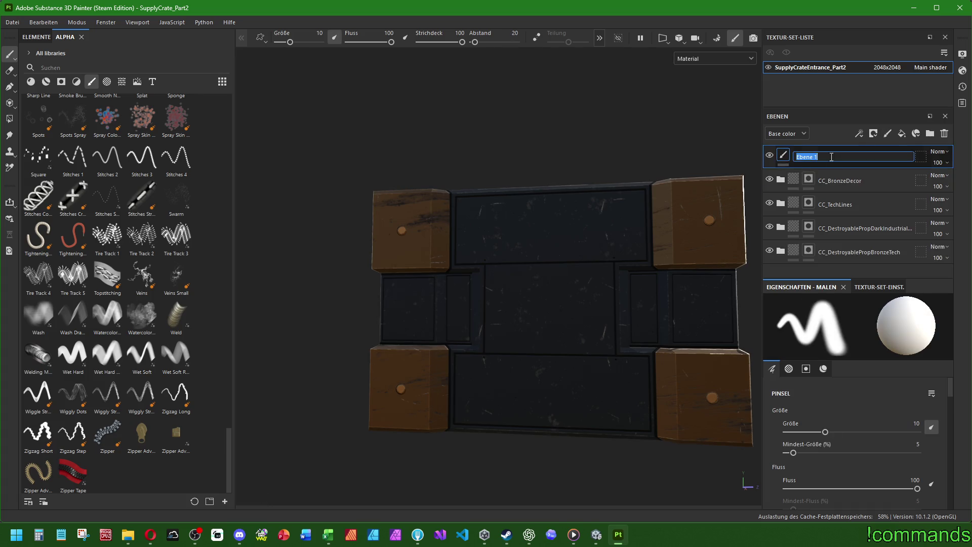
type("Details")
key("Return")
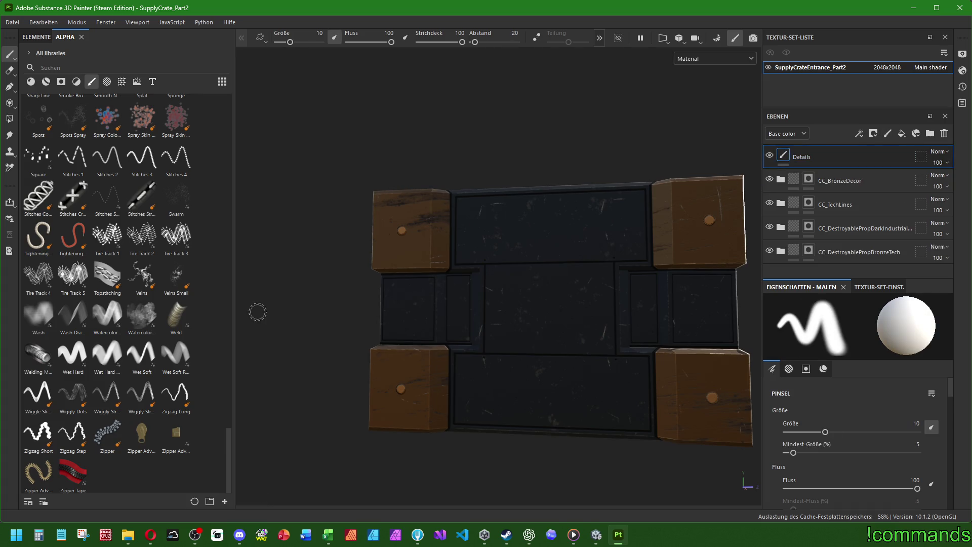
scroll(152, 399, "up", 6)
left_click(108, 286)
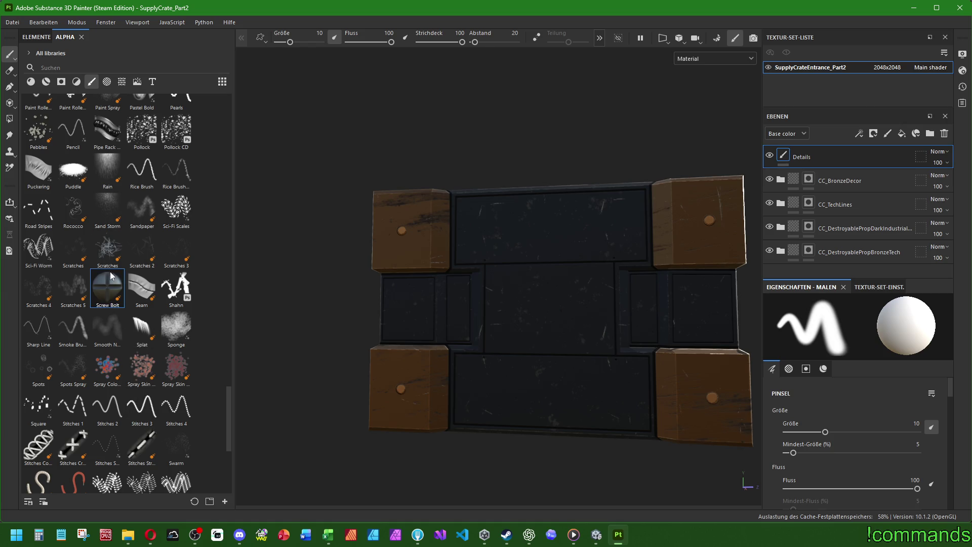
Step: Frame the crate face-on and stamp screw bolts on all four lower-panel corners
scroll(552, 321, "up", 3)
mouse_move(509, 316)
left_mouse_down("alt")
mouse_move(481, 348)
mouse_move(475, 416)
left_mouse_up("alt")
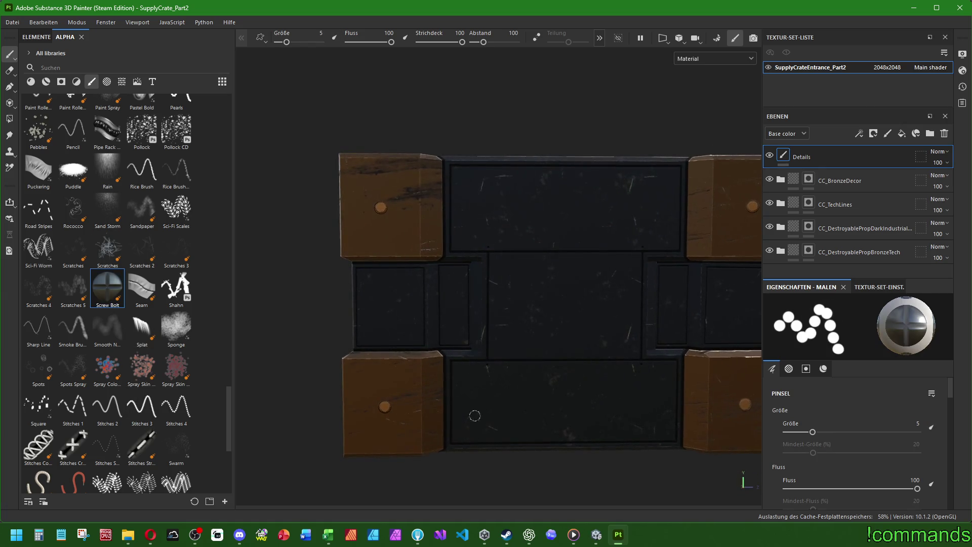
right_click_drag(475, 416, 468, 437, "ctrl")
key("f")
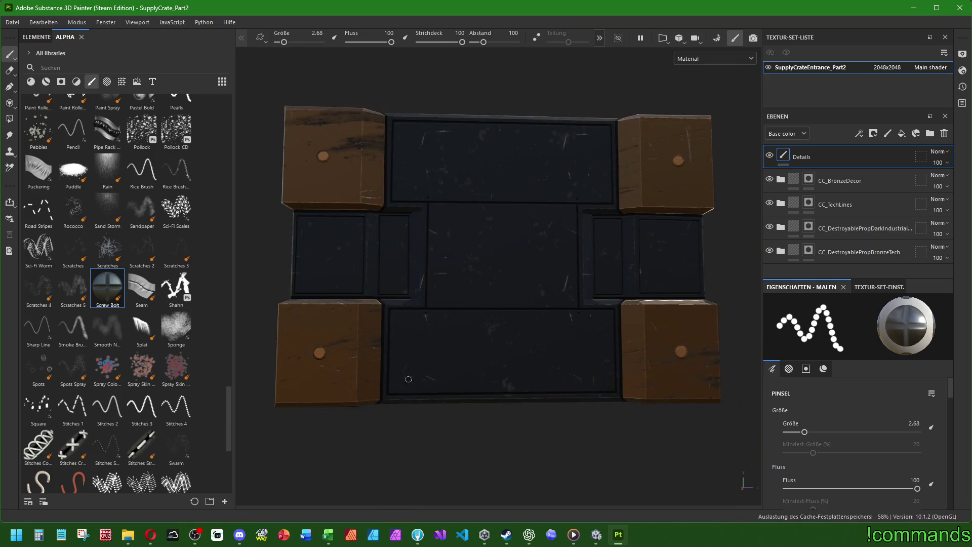
left_click(394, 388)
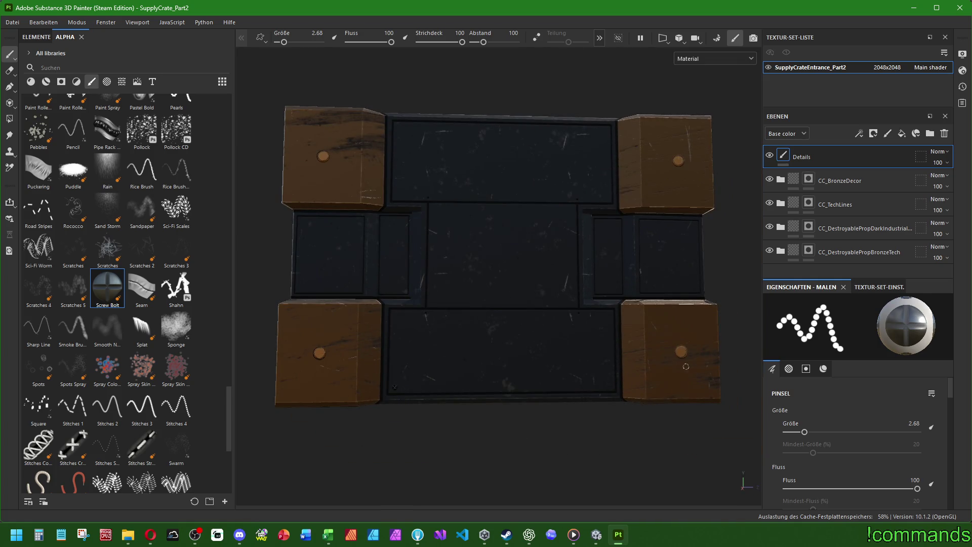
left_click(609, 383)
left_click(607, 315)
left_click(395, 314)
Step: Stamp bolts on the upper panel's bottom-right, top-right and top-left corners, then reselect CC_TechLines
left_click(607, 196)
left_click(604, 130)
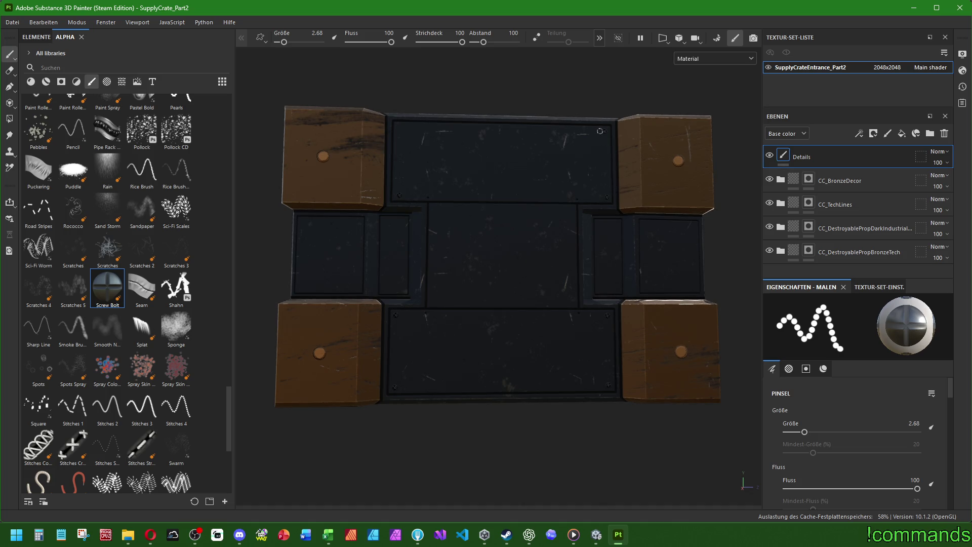
left_click(399, 126)
mouse_move(541, 261)
left_mouse_down("alt")
mouse_move(499, 248)
mouse_move(504, 267)
left_mouse_up("alt")
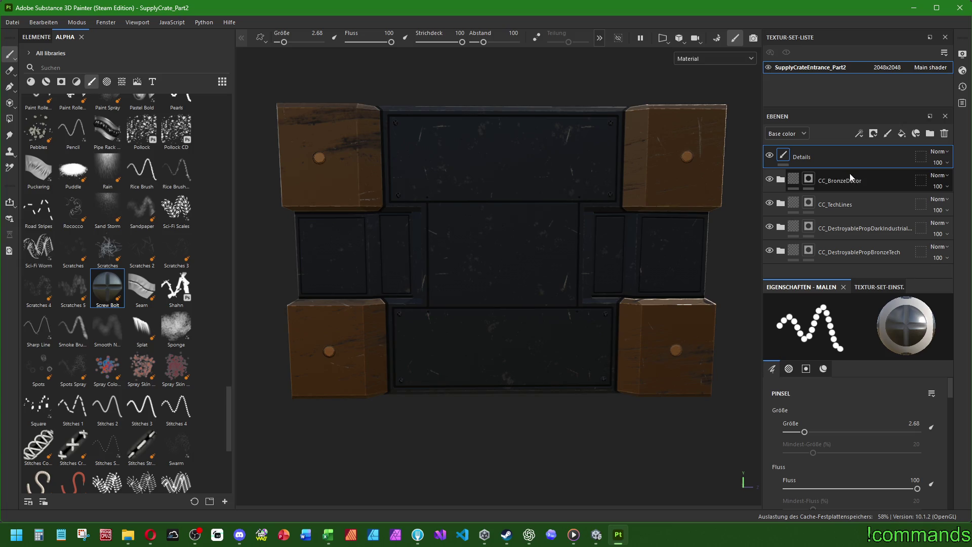
left_click(835, 204)
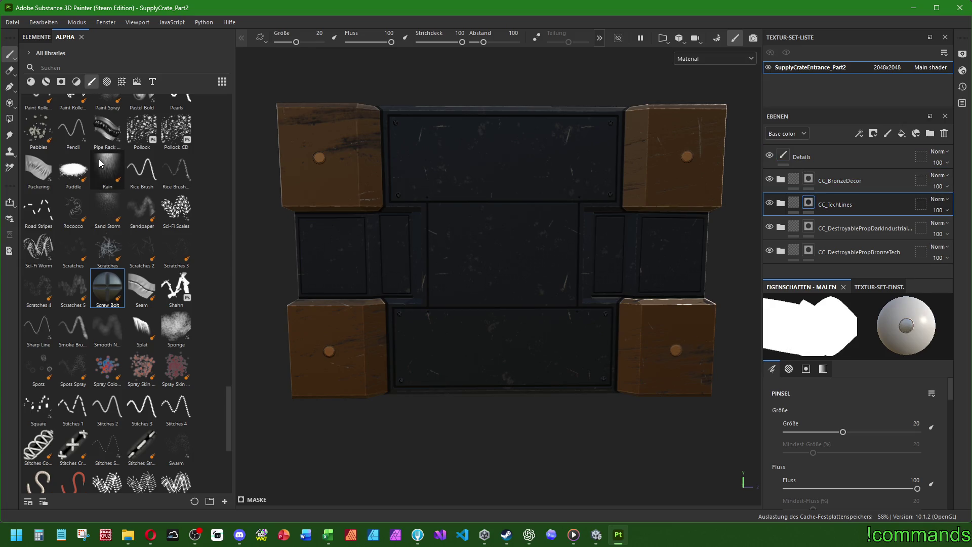
Step: Switch to the Eraser with the Basic Hard alpha
left_click(10, 71)
scroll(445, 205, "up", 5)
scroll(444, 205, "up", 2)
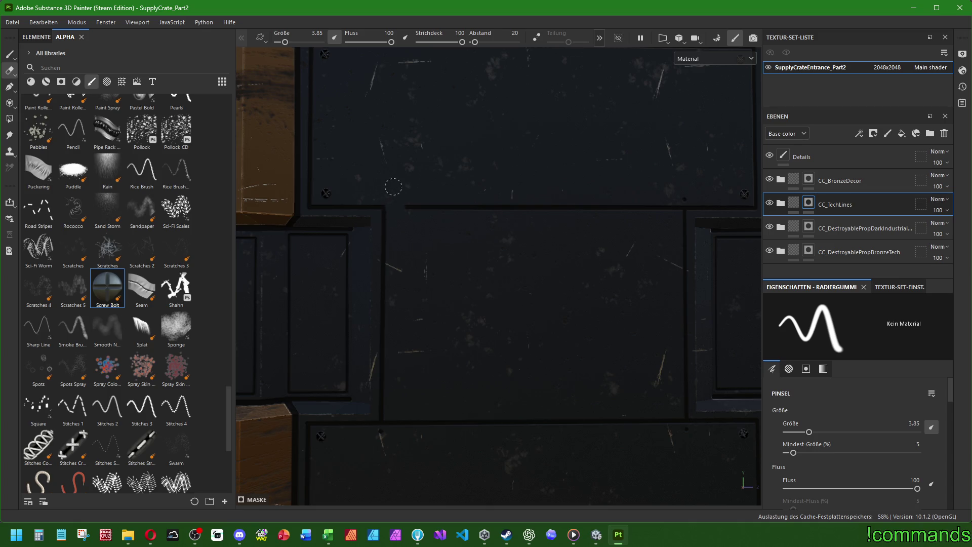
scroll(115, 235, "up", 10)
scroll(73, 131, "up", 1)
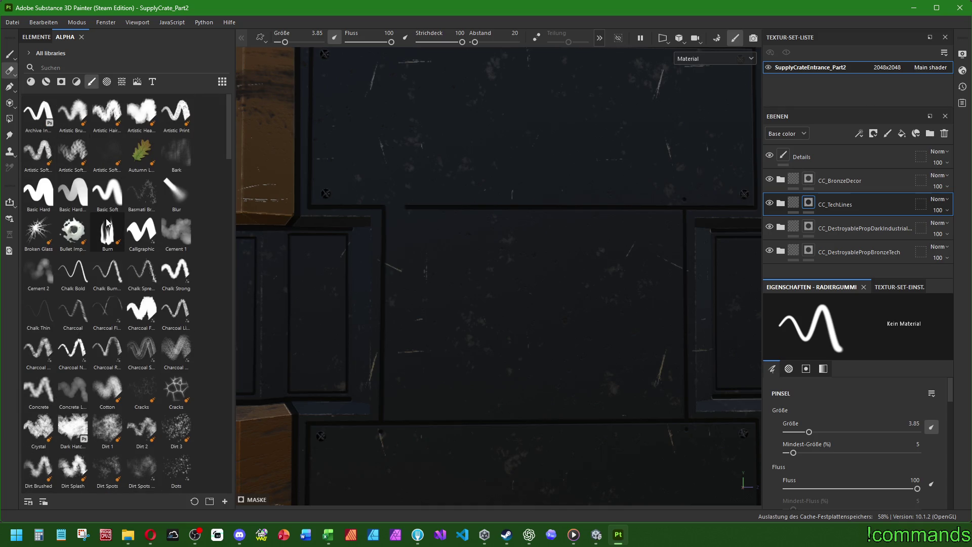
left_click(35, 194)
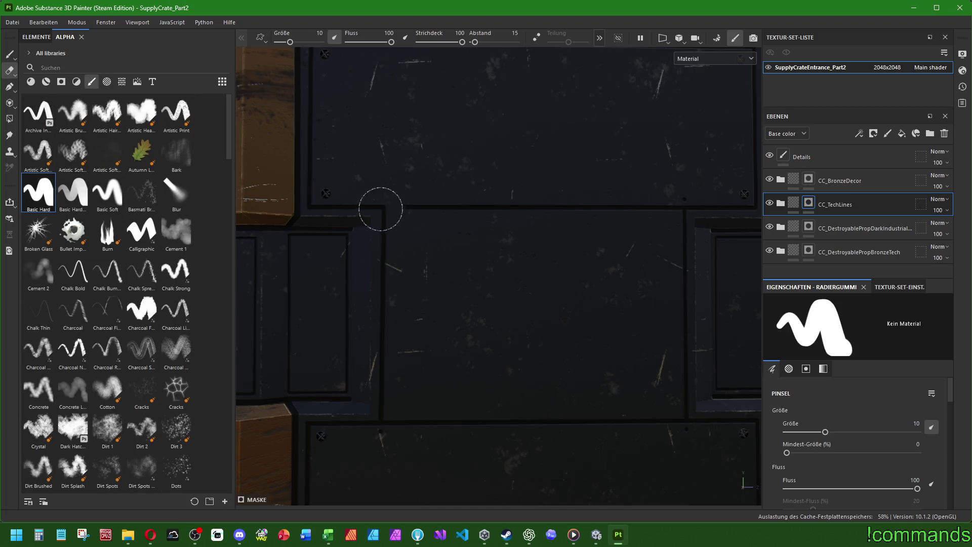
Step: Trial-erase a stretch of the dark horizontal groove line, then undo it
left_click_drag(461, 206, 614, 207)
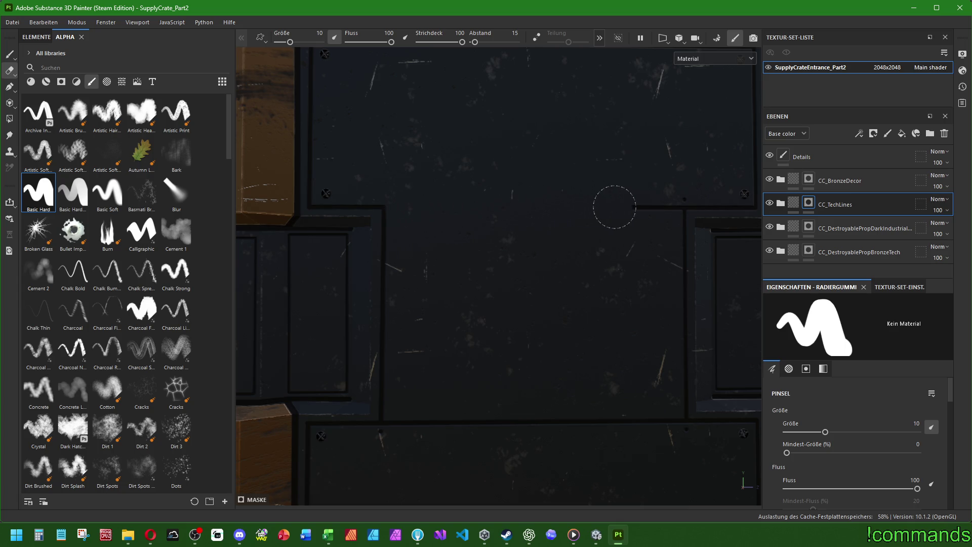
scroll(681, 196, "up", 3)
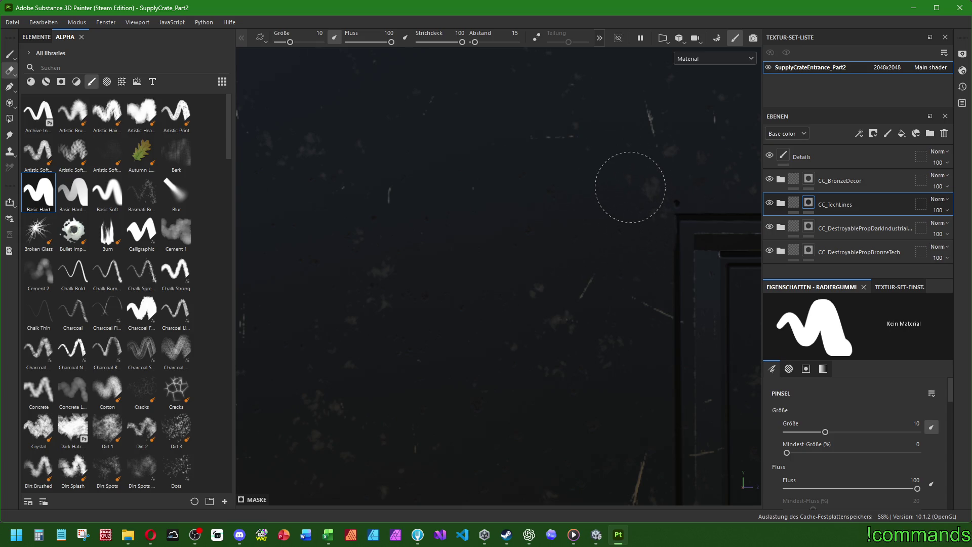
key("ctrl+z")
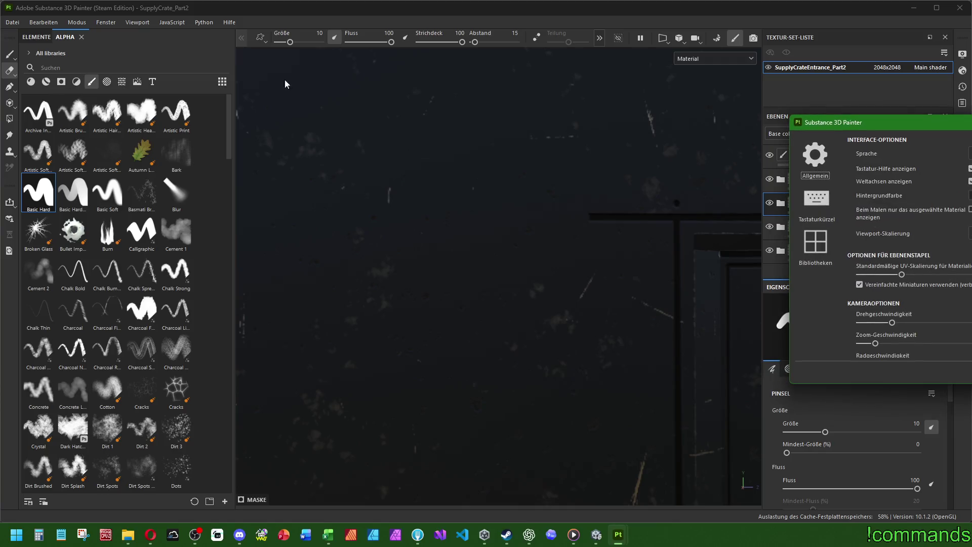
Step: Move the Settings window to the screen centre and browse the General options
left_click_drag(864, 121, 327, 109)
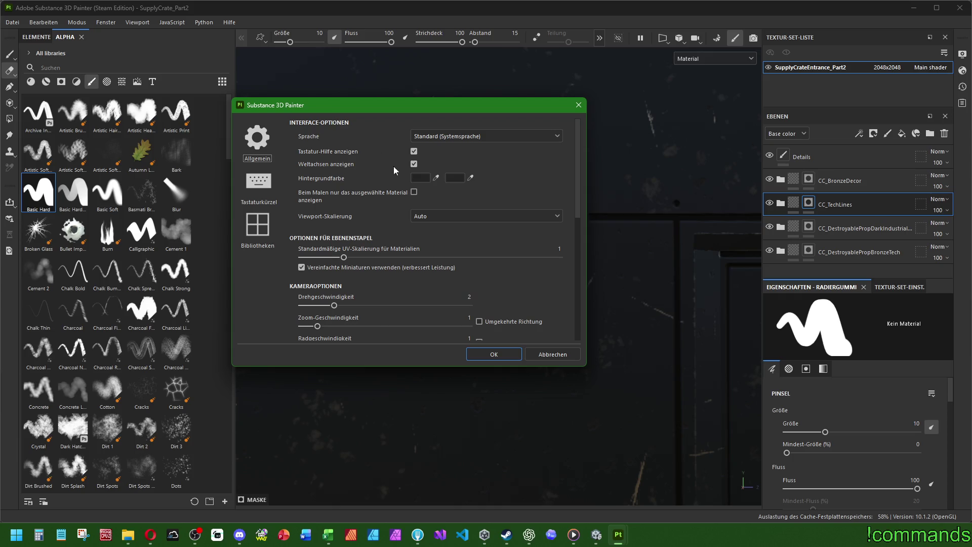
scroll(385, 167, "down", 10)
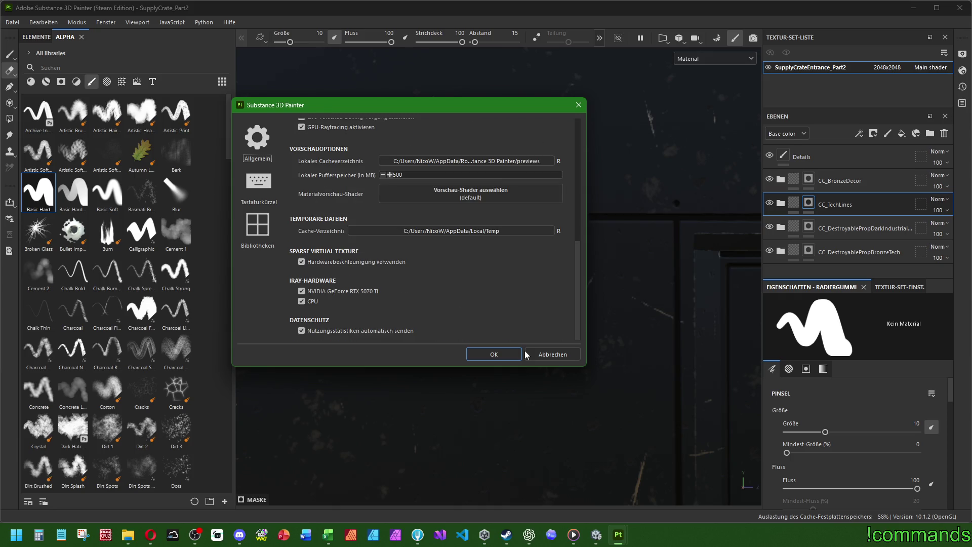
scroll(455, 304, "up", 2)
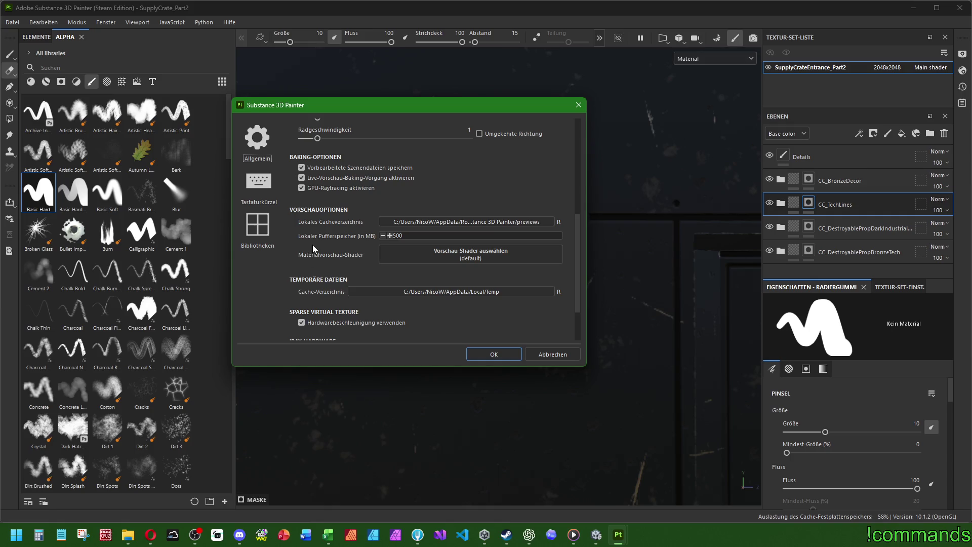
scroll(312, 244, "up", 2)
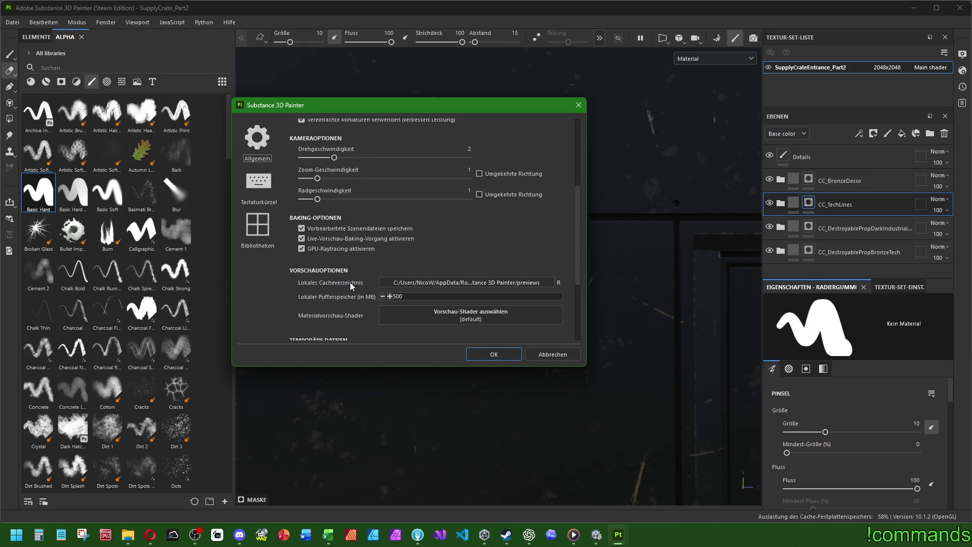
Step: Show the Tastaturkürzel (keyboard shortcuts) page and scroll through its key bindings
left_click(264, 189)
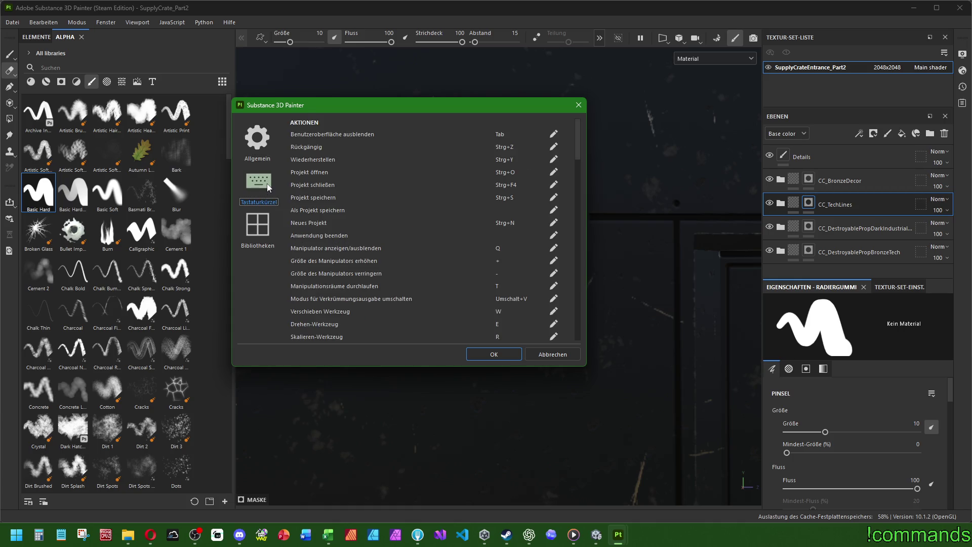
scroll(357, 190, "down", 15)
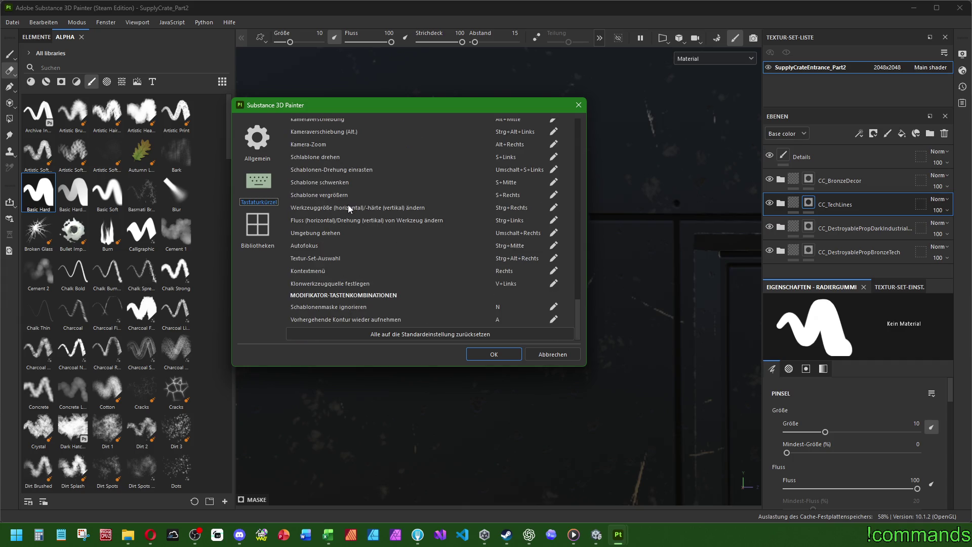
scroll(348, 208, "up", 5)
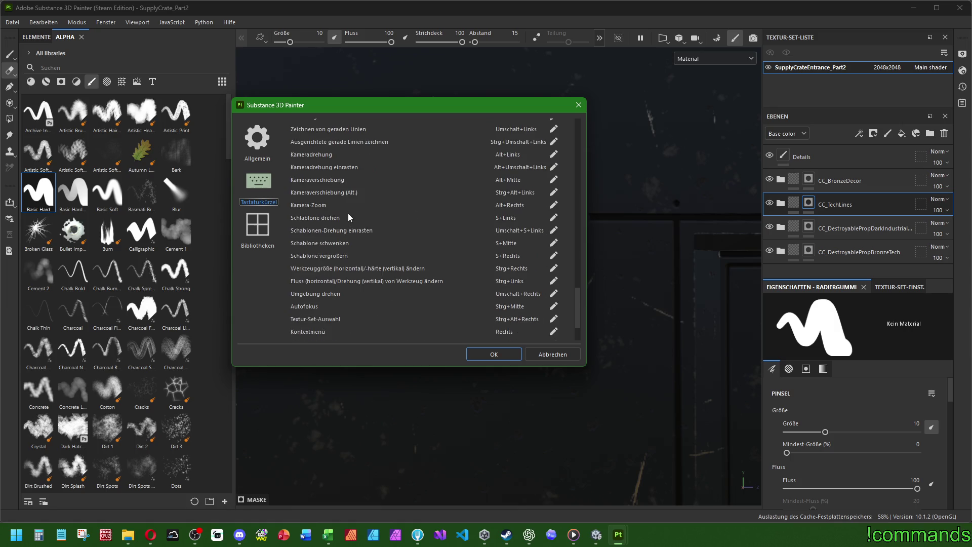
scroll(347, 213, "down", 3)
scroll(348, 214, "up", 15)
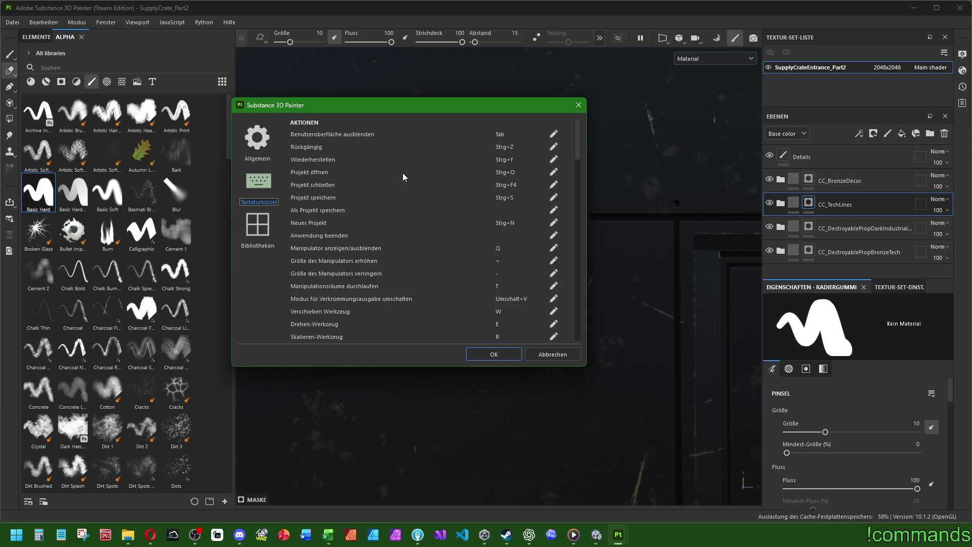
Step: Turn off 'Tastatur-Hilfe anzeigen' in the General preferences, then erase a short patch of dark detail
left_click(257, 142)
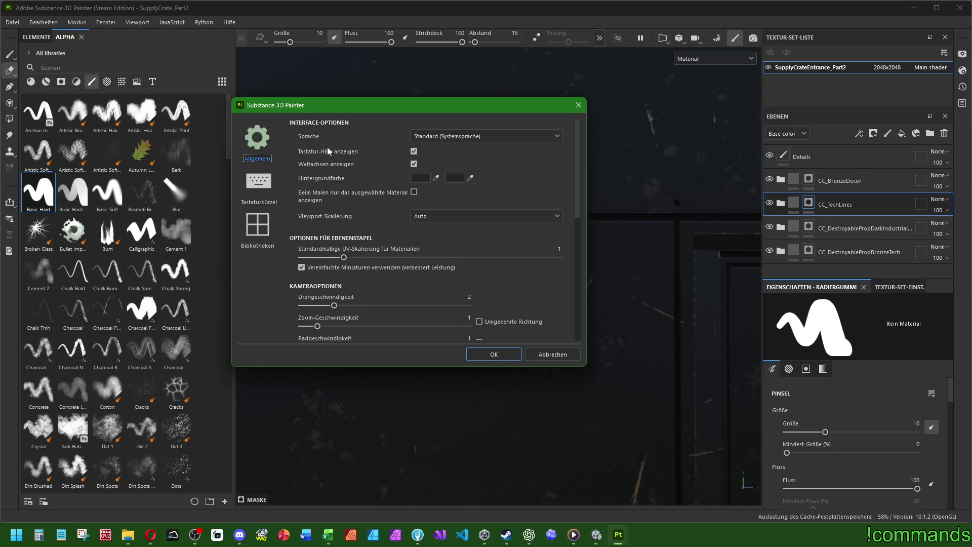
left_click(414, 152)
left_click(491, 354)
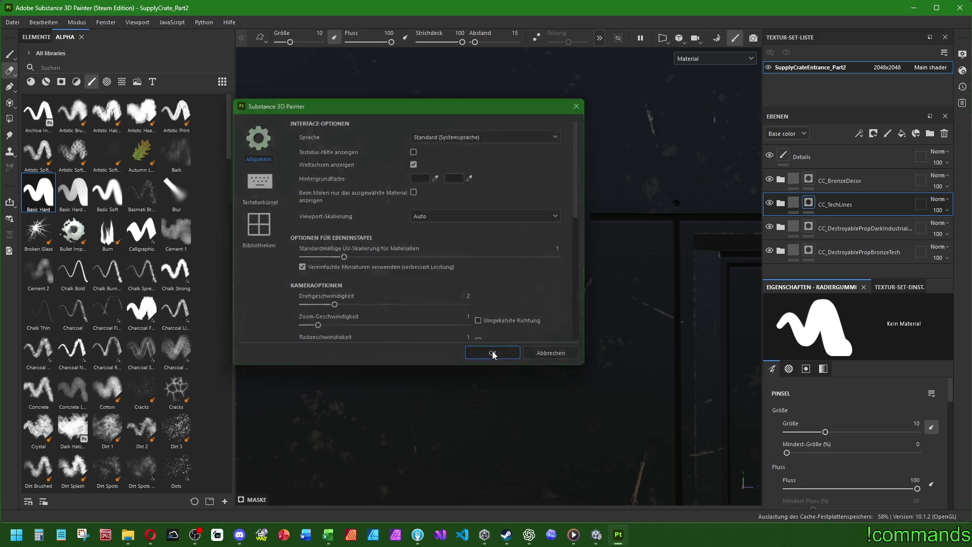
mouse_move(614, 247)
left_mouse_down()
mouse_move(623, 223)
mouse_move(636, 219)
left_mouse_up()
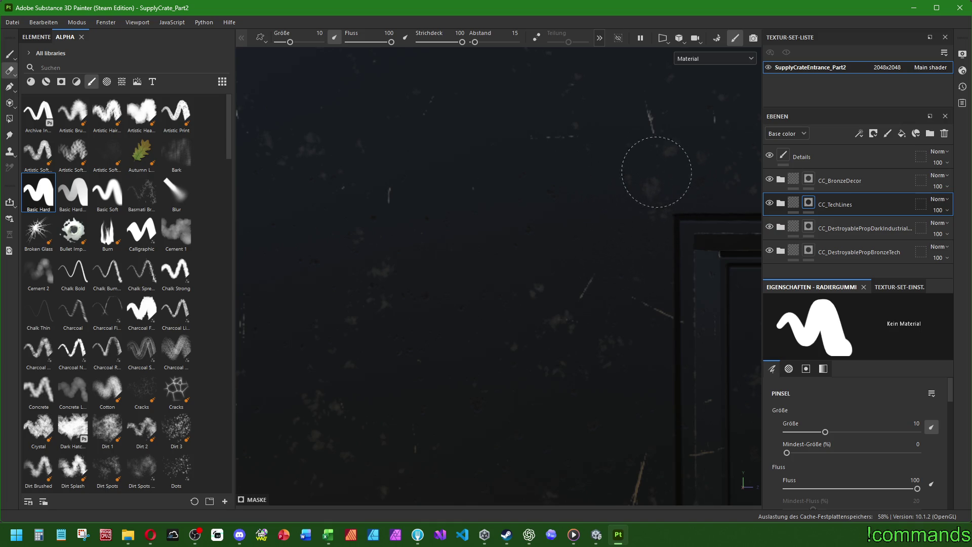
Step: Zoom out and orbit back to a front view of the whole panel with its four corner blocks
scroll(615, 212, "down", 1)
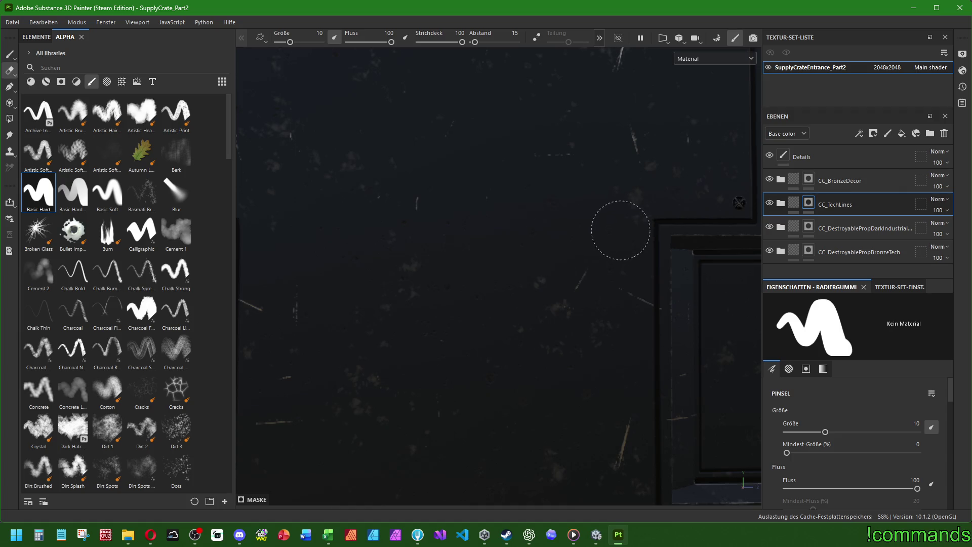
scroll(590, 278, "down", 5)
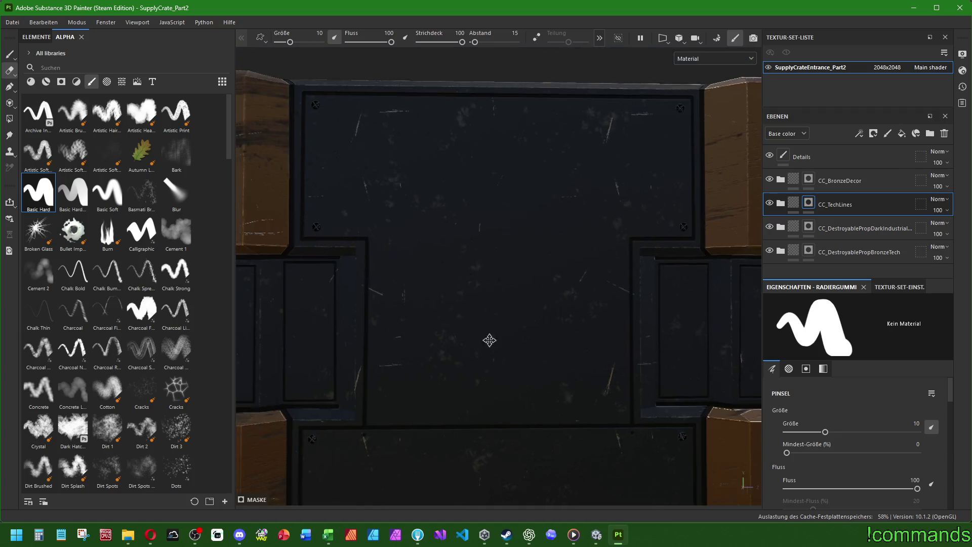
scroll(488, 340, "up", 5)
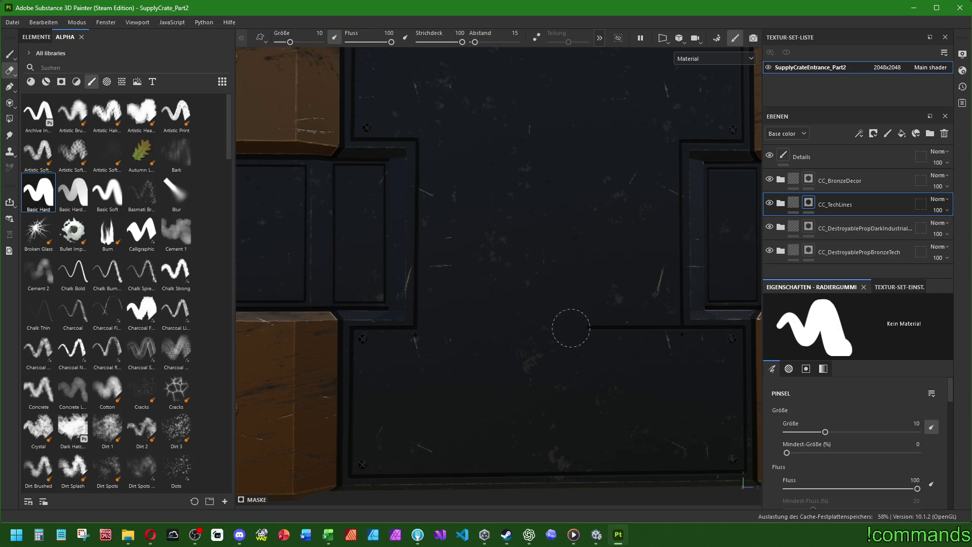
scroll(658, 334, "up", 2)
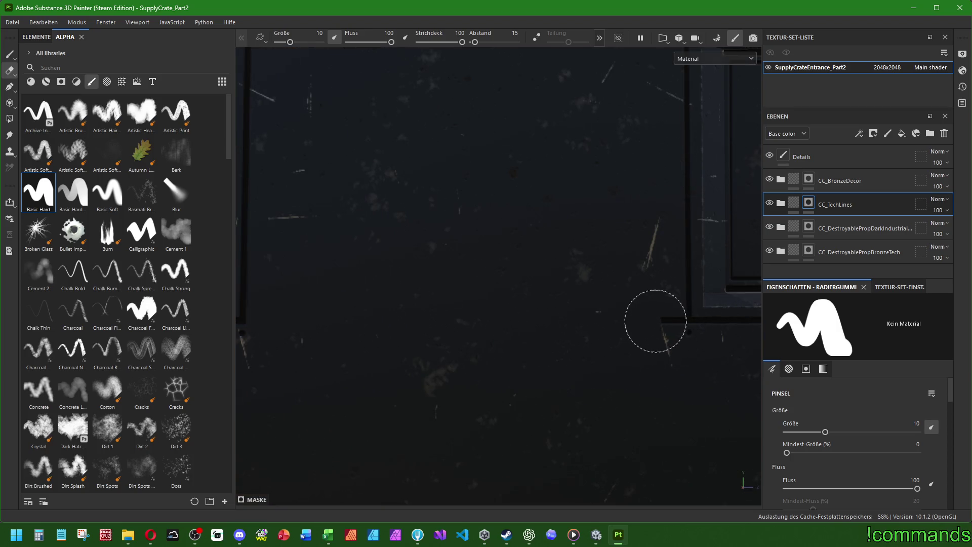
scroll(590, 373, "up", 2)
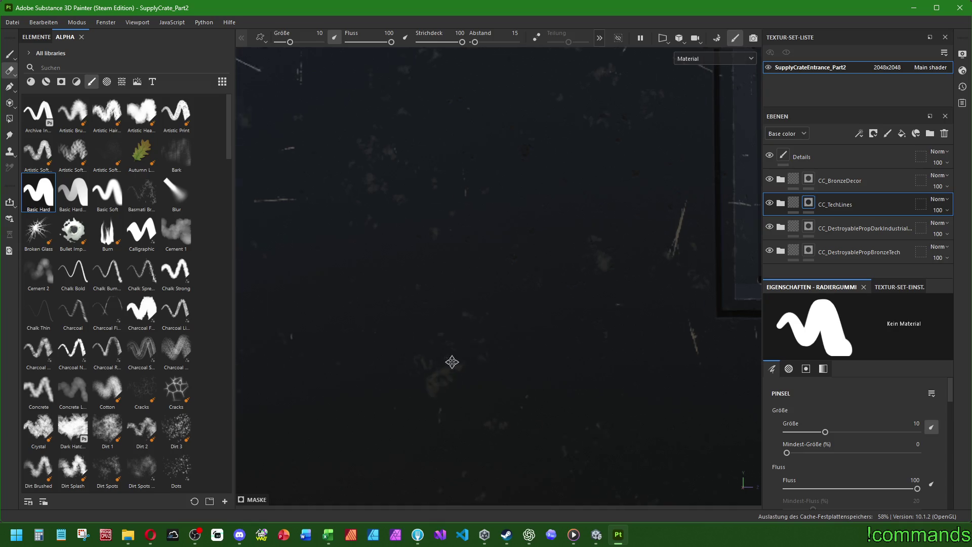
scroll(452, 361, "down", 3)
scroll(569, 356, "down", 4)
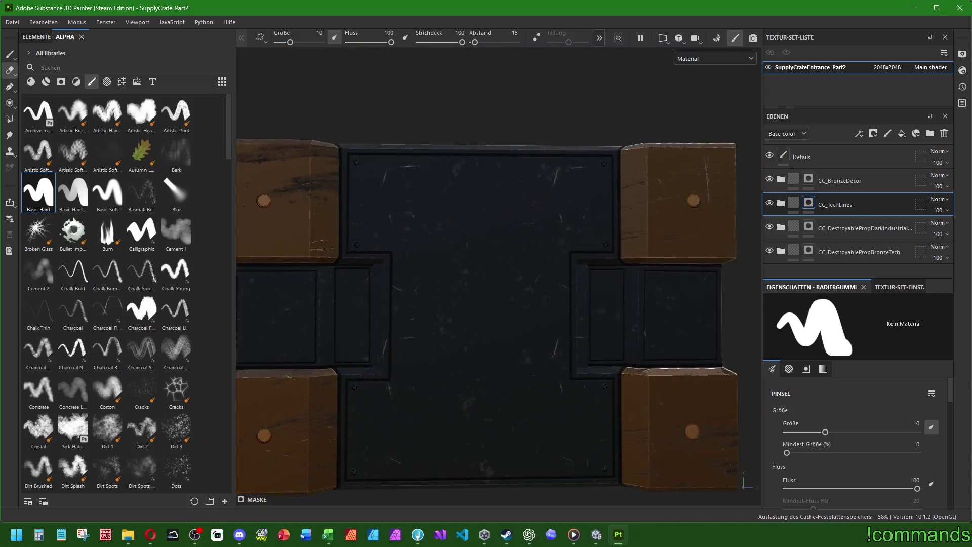
scroll(473, 364, "down", 3)
mouse_move(473, 364)
left_mouse_down("alt")
mouse_move(455, 393)
mouse_move(490, 369)
mouse_move(486, 282)
mouse_move(434, 342)
mouse_move(481, 351)
left_mouse_up("alt")
Step: Add a new paint layer, 'Ebene 1', at the top of the layer stack
scroll(490, 369, "up", 2)
scroll(490, 337, "down", 2)
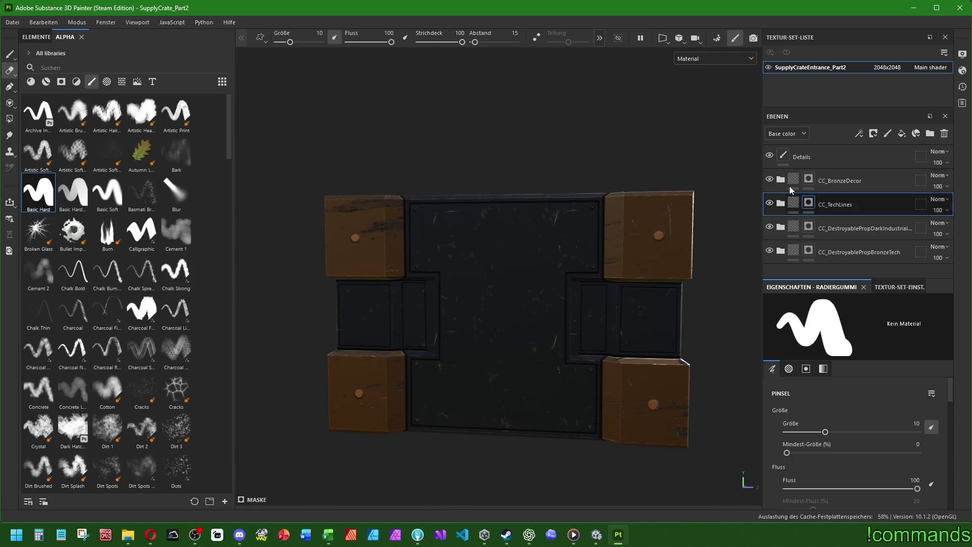
left_click(836, 156)
left_click(887, 133)
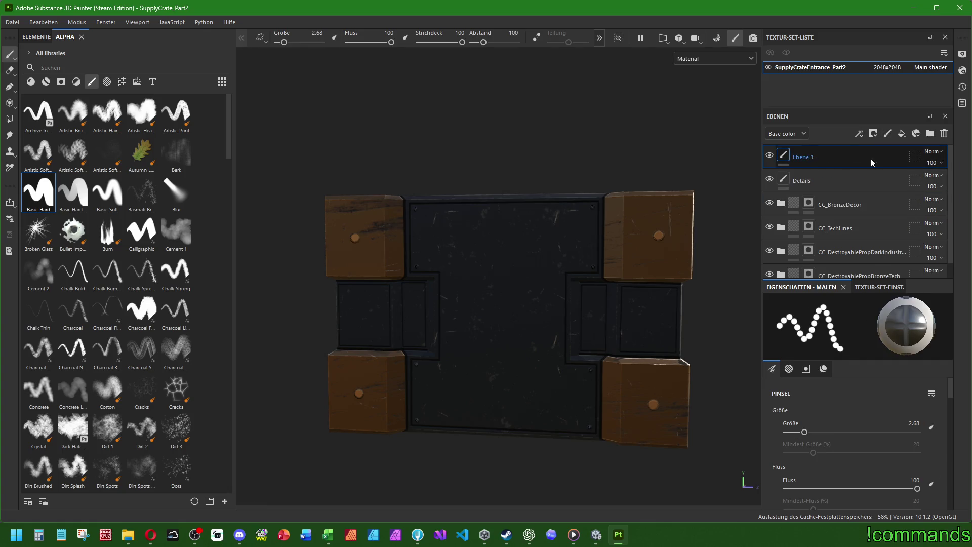
Step: Replace the paint layer with a new fill layer named 'Emission'
left_click(944, 133)
left_click(902, 134)
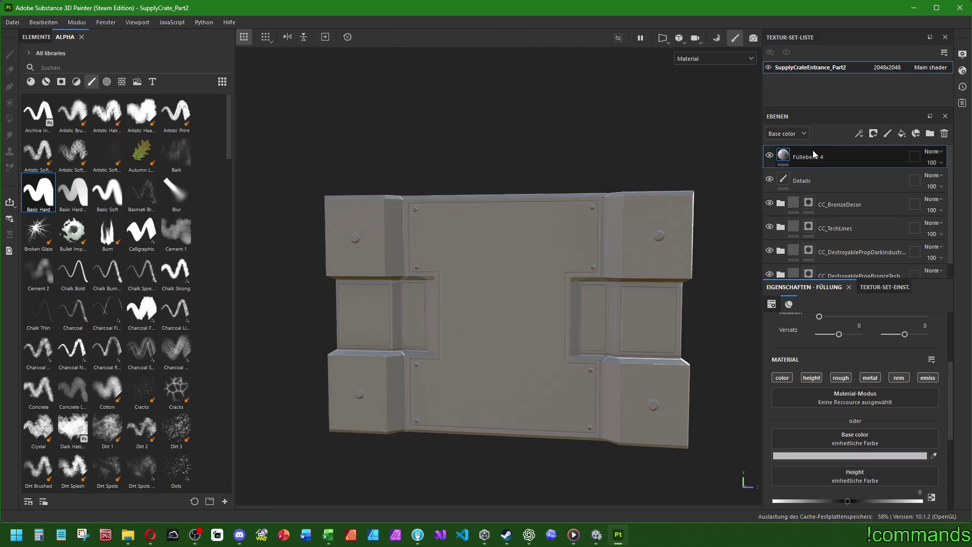
double_click(809, 157)
type("G")
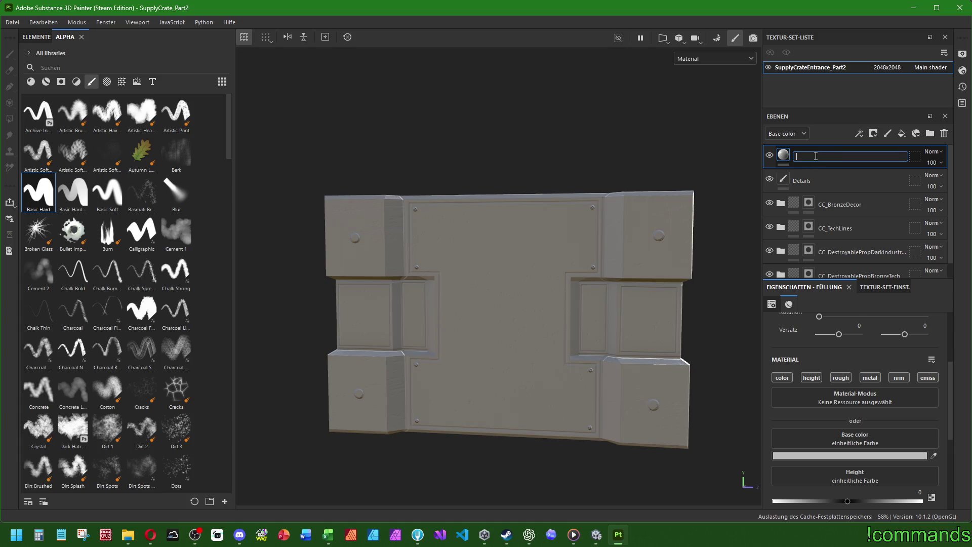
type("ion")
key("Return")
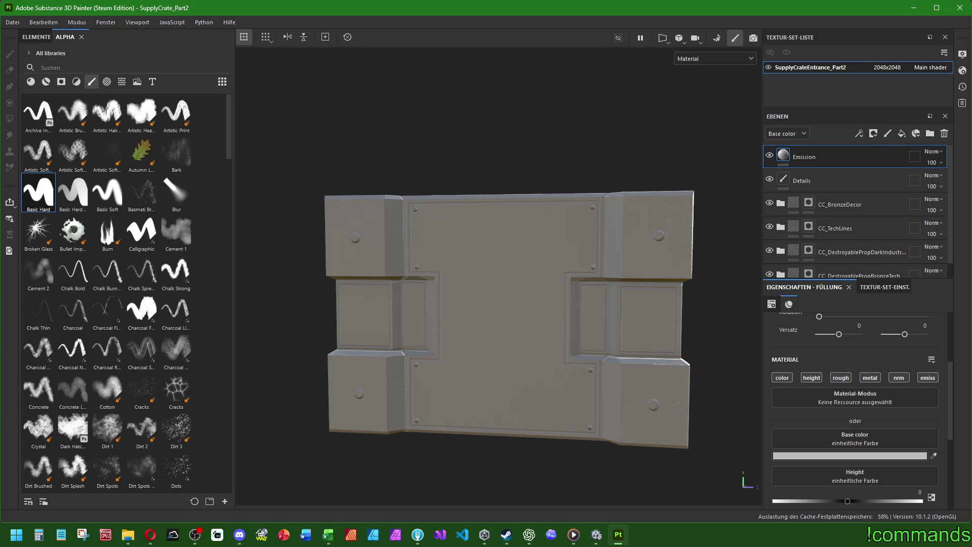
Step: Limit the Emission layer to the emissive channel only and give it a black mask
left_click(836, 378)
left_click(782, 377)
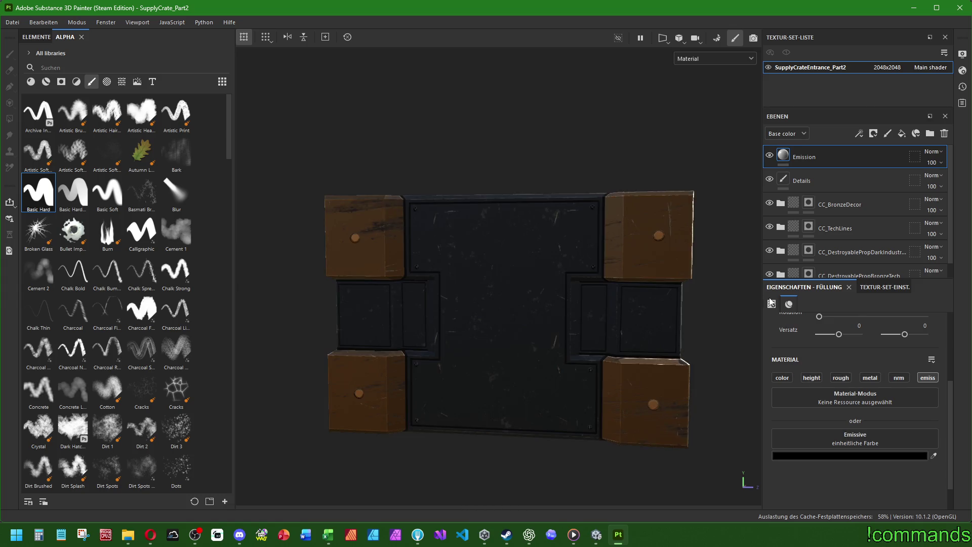
right_click(801, 160)
left_click(828, 20)
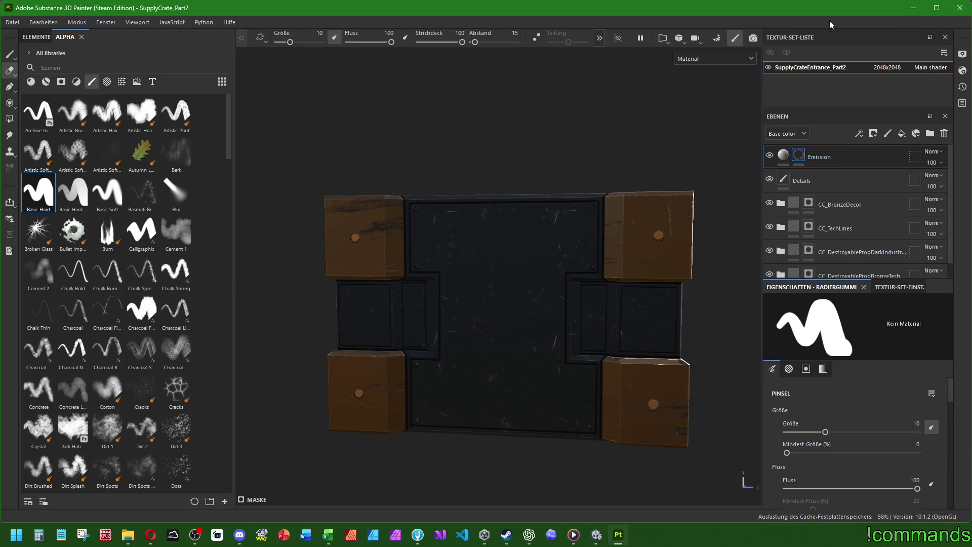
Step: Set the emissive colour to white, pick the Basic Soft brush, and select the layer's mask
left_click(828, 456)
left_click_drag(633, 273, 536, 127)
left_click(712, 177)
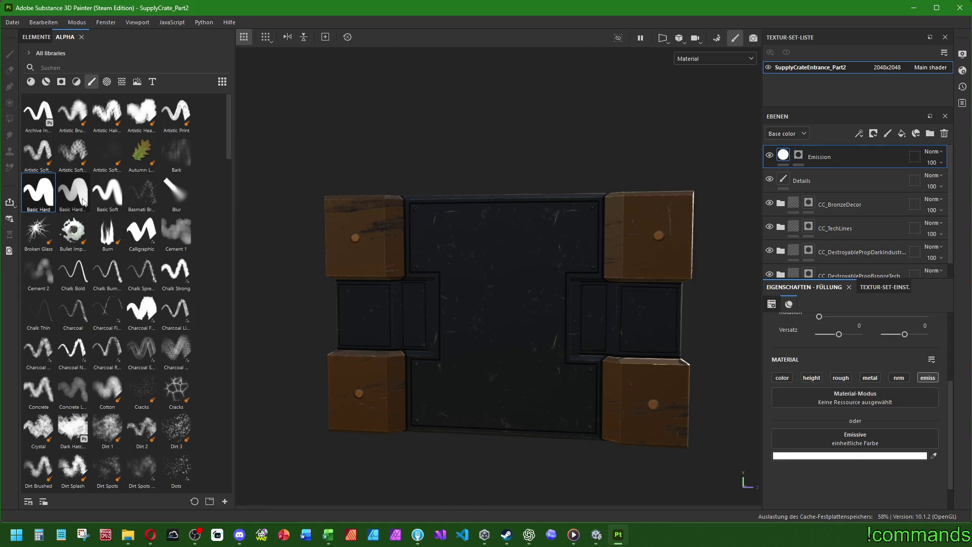
left_click(101, 195)
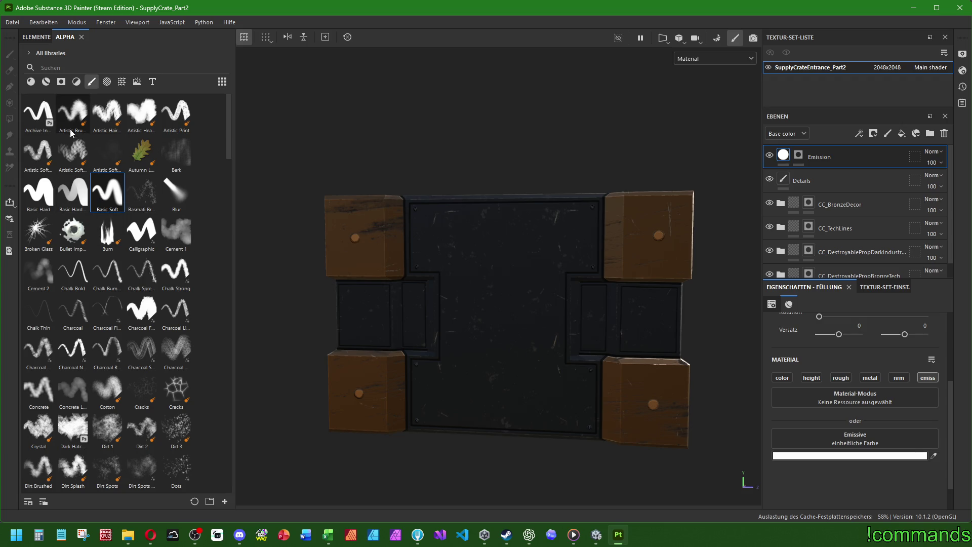
left_click(800, 156)
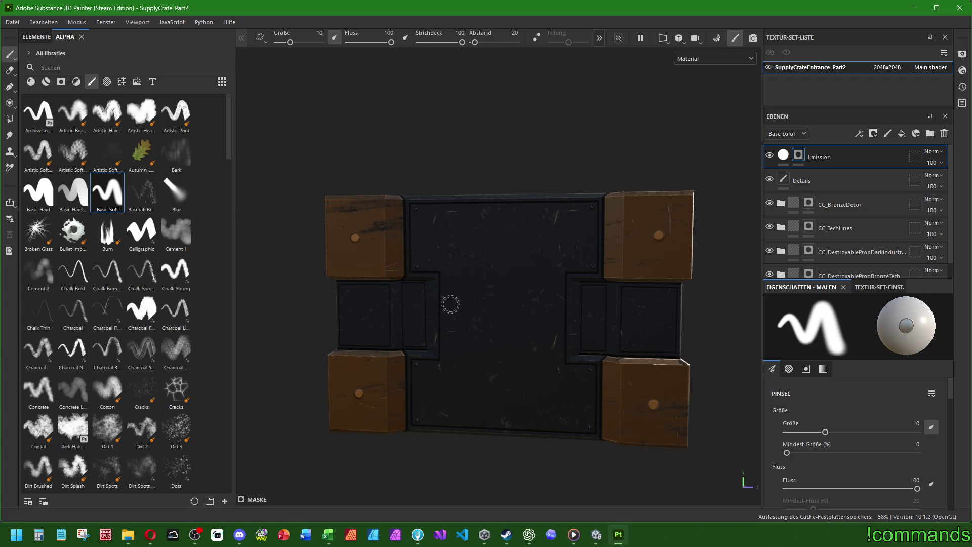
mouse_move(447, 303)
left_mouse_down("alt")
mouse_move(488, 308)
mouse_move(362, 338)
left_mouse_up("alt")
scroll(355, 291, "up", 3)
right_click_drag(355, 291, 353, 288, "ctrl")
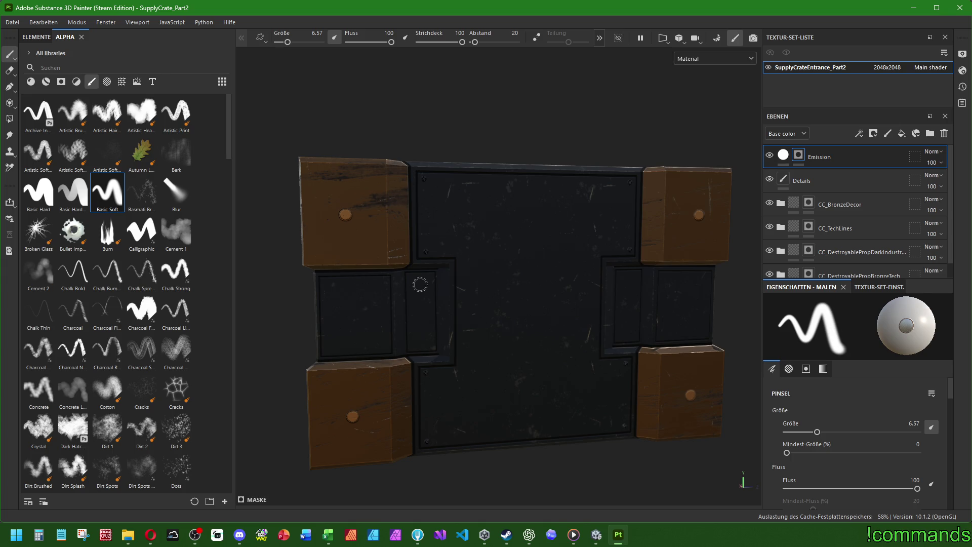
left_click(420, 285)
left_click(421, 341, "shift")
left_click_drag(626, 343, 530, 352, "alt")
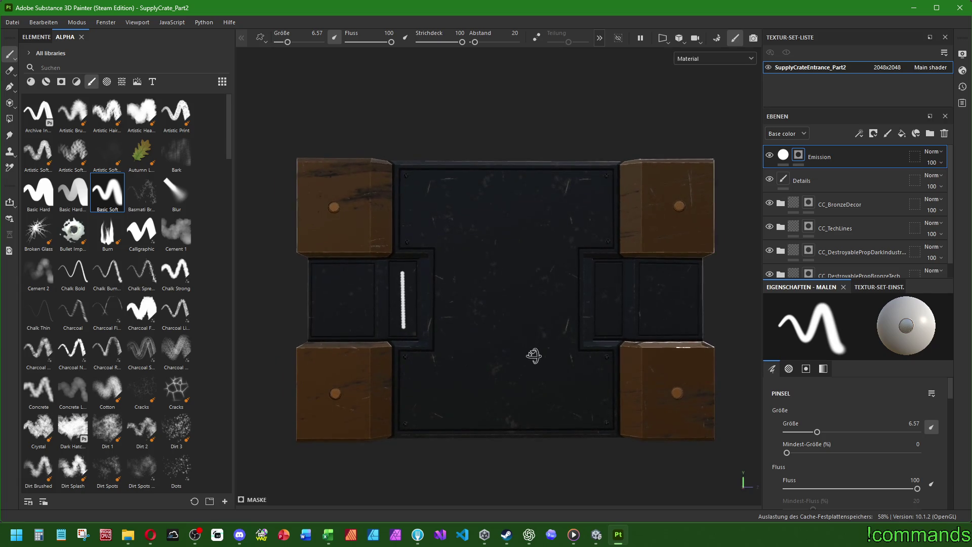
key("ctrl+z")
left_click(403, 273)
left_click(403, 331, "shift")
key("ctrl+z")
key("bracketleft")
key("bracketleft")
key("bracketright")
key("bracketright")
key("bracketright")
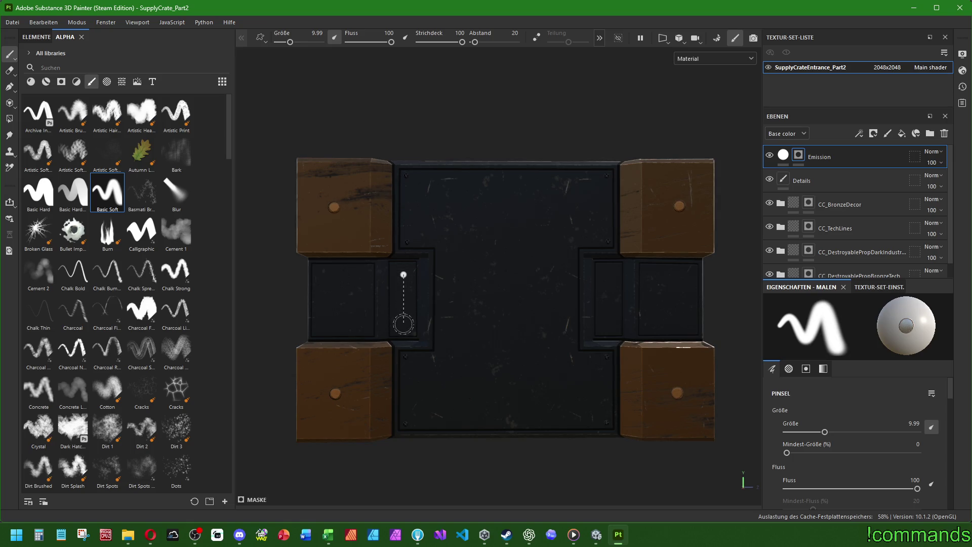
left_click(402, 323, "shift")
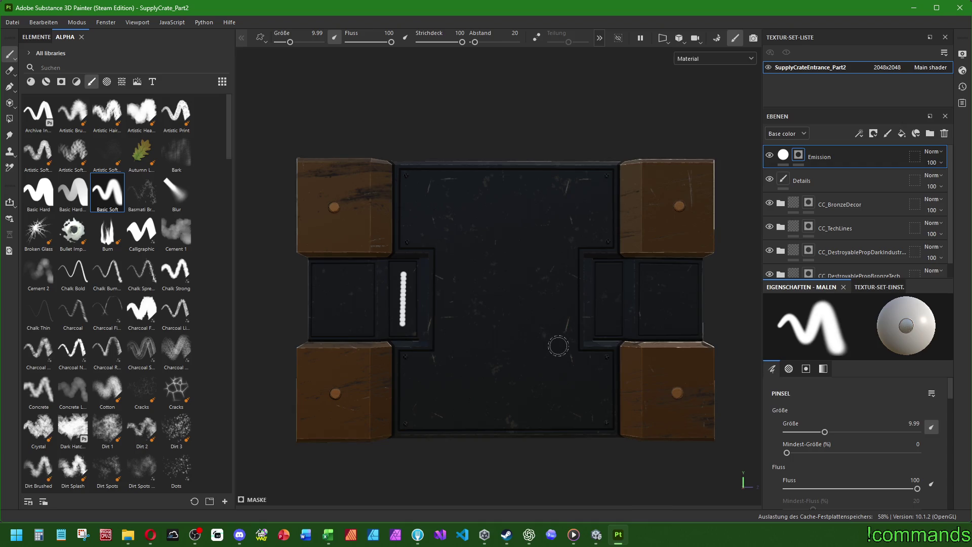
key("ctrl+z")
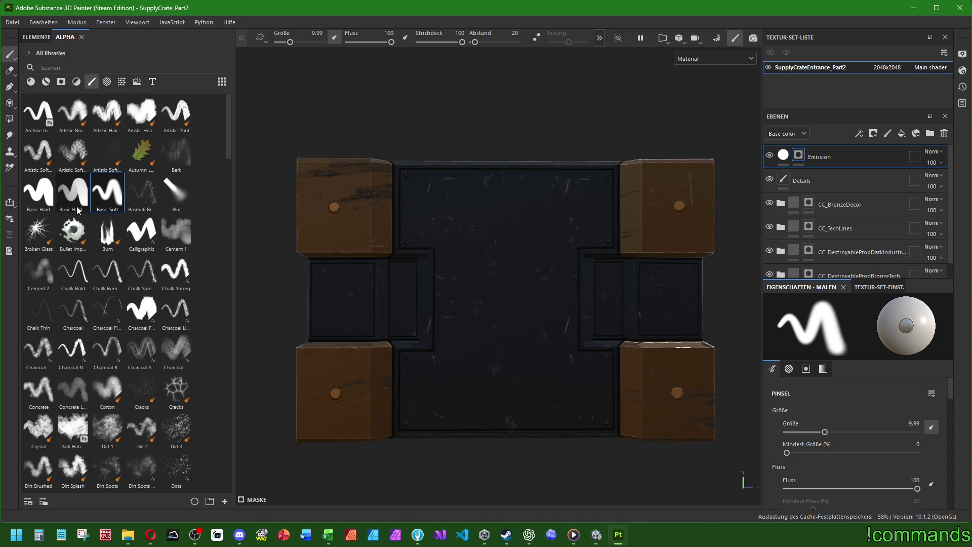
scroll(131, 291, "down", 10)
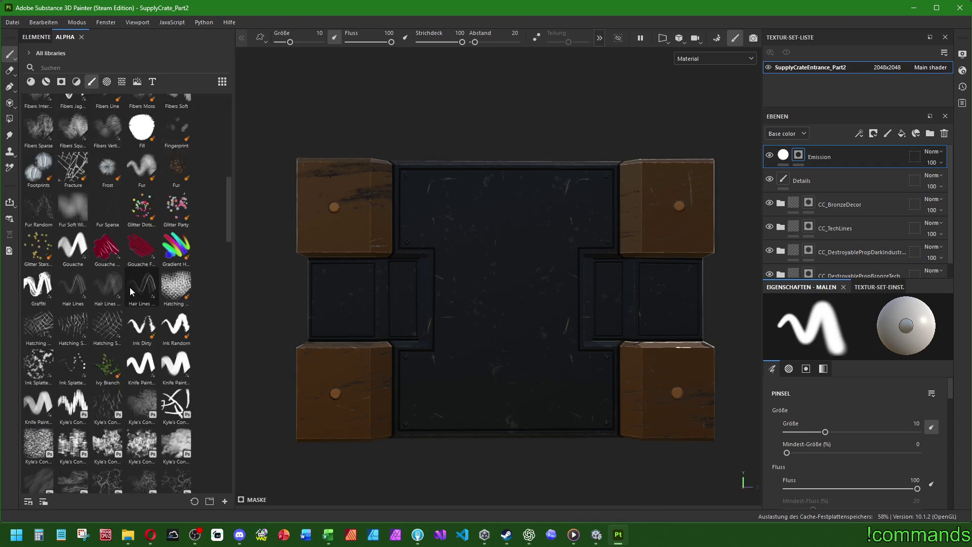
Step: Lower the soft brush's spacing (Abstand) from 20 to 5 and mark the left glow line's start
scroll(130, 288, "up", 10)
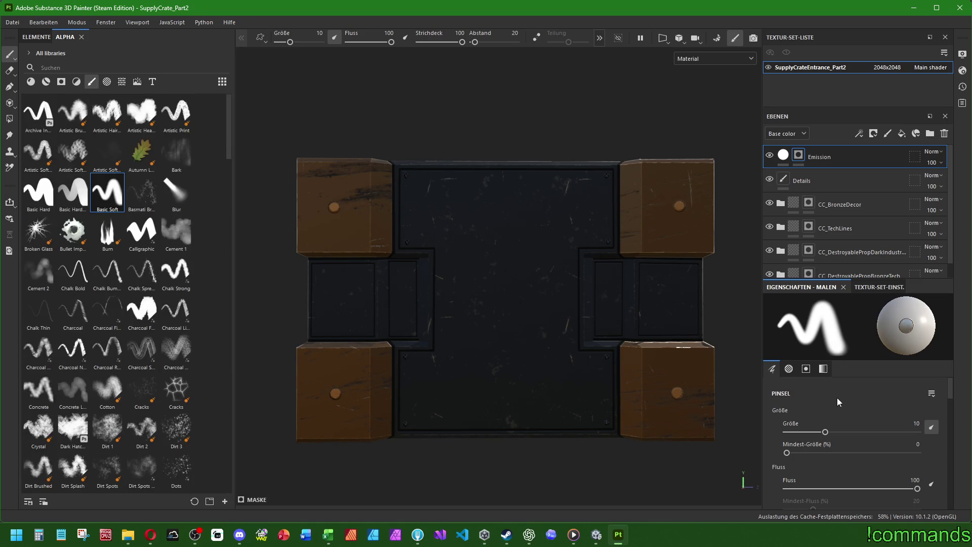
scroll(867, 410, "down", 3)
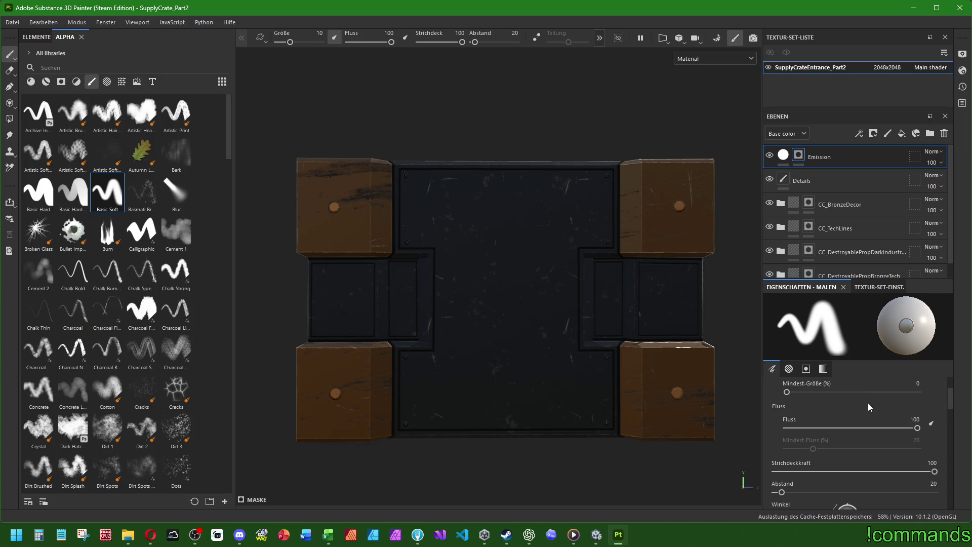
left_click_drag(780, 493, 756, 489)
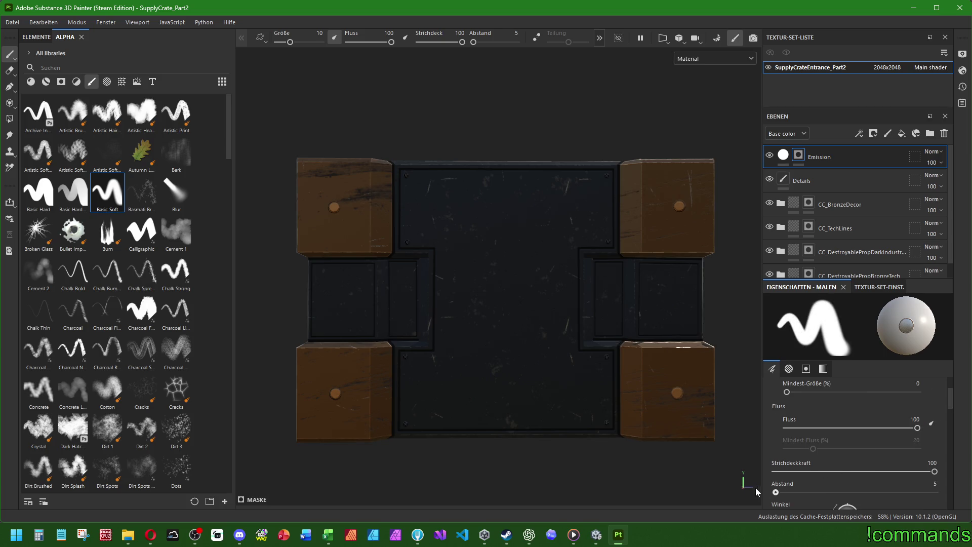
scroll(901, 429, "down", 6)
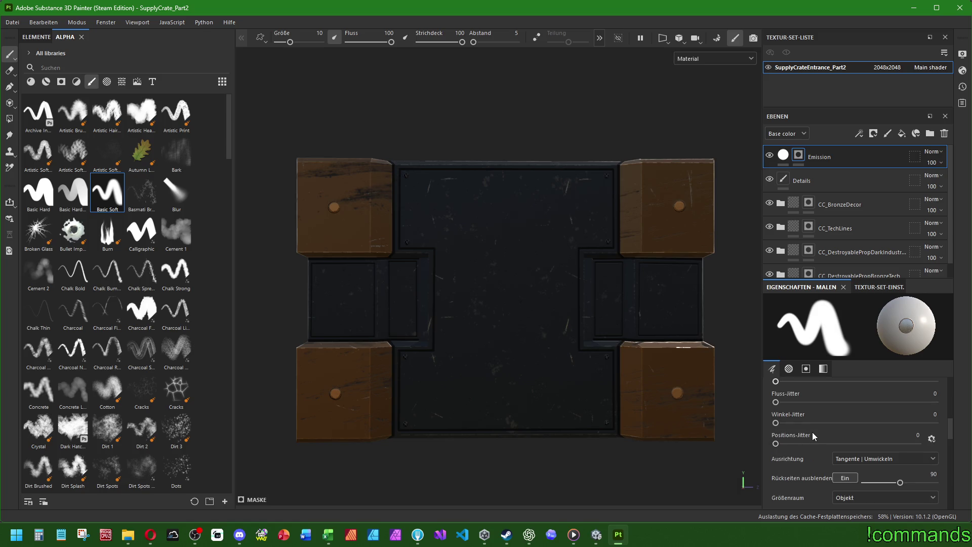
scroll(790, 453, "down", 6)
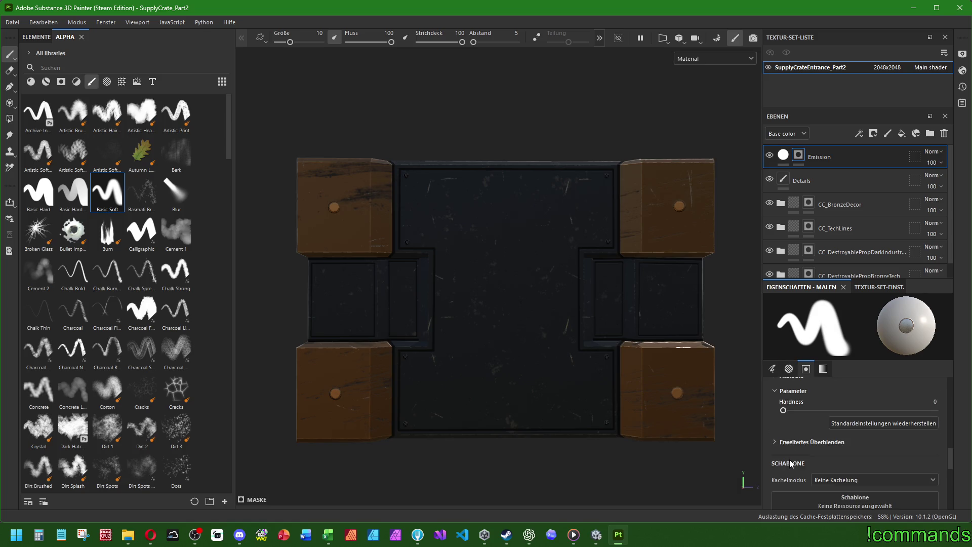
scroll(814, 435, "down", 4)
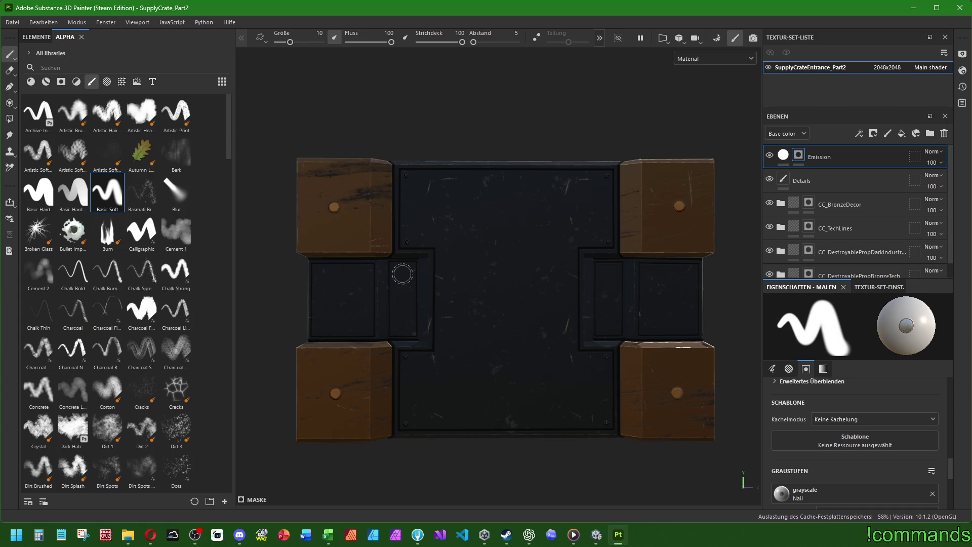
left_click(403, 274)
Step: Paint straight white emission stripes down the left and right inset slots
left_click(403, 323, "shift")
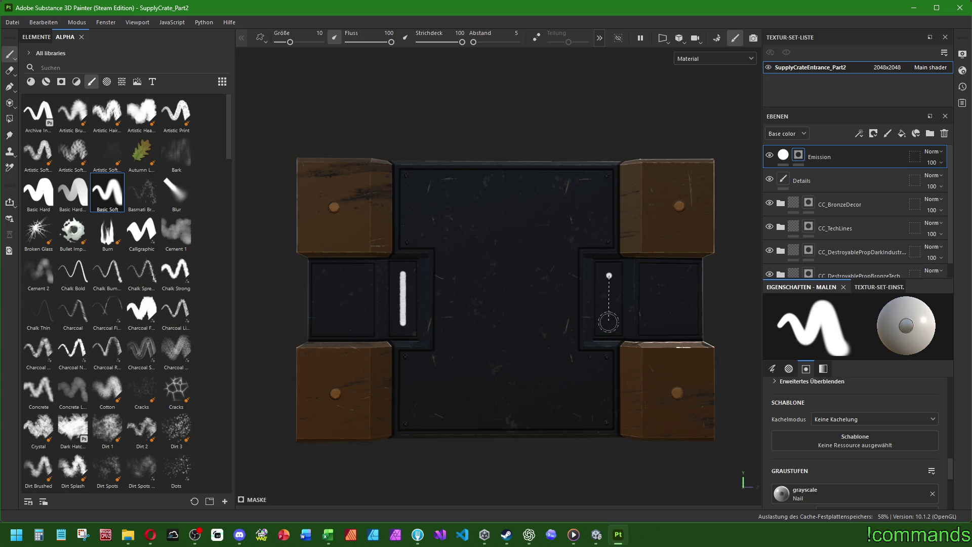
left_click(608, 322, "shift")
middle_click_drag(665, 295, 653, 333)
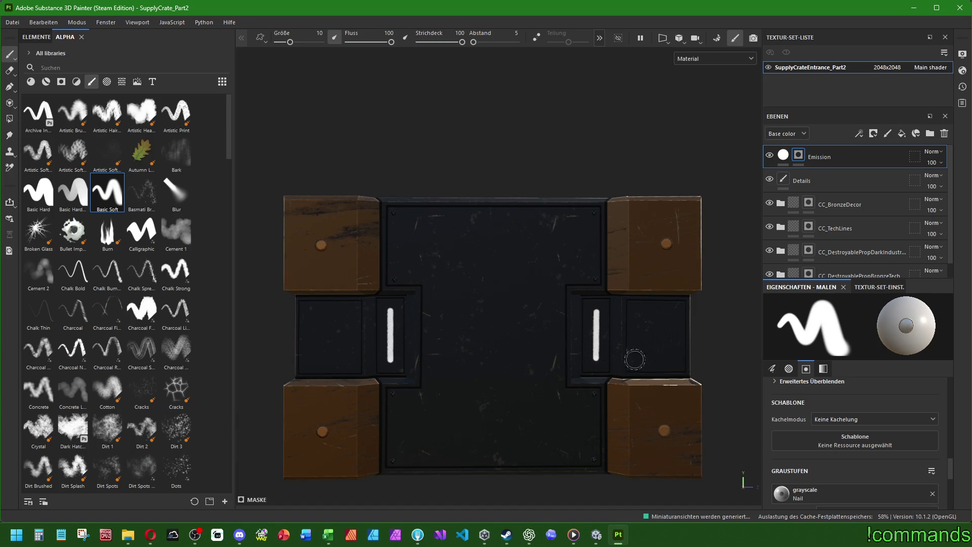
scroll(798, 436, "up", 10)
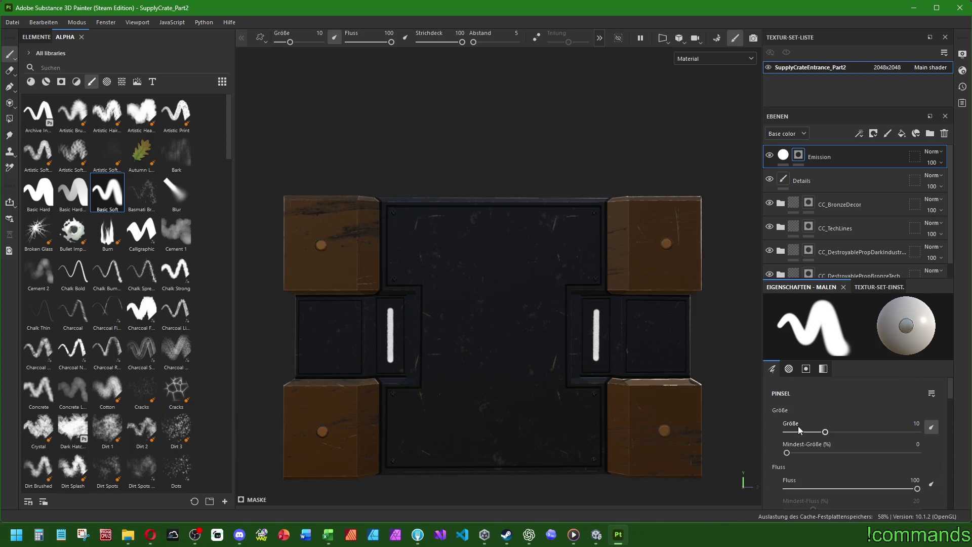
Step: Set brush size to 25 and stroke opacity to 25, then paint a wide test stroke on the left stripe
type("5")
key("Return")
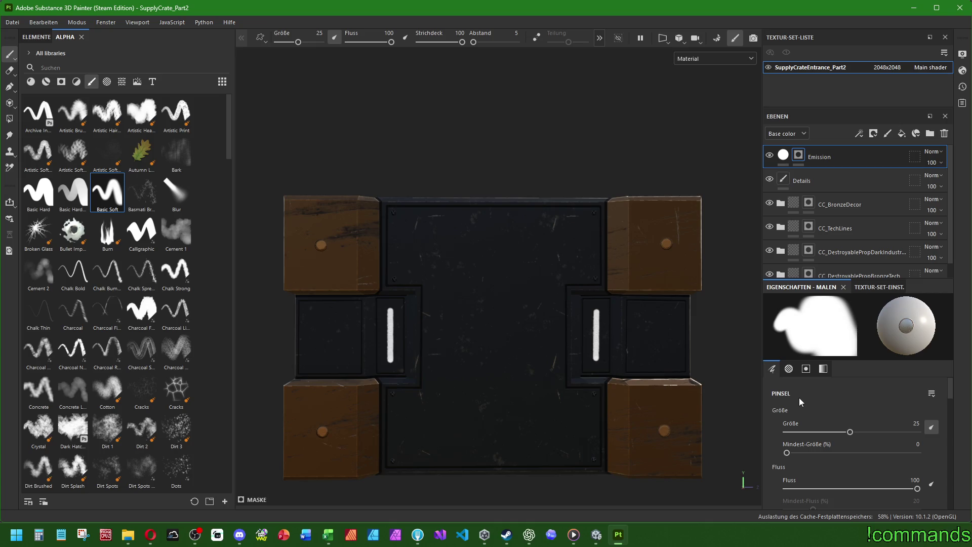
scroll(798, 397, "down", 2)
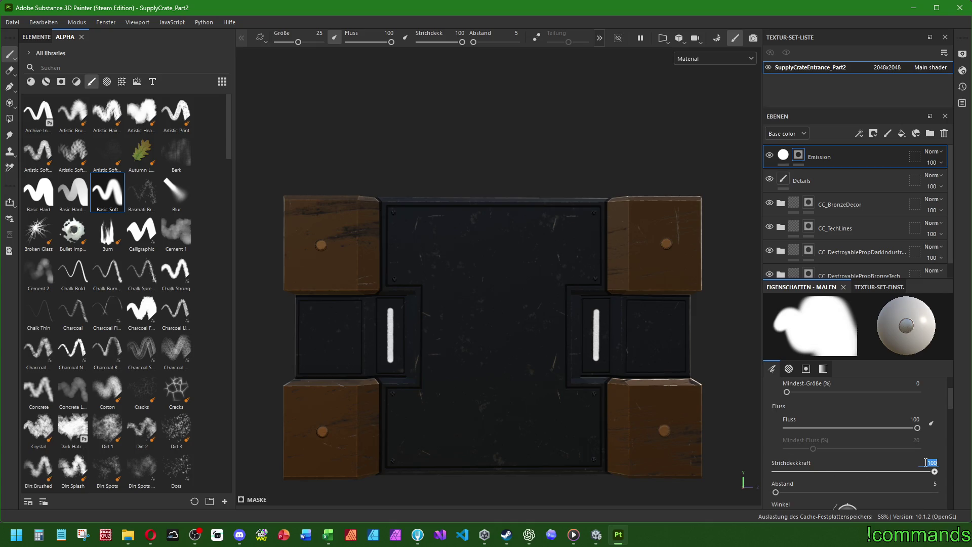
type("25")
key("Return")
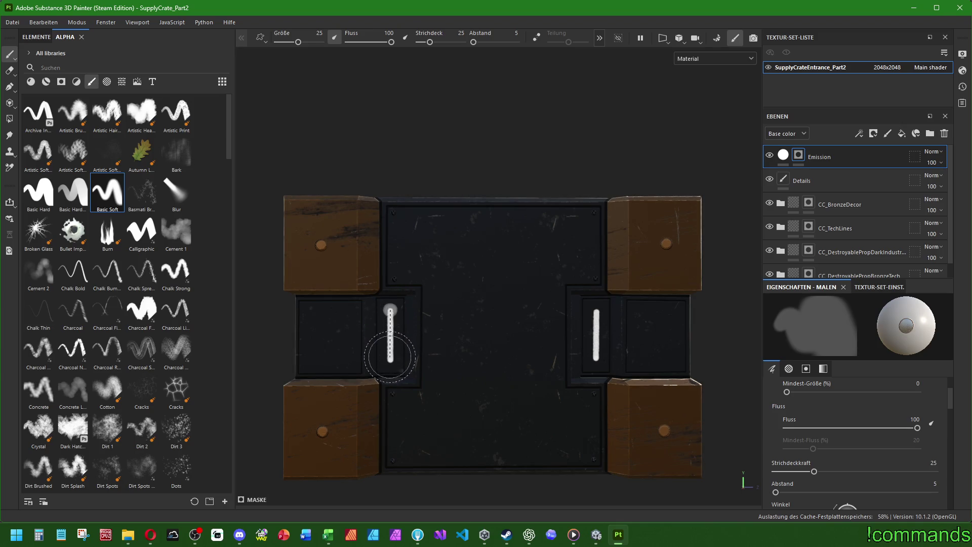
left_click(390, 359, "shift")
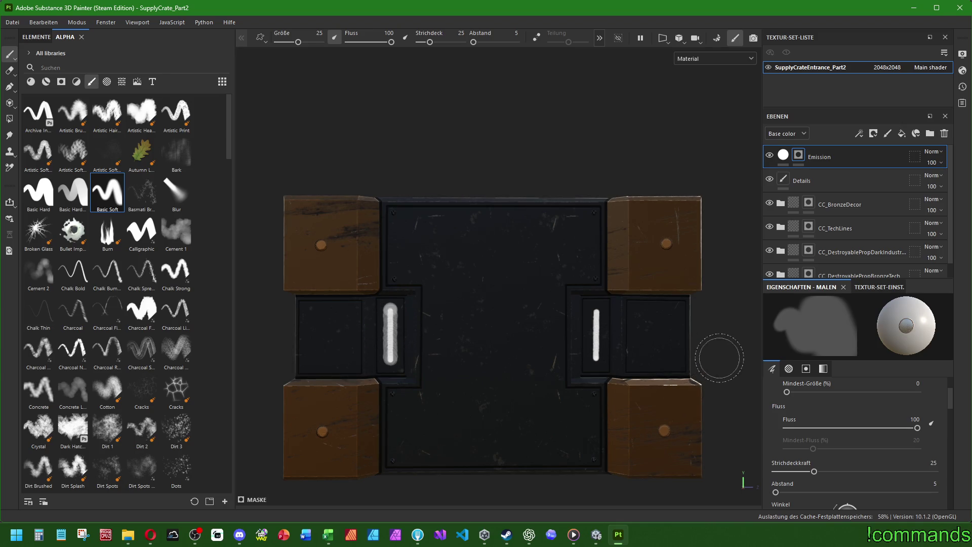
scroll(399, 329, "up", 4)
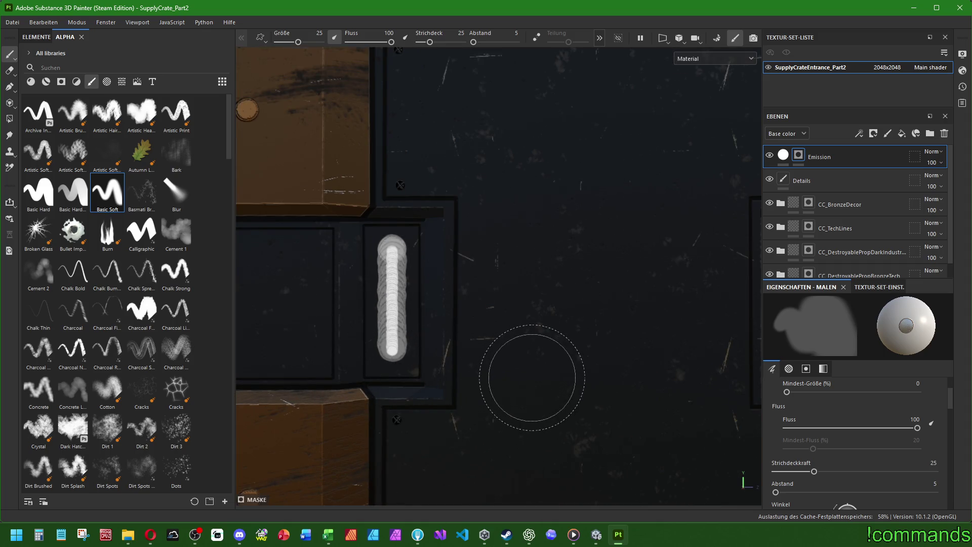
Step: Undo the test stroke and the white emission stripes
key("ctrl+z")
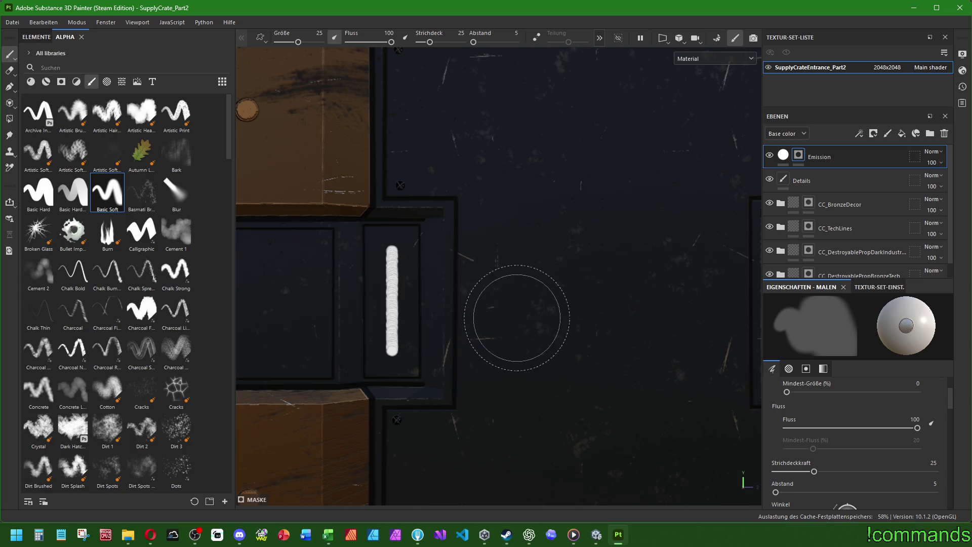
scroll(390, 294, "up", 6)
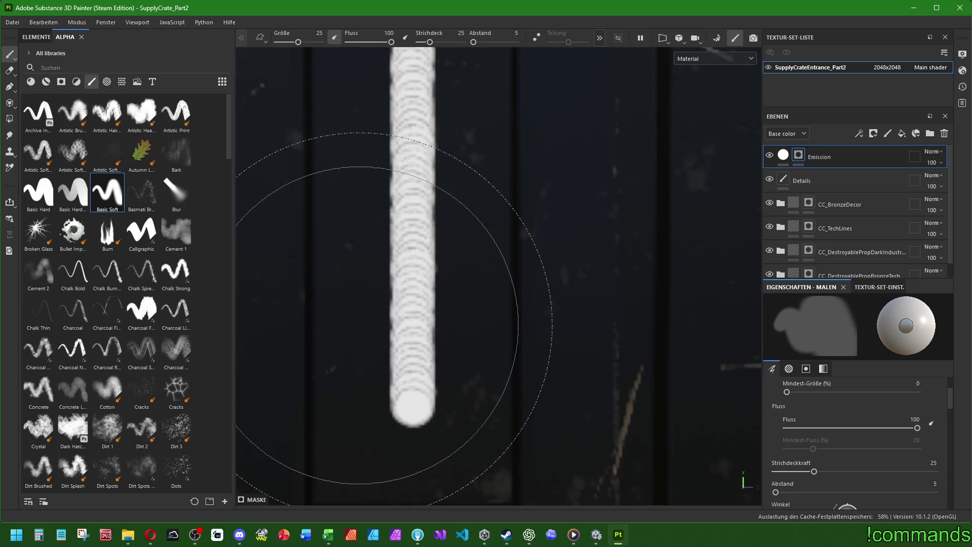
scroll(455, 313, "down", 4)
scroll(482, 325, "up", 2)
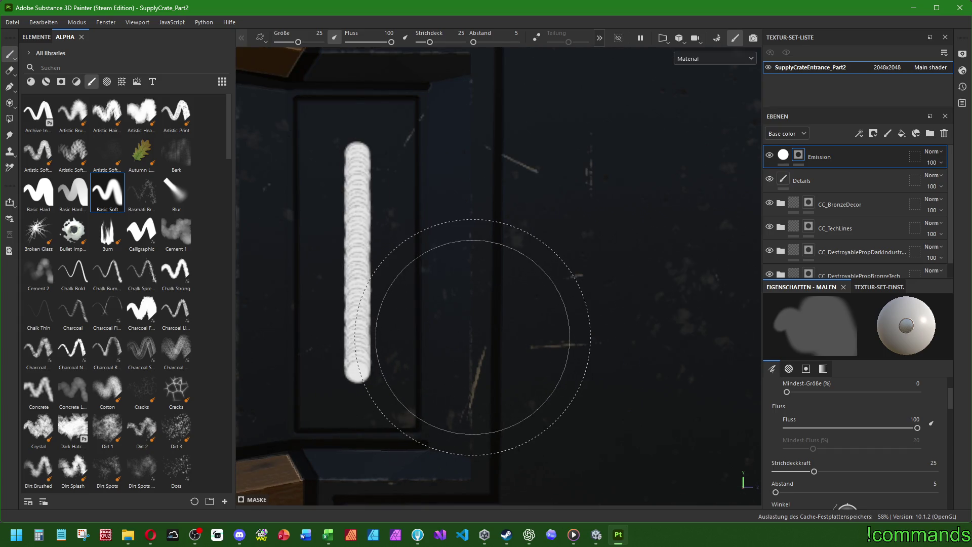
scroll(501, 350, "down", 2)
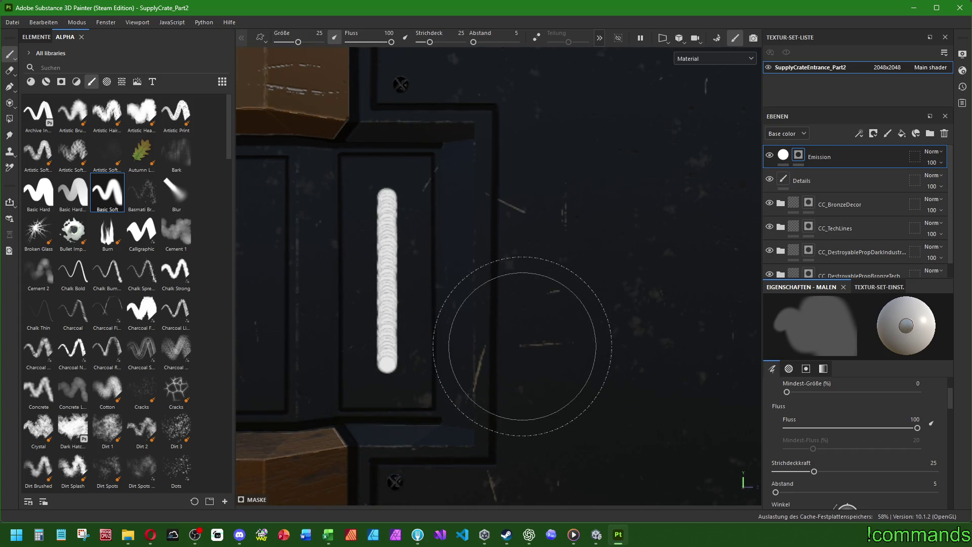
scroll(844, 420, "up", 2)
key("ctrl+z")
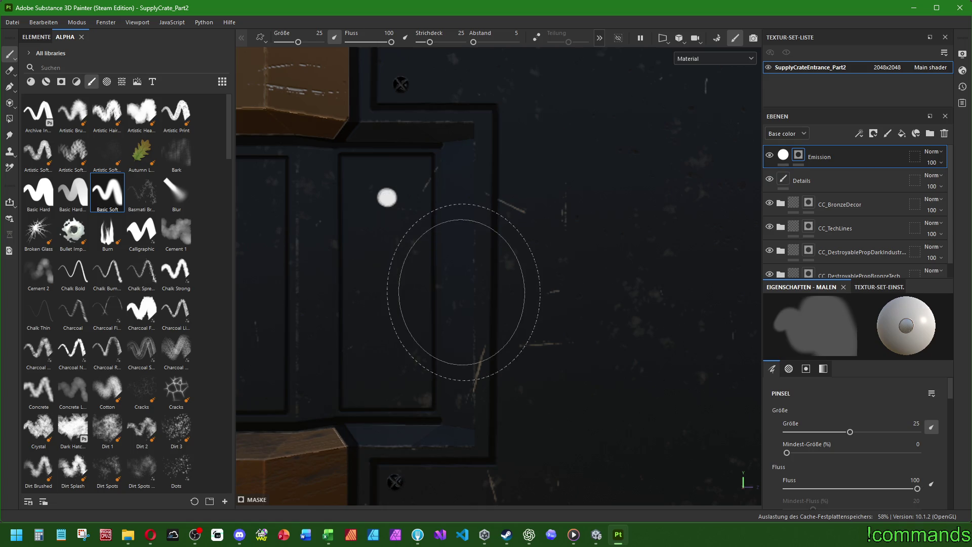
scroll(463, 296, "down", 5)
scroll(476, 293, "up", 3)
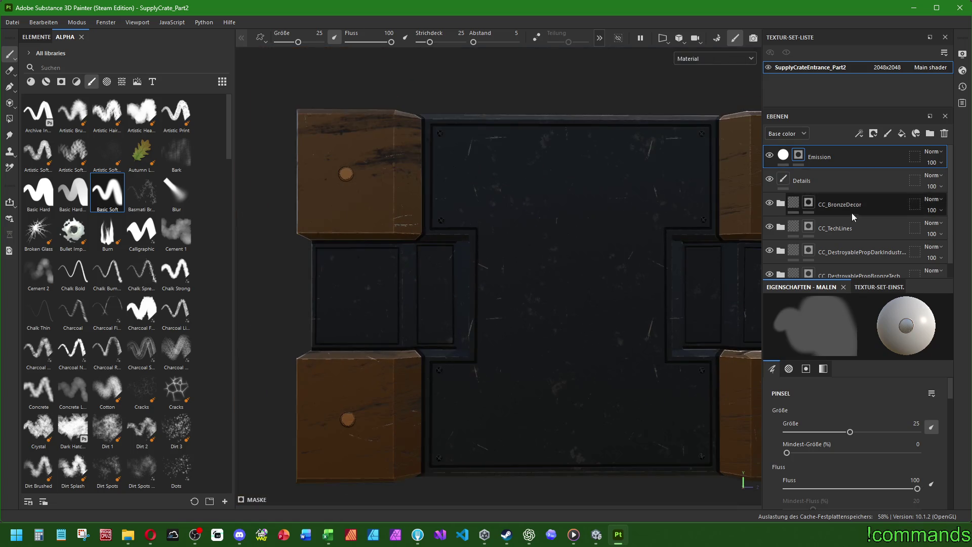
Step: Reapply the Basic Soft preset and replace its alpha with the Shape alpha
left_click(107, 192)
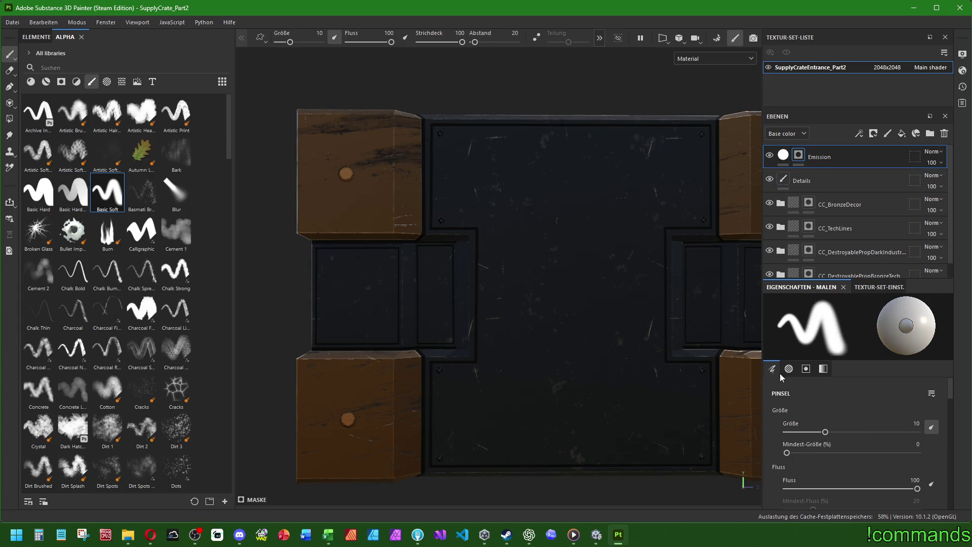
left_click(820, 373)
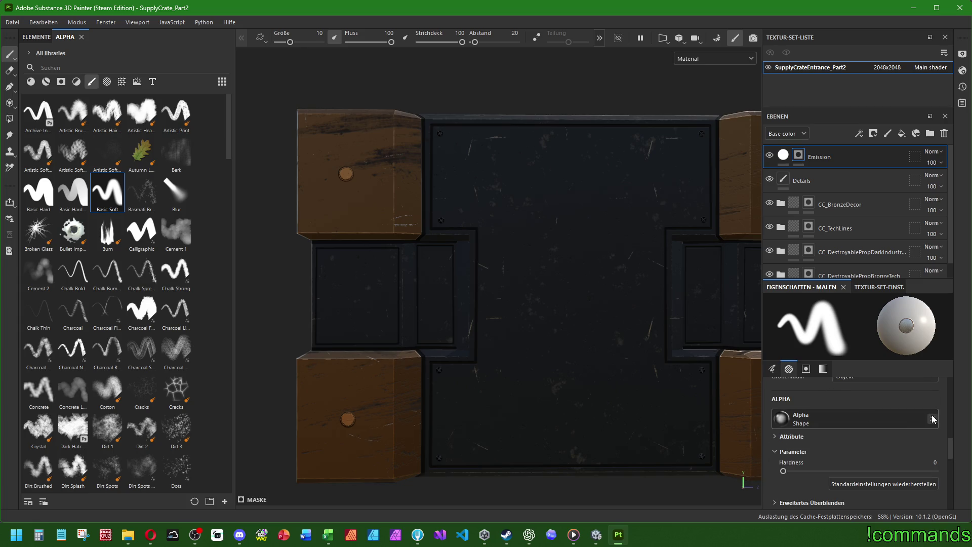
left_click(927, 420)
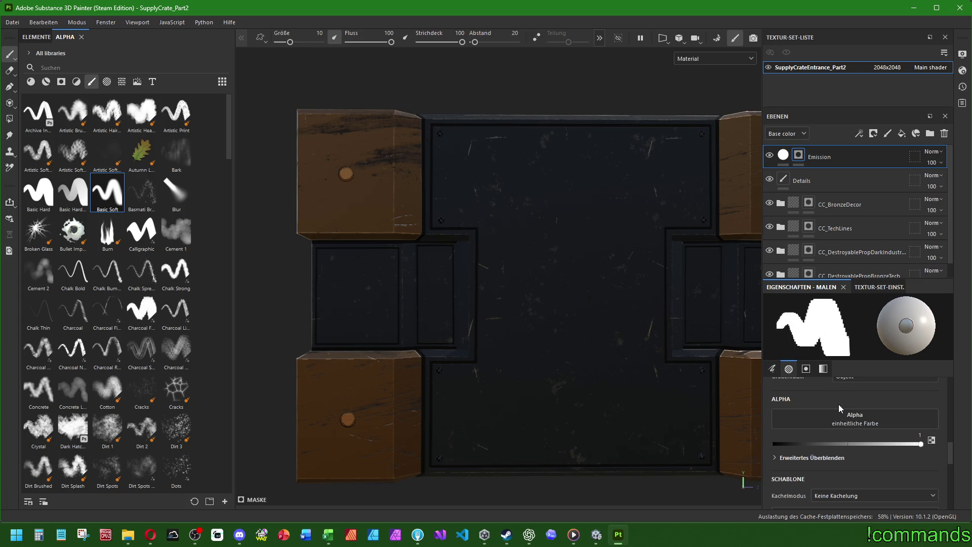
left_click_drag(107, 193, 792, 414)
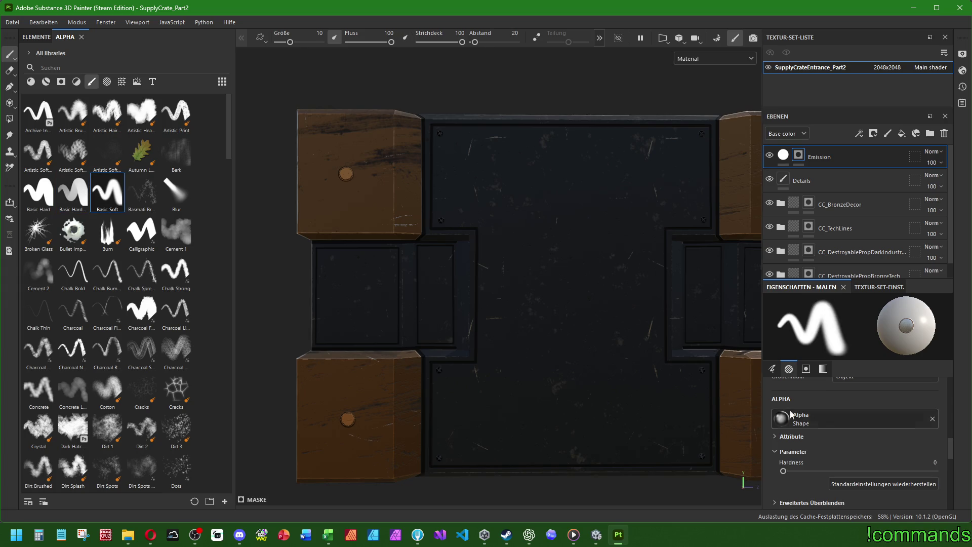
Step: Remove the Nail grayscale from the brush and set its spacing to 5
scroll(860, 410, "down", 4)
scroll(861, 408, "up", 2)
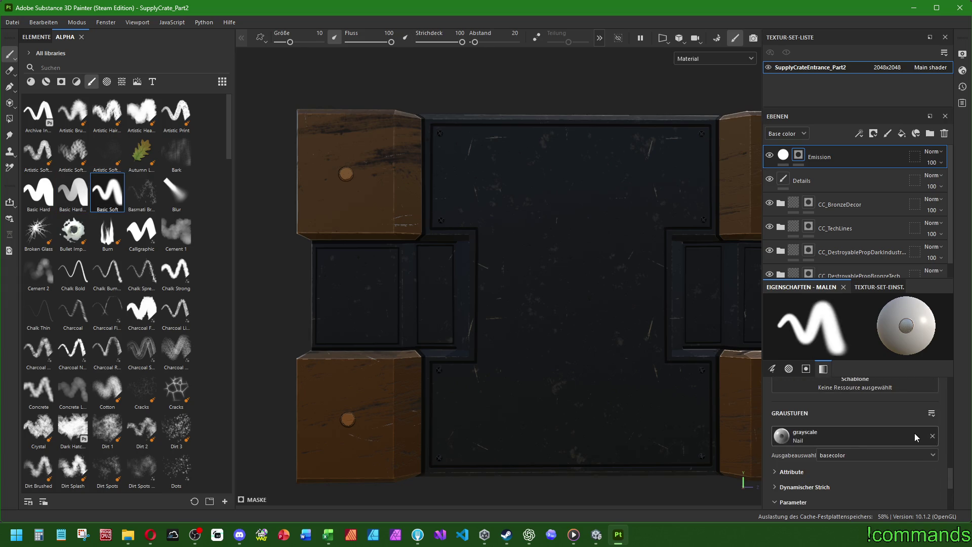
left_click(932, 436)
scroll(809, 427, "up", 1)
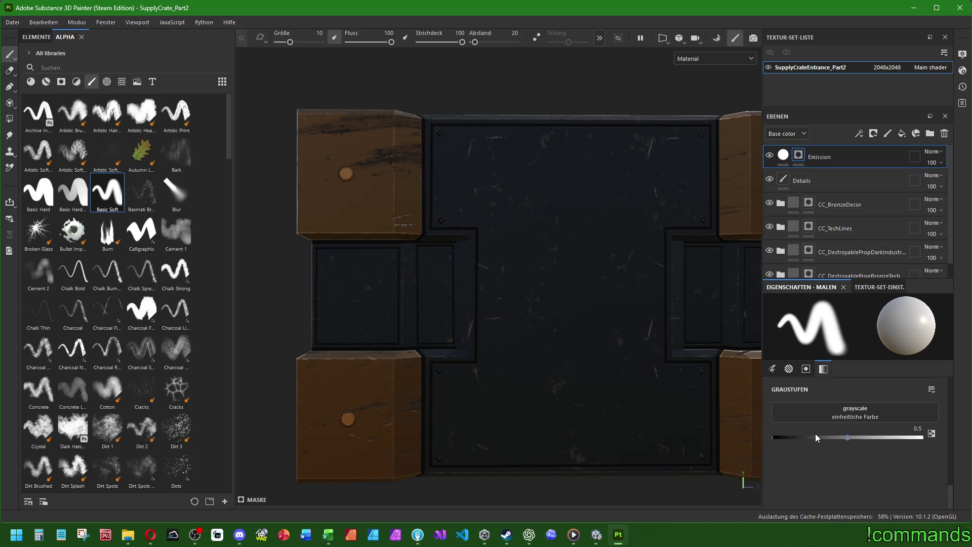
scroll(815, 433, "up", 5)
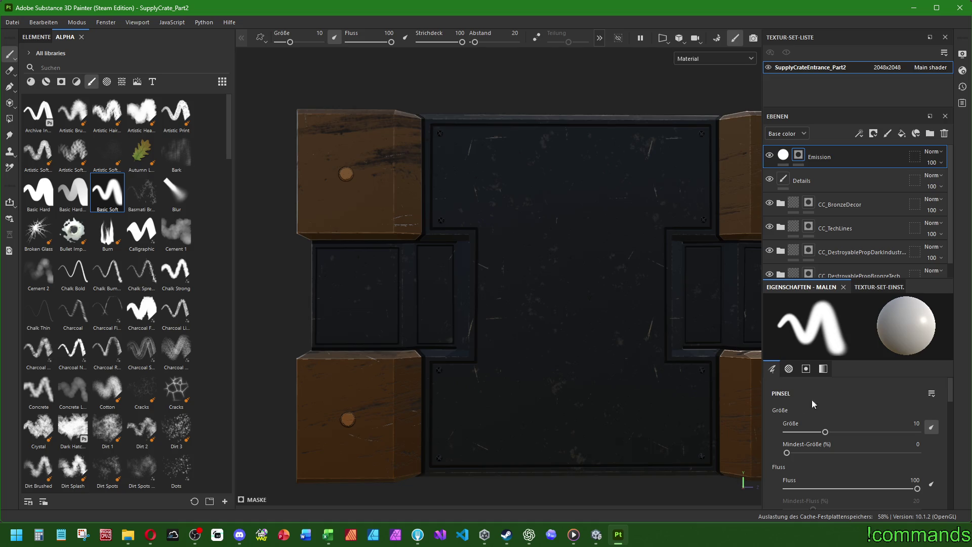
scroll(873, 445, "down", 2)
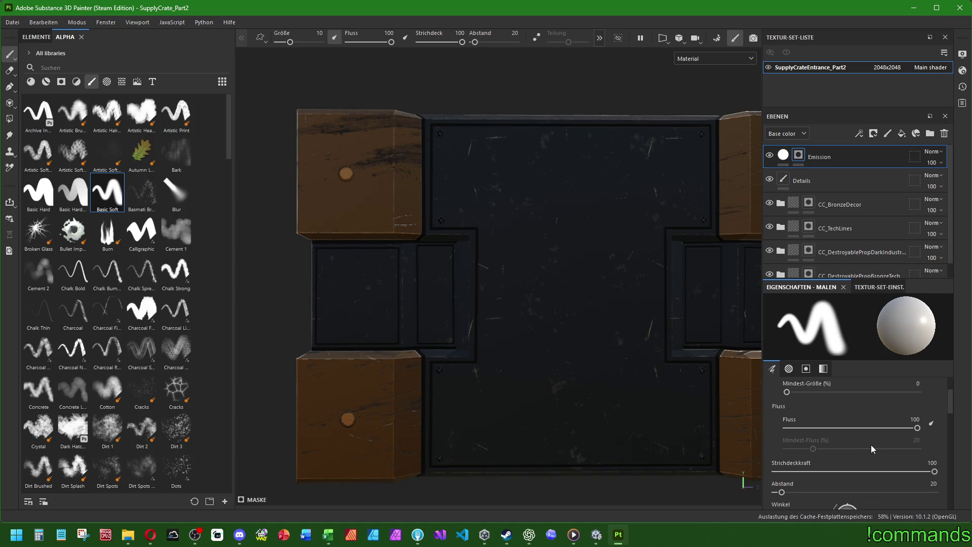
left_click_drag(777, 492, 694, 486)
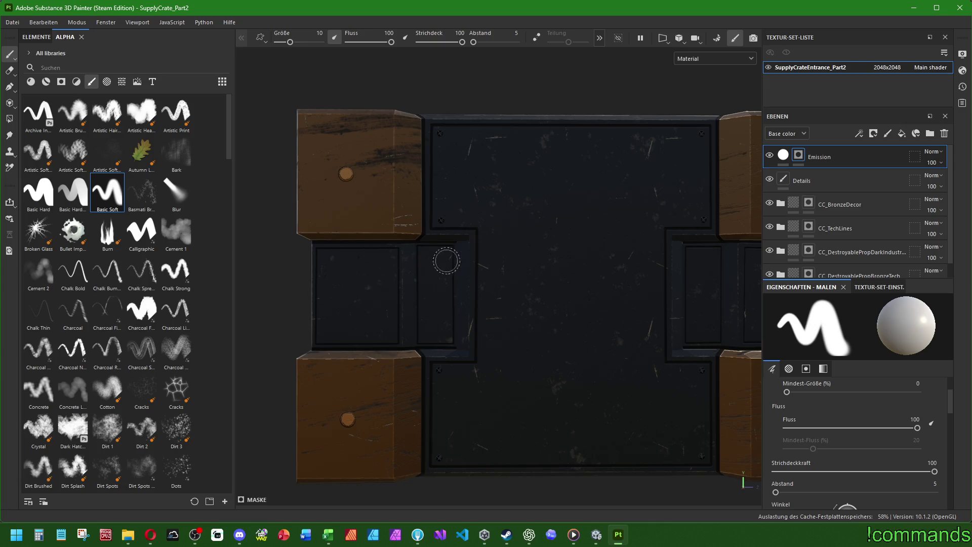
Step: Raise brush size to 12, try emission strokes on the left slot, then undo them
middle_click_drag(618, 253, 500, 284)
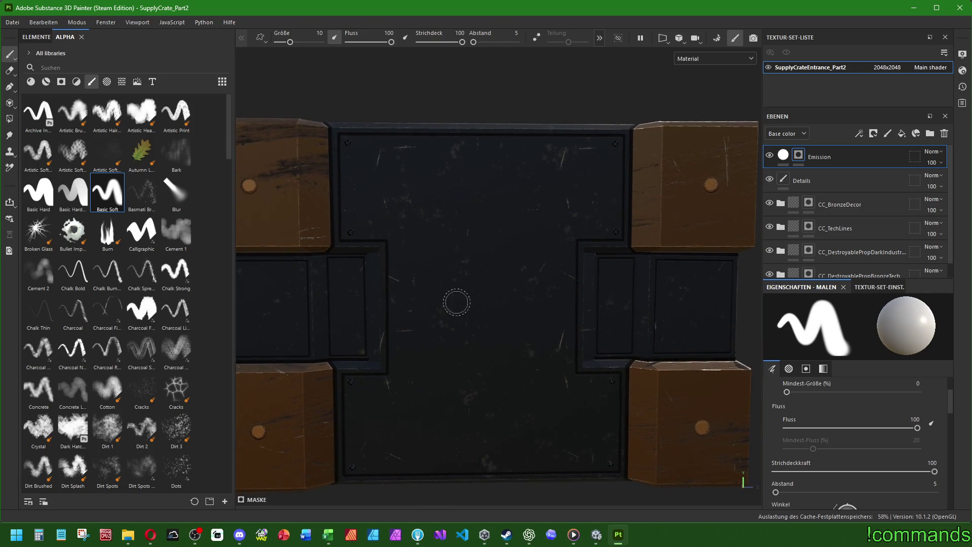
scroll(873, 413, "up", 2)
left_click_drag(825, 432, 829, 432)
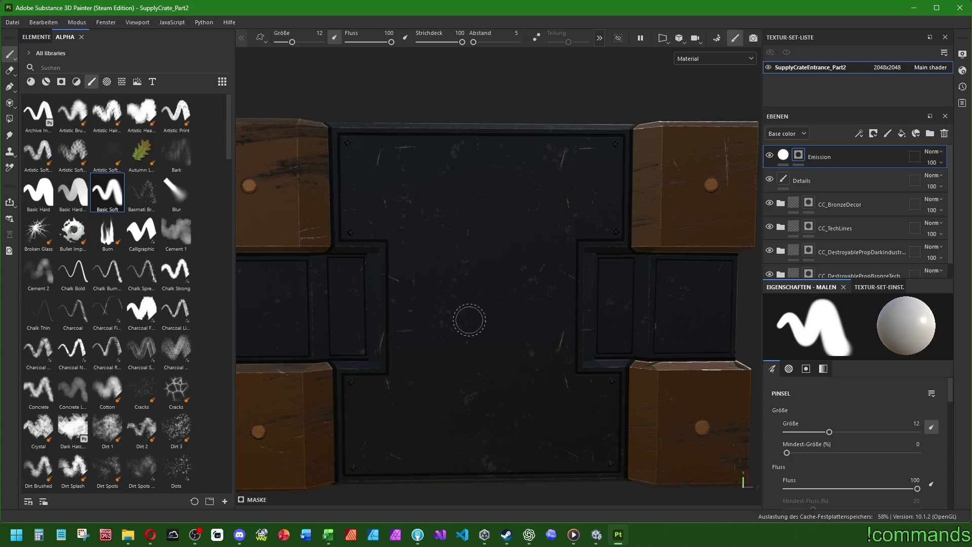
left_click(345, 276)
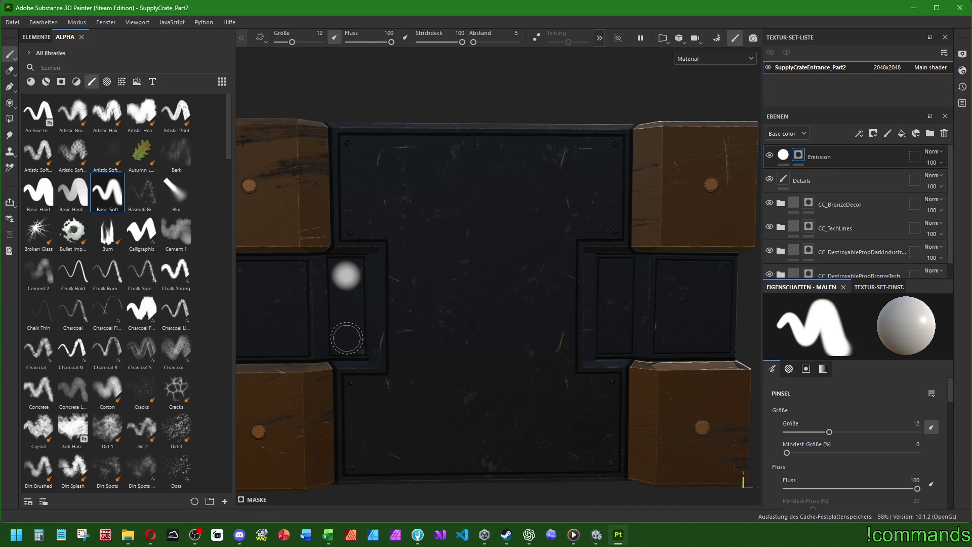
left_click(347, 337, "shift")
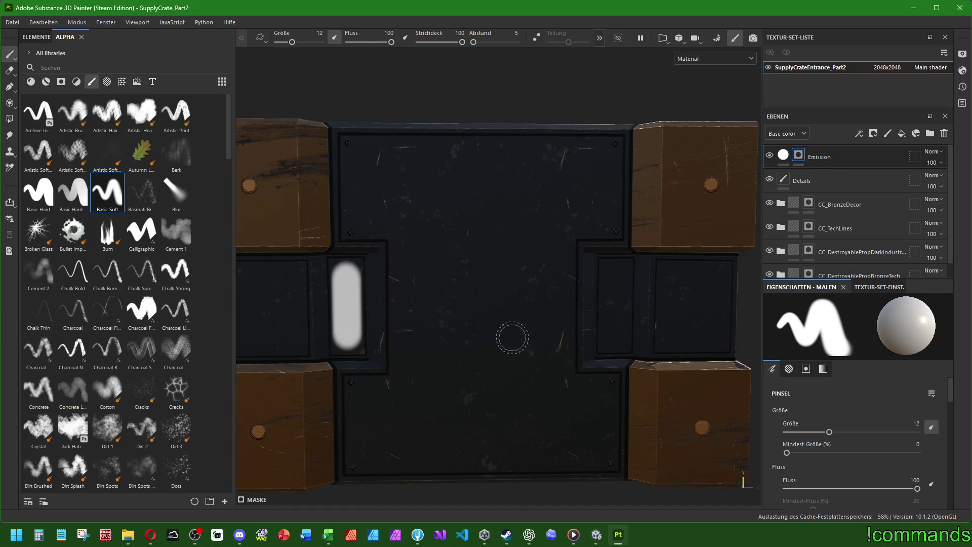
left_click(615, 275)
key("ctrl+z")
key("ctrl+z")
key("ctrl+z")
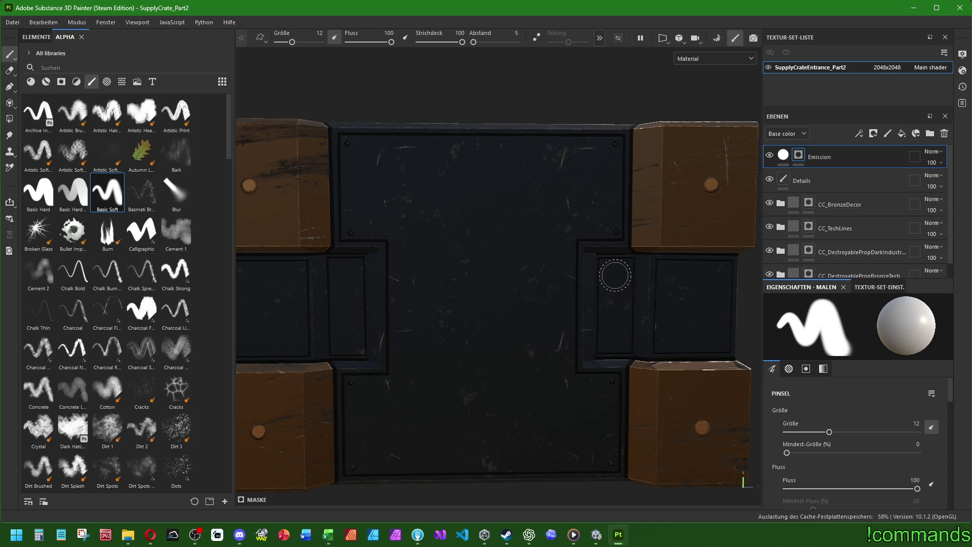
scroll(870, 435, "down", 2)
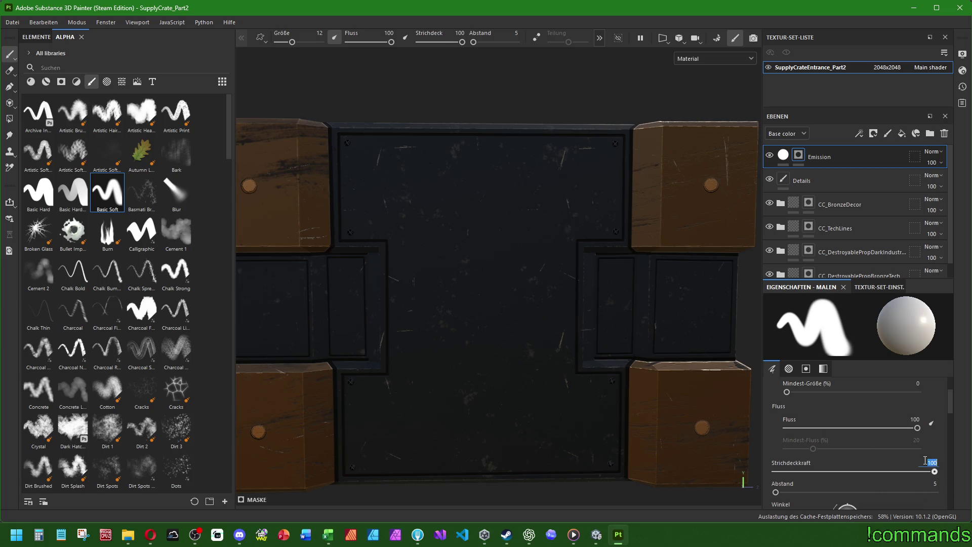
Step: Lower stroke opacity to 50 and paint soft straight glow lines down both slots
left_click_drag(934, 471, 854, 471)
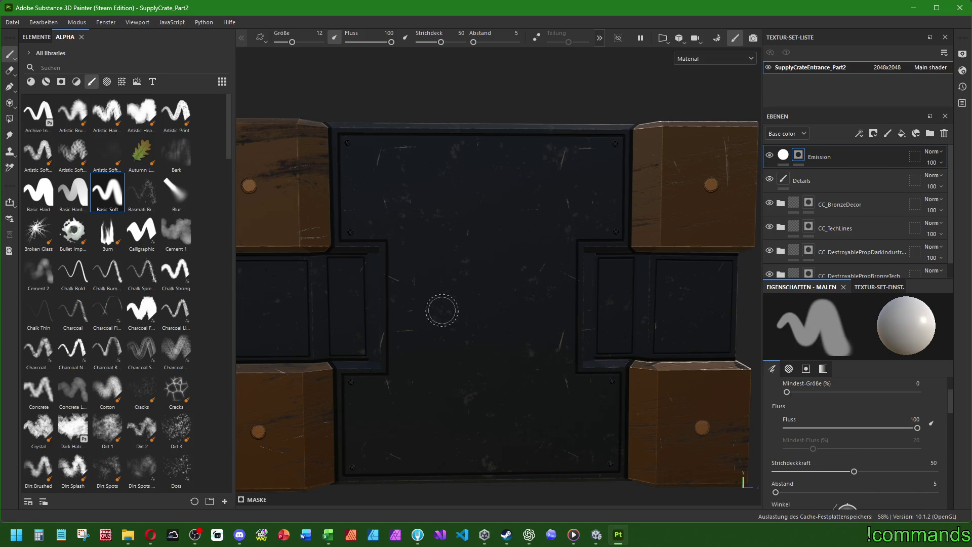
left_click(344, 275)
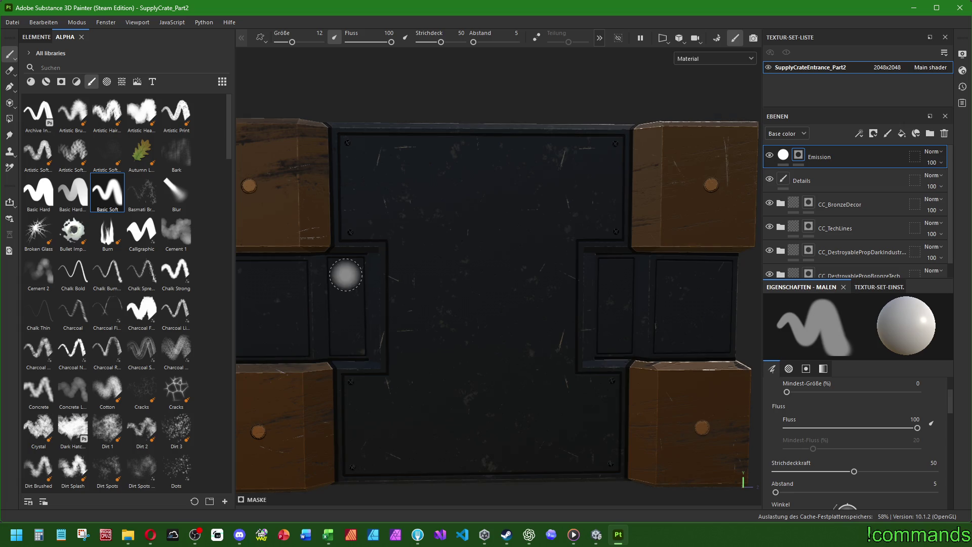
left_click(347, 338, "shift")
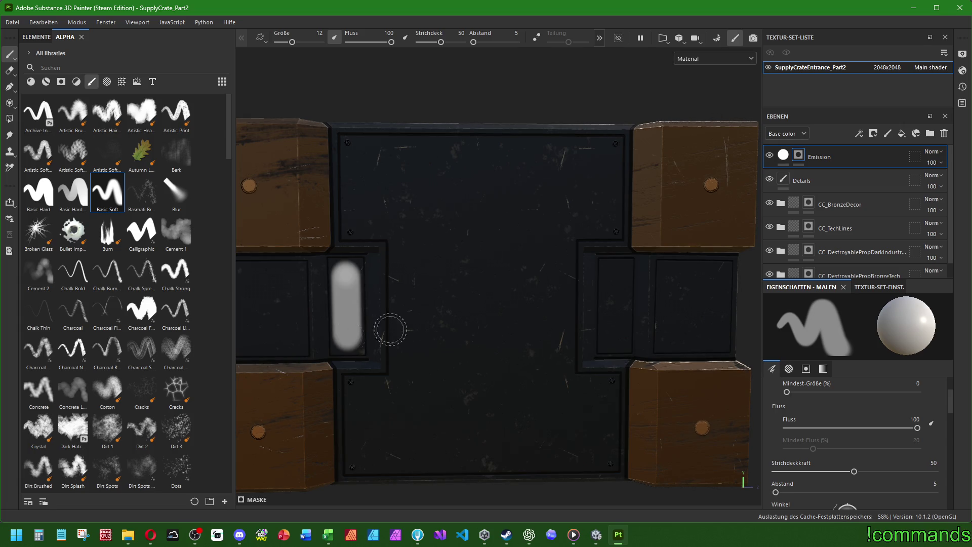
left_click(615, 275)
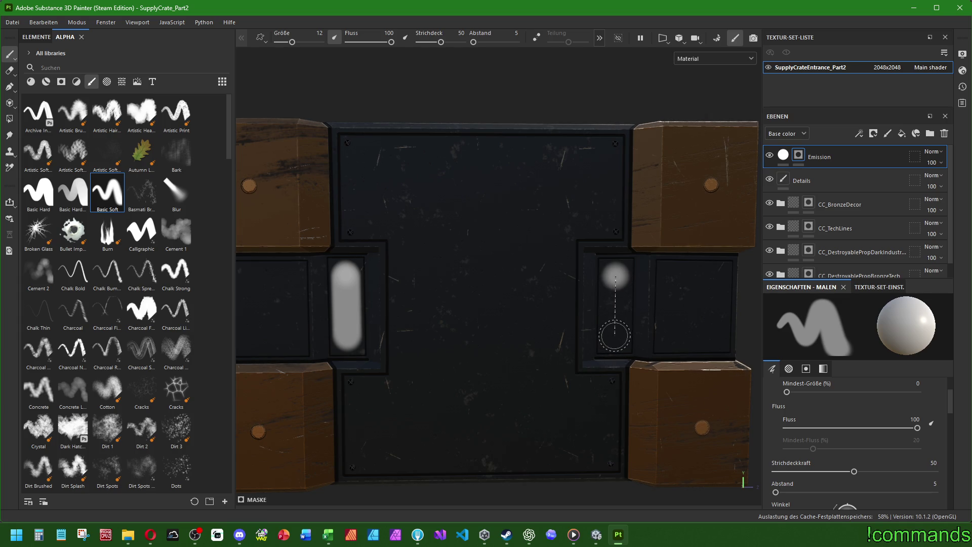
left_click(614, 336, "shift")
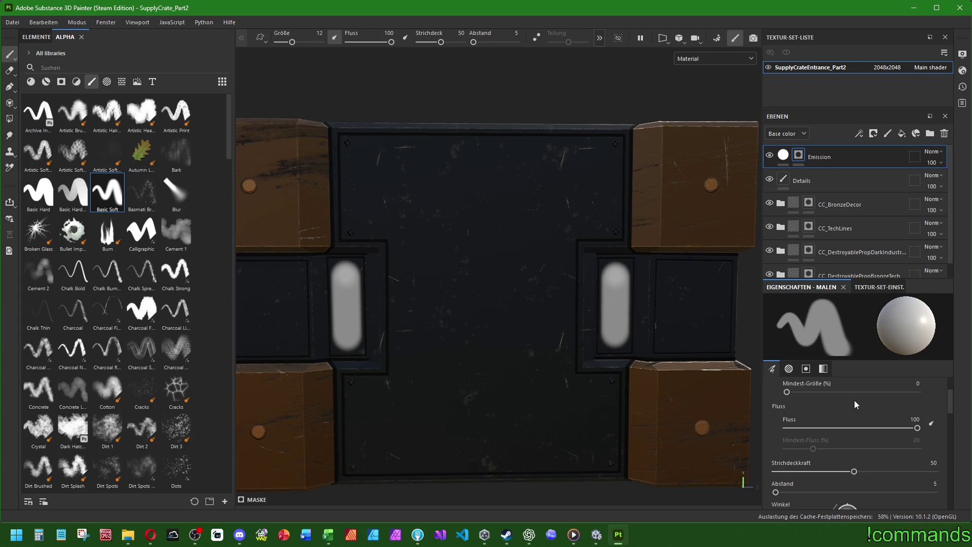
scroll(854, 400, "up", 2)
left_click(912, 423)
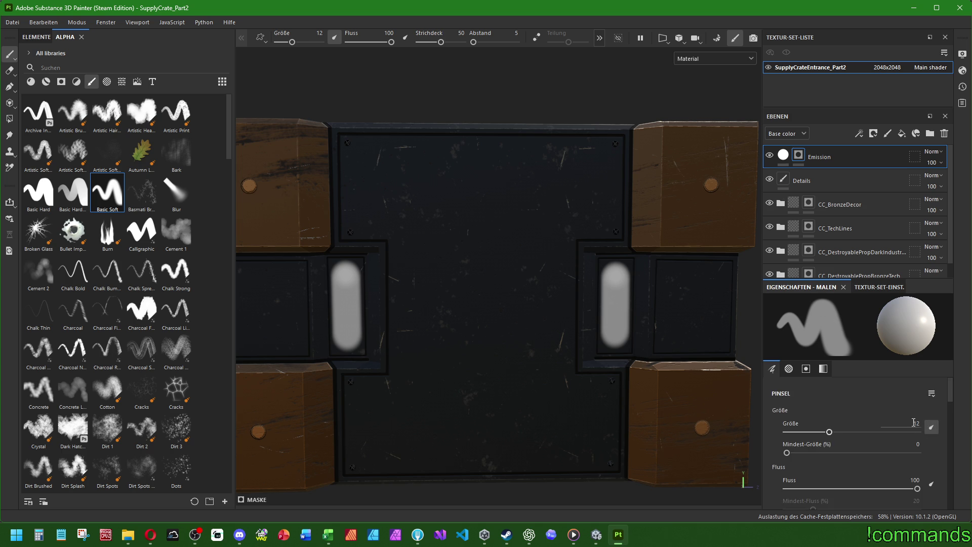
Step: Set the brush to size 6 with stroke opacity 100
type("6")
key("Return")
scroll(854, 404, "down", 2)
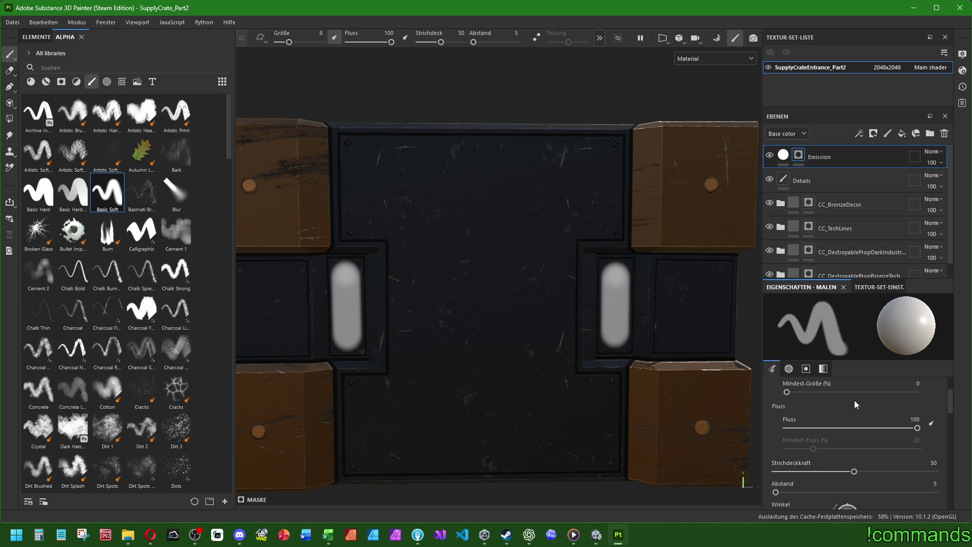
type("0")
key("Return")
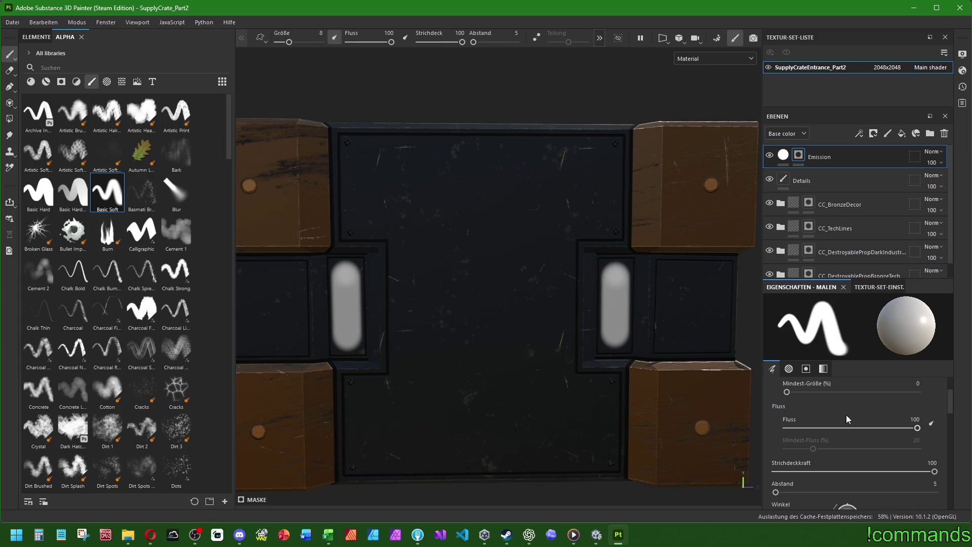
scroll(893, 420, "up", 2)
key("Return")
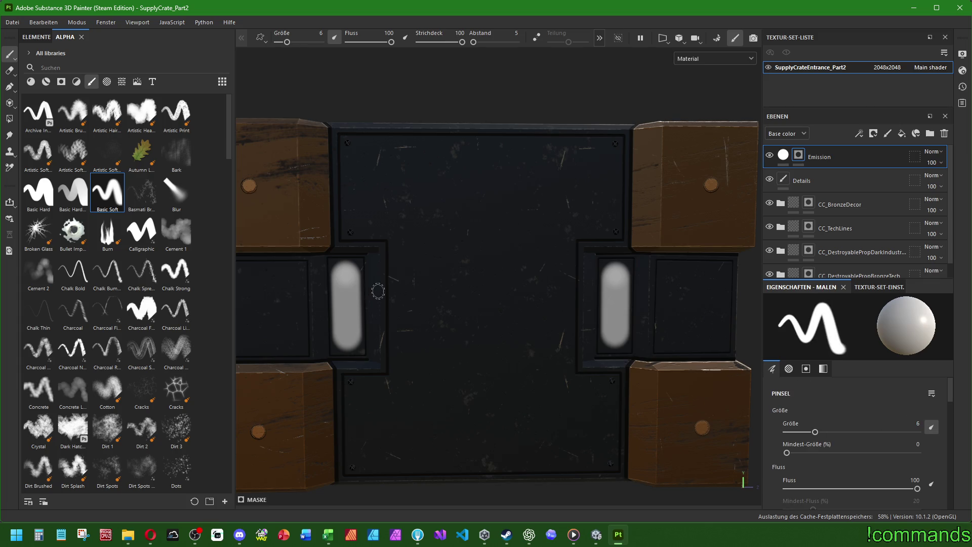
Step: Paint bright straight lines down the centres of the left and right strips
left_click(346, 279)
left_click(346, 333, "shift")
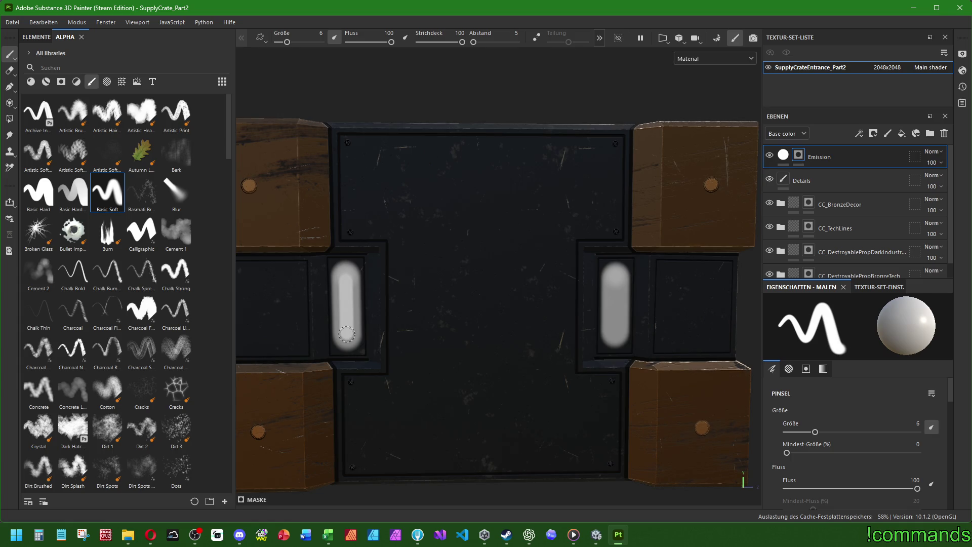
left_click(615, 277)
left_click(614, 332, "shift")
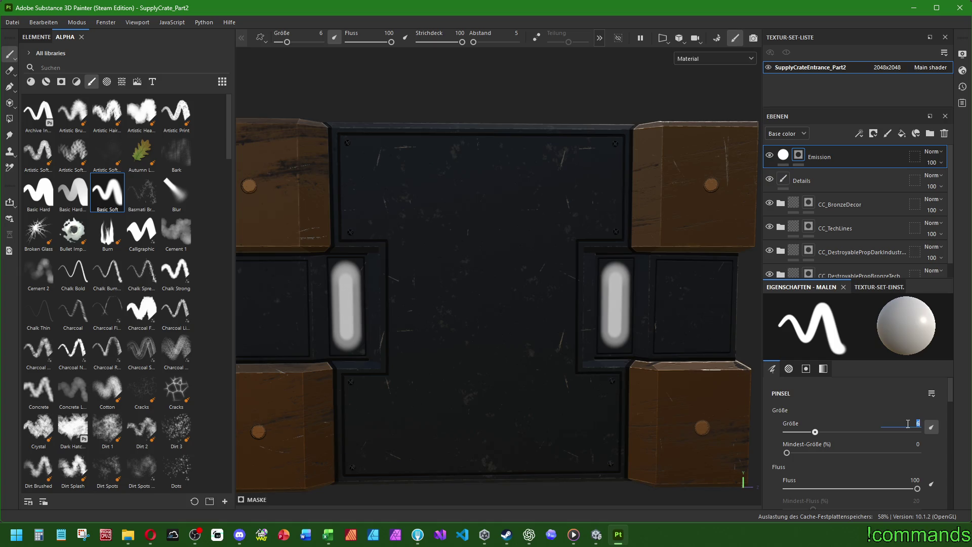
type("2")
Step: Reduce the brush size to 4
key("BackSpace")
type("4")
key("Return")
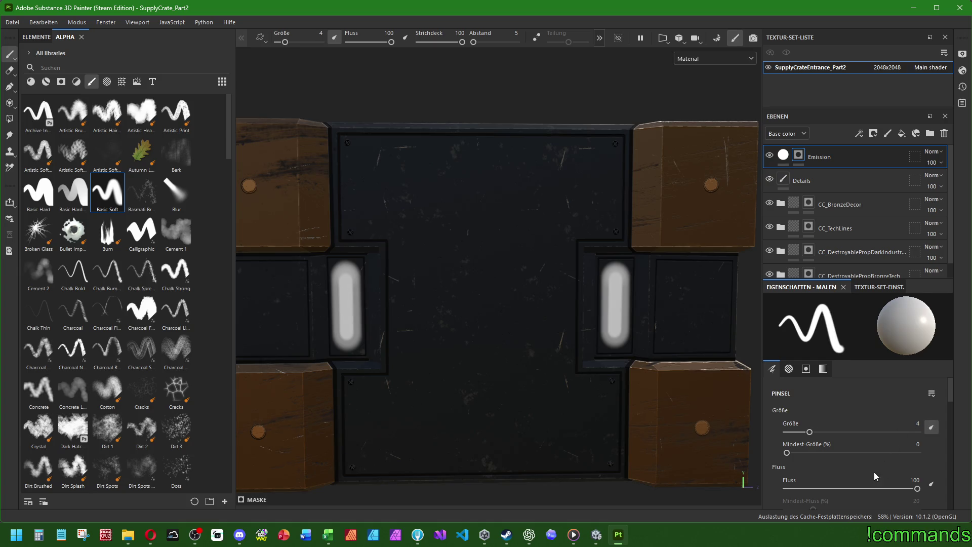
scroll(872, 469, "down", 2)
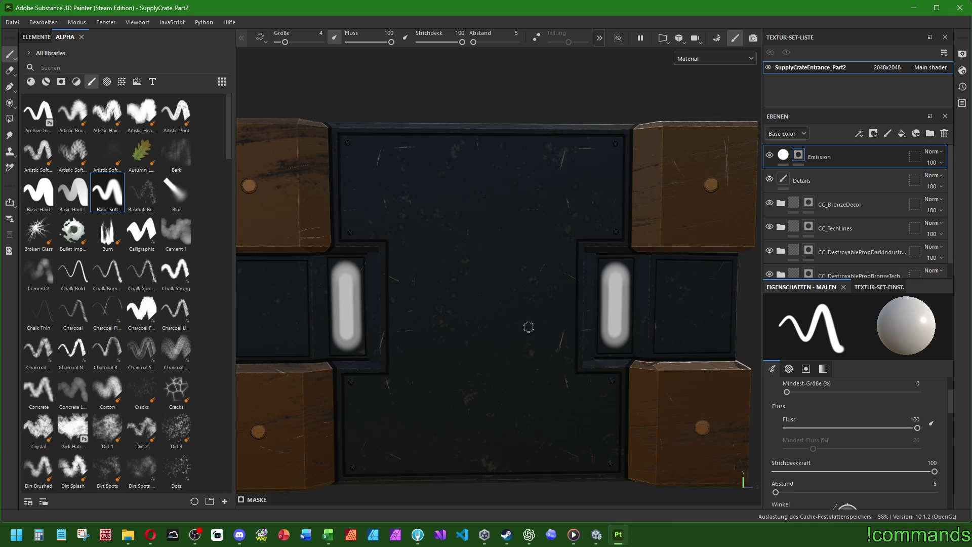
Step: Frame the crate in front view and check the Emission layer's emissive colour, leaving it unchanged
mouse_move(526, 328)
right_mouse_down("alt")
mouse_move(384, 276)
mouse_move(412, 304)
right_mouse_up("alt")
left_click_drag(412, 304, 382, 325, "alt")
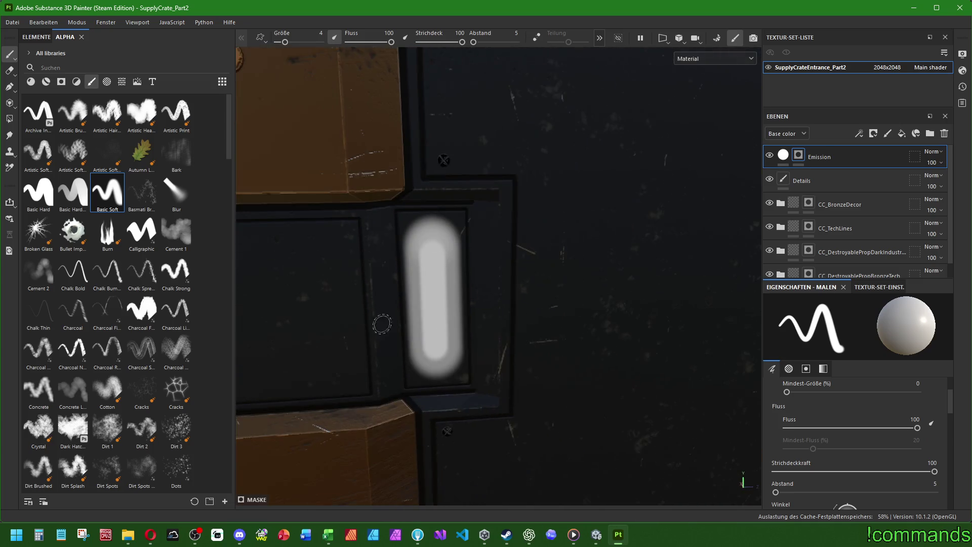
key("f")
left_click_drag(597, 349, 529, 358, "alt")
scroll(848, 433, "down", 6)
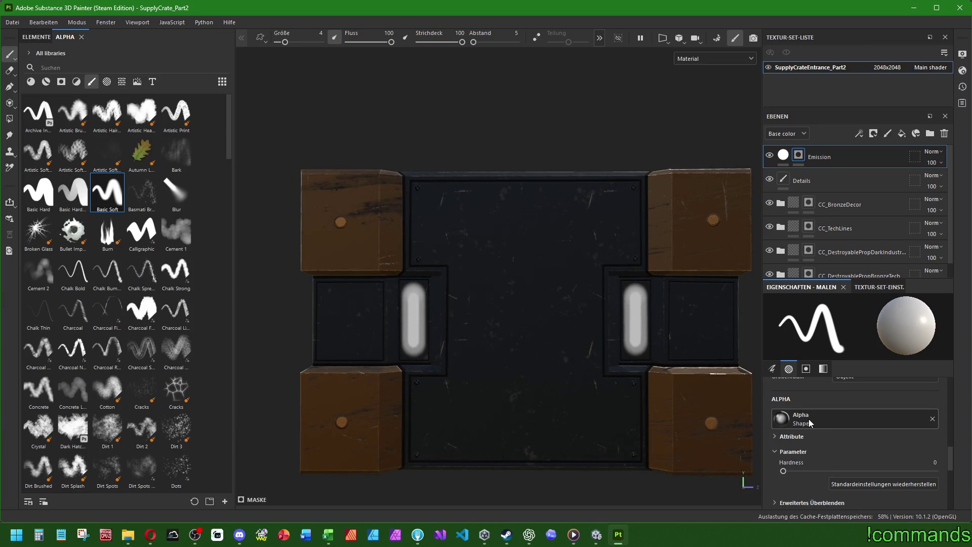
scroll(809, 418, "down", 4)
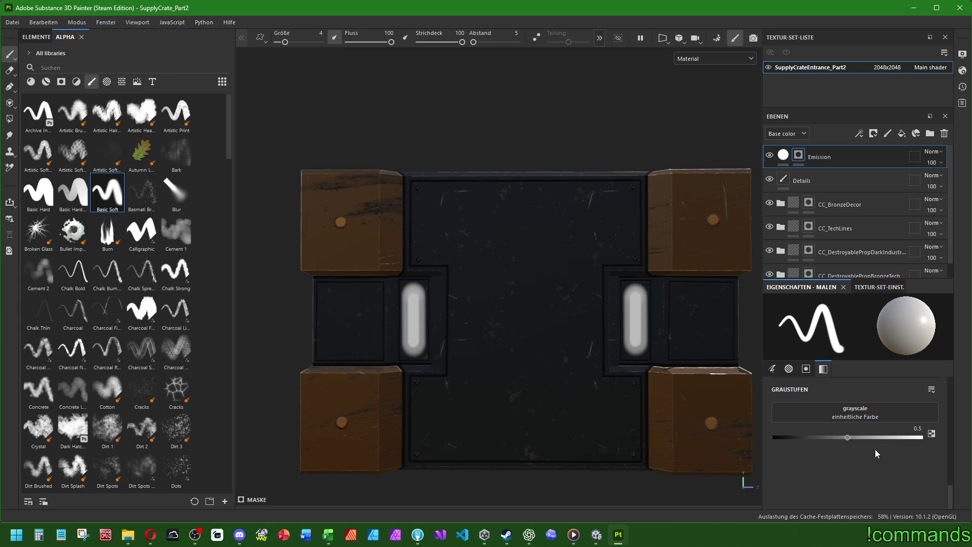
left_click(835, 157)
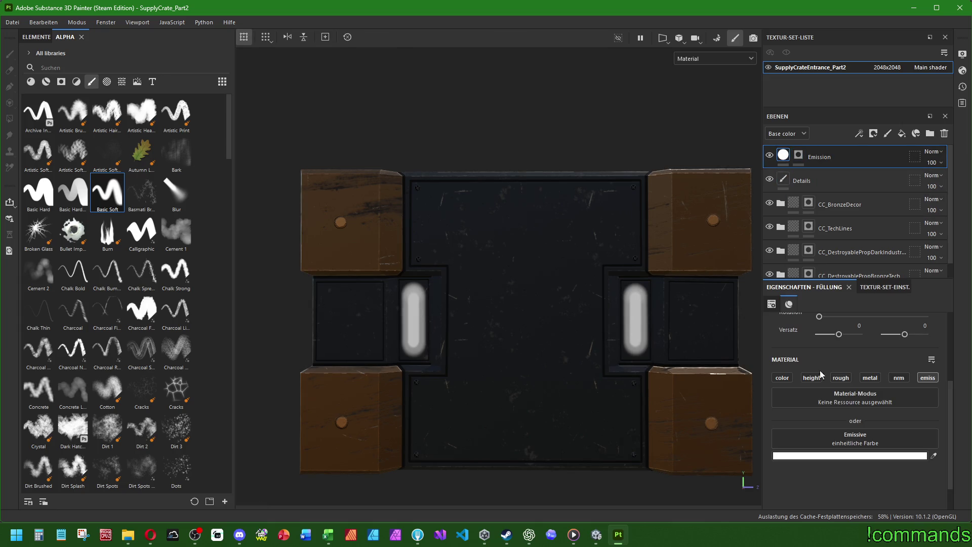
left_click(838, 457)
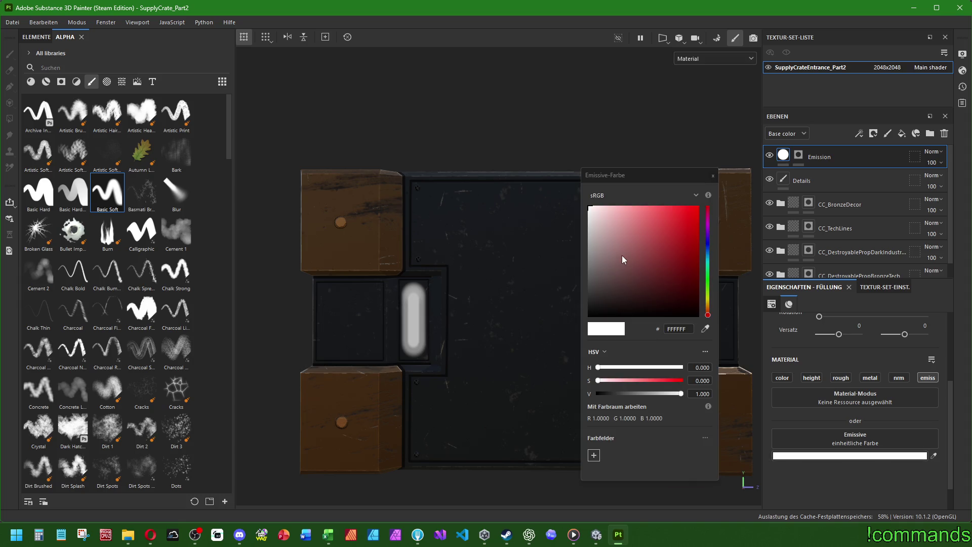
left_click(711, 181)
scroll(842, 468, "up", 3)
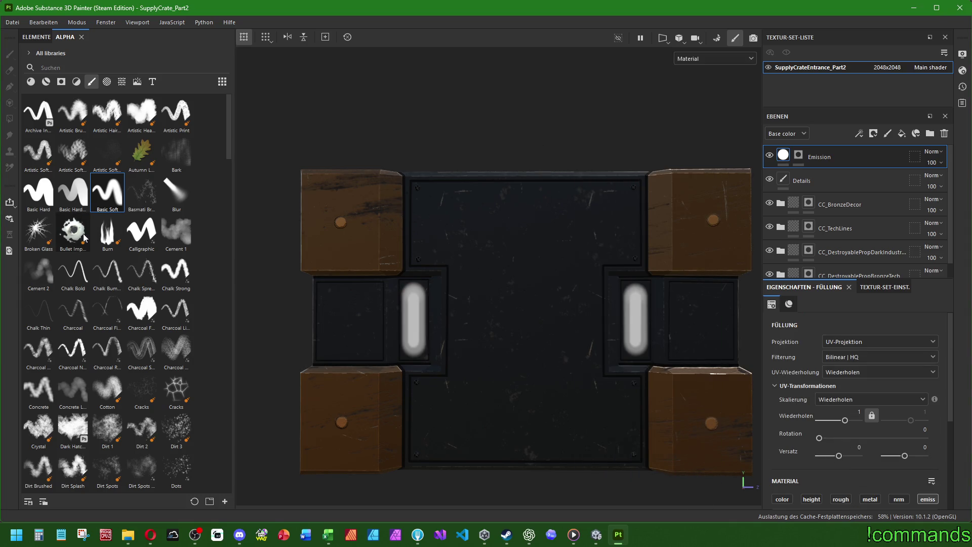
Step: Try the Basic Hard alpha on the Emission mask with a test stroke, then undo it
left_click(40, 197)
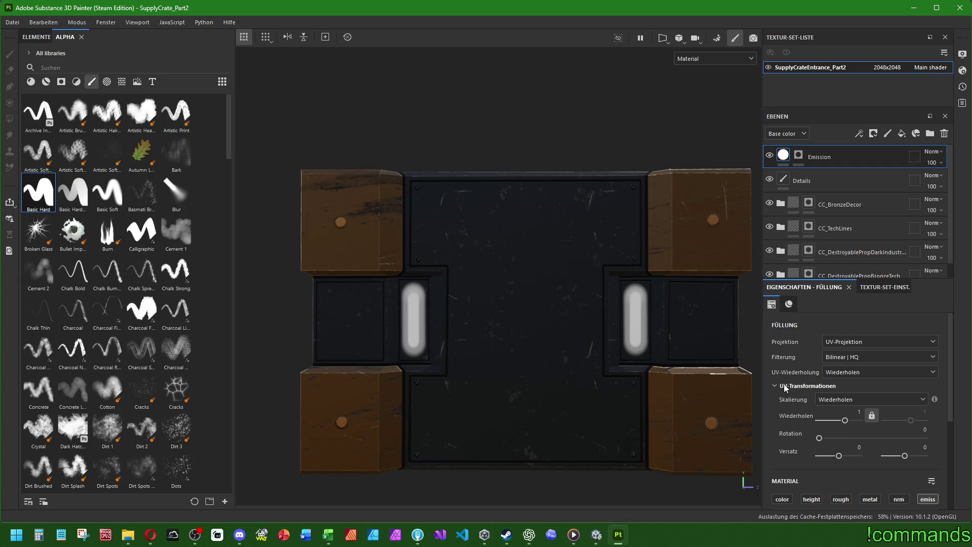
key("1")
scroll(808, 436, "down", 1)
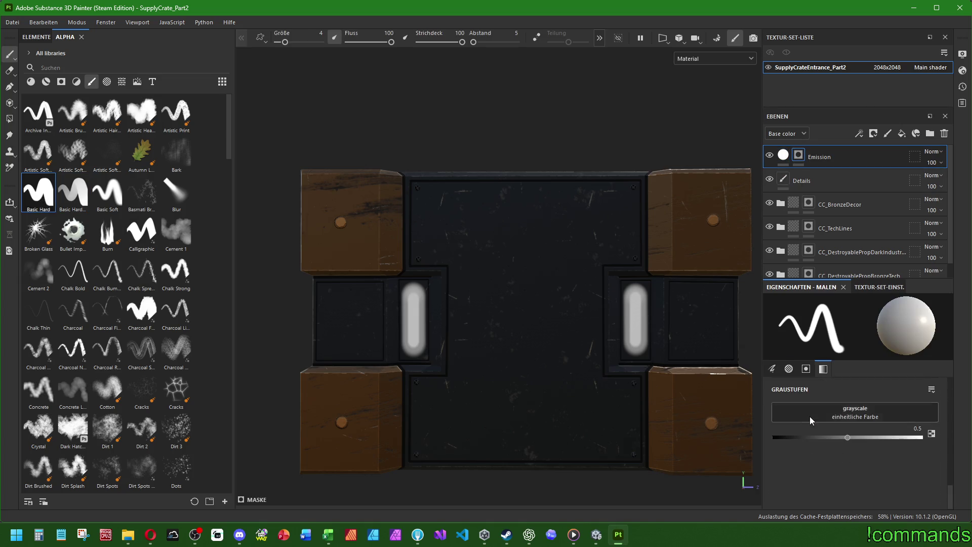
scroll(812, 421, "up", 1)
mouse_move(381, 304)
left_mouse_down()
mouse_move(446, 301)
mouse_move(354, 359)
left_mouse_up()
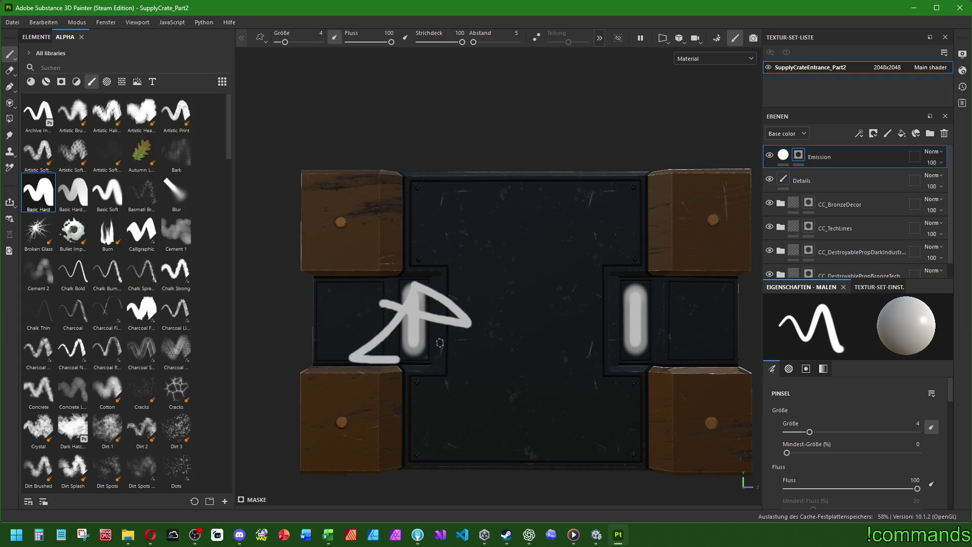
key("ctrl+z")
Step: Set brush size 10 and grayscale 1, undo a white test stroke, and reselect Basic Soft
left_click(39, 195)
scroll(818, 448, "down", 5)
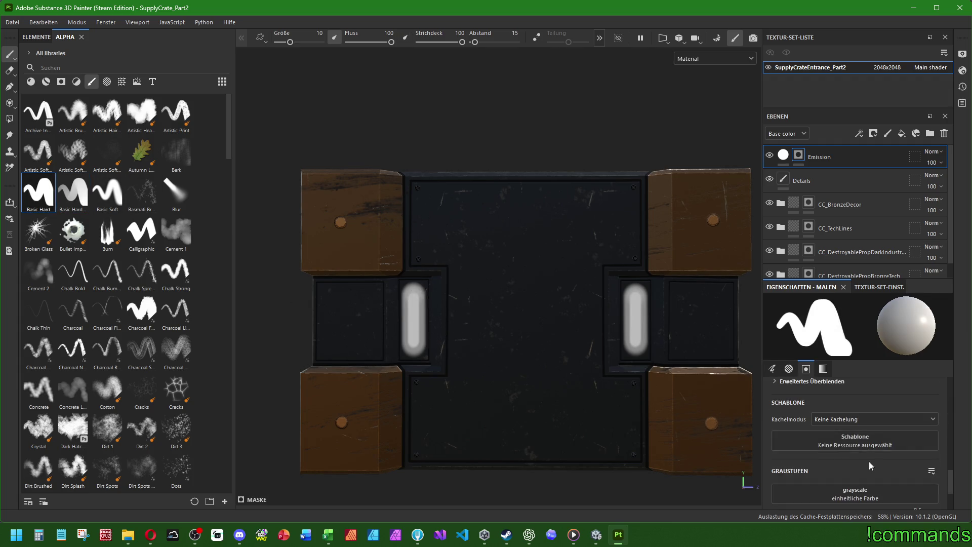
left_click_drag(850, 437, 920, 437)
mouse_move(421, 293)
left_mouse_down()
mouse_move(373, 342)
mouse_move(564, 333)
left_mouse_up()
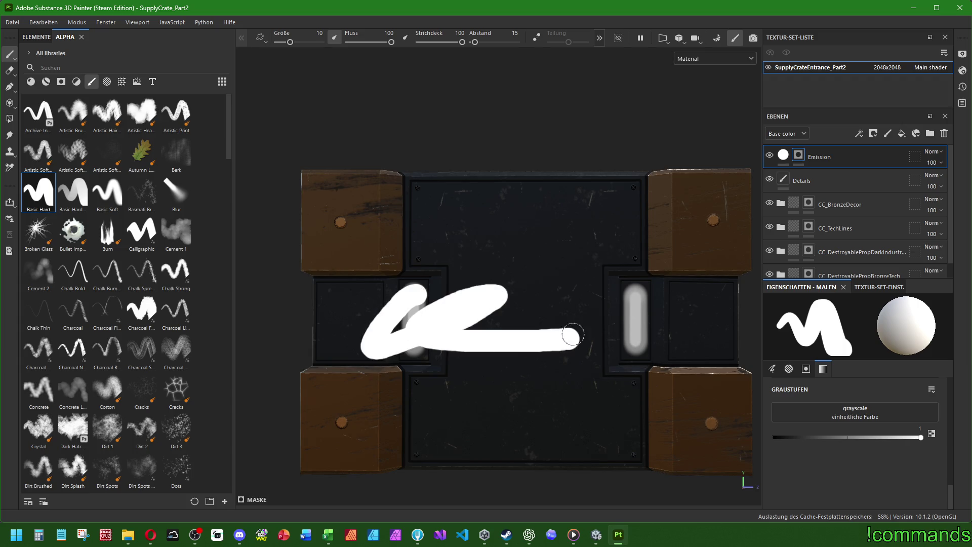
key("ctrl+z")
left_click(108, 192)
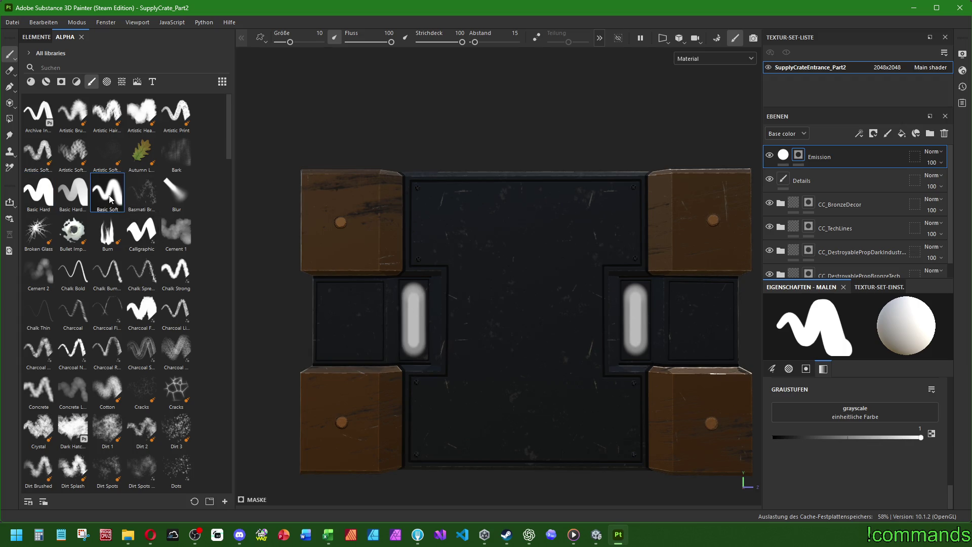
scroll(527, 305, "up", 3)
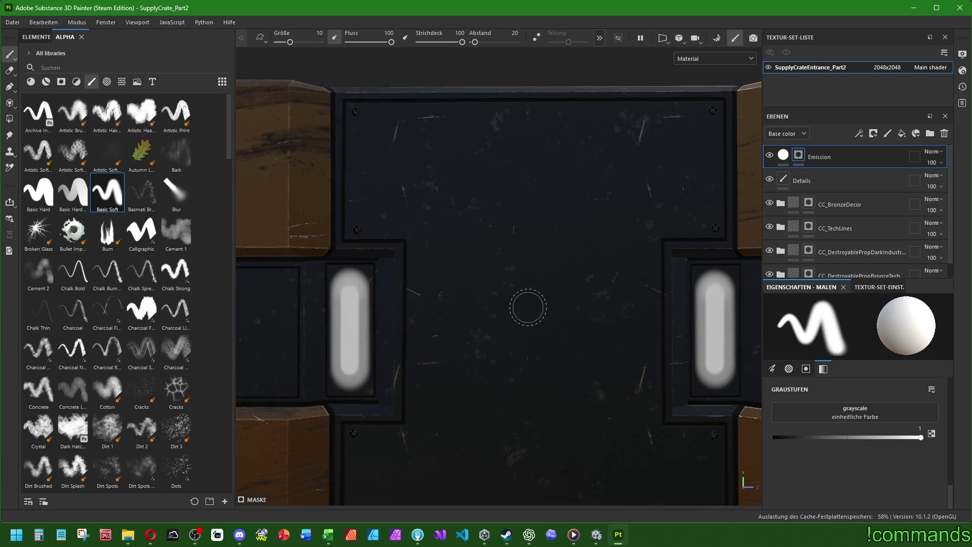
Step: Extend the left strip's glow upward and shrink the brush to size 3.85
scroll(583, 305, "up", 1)
mouse_move(537, 349)
left_mouse_down("alt")
mouse_move(546, 352)
mouse_move(542, 364)
left_mouse_up("alt")
left_click_drag(322, 278, 330, 267)
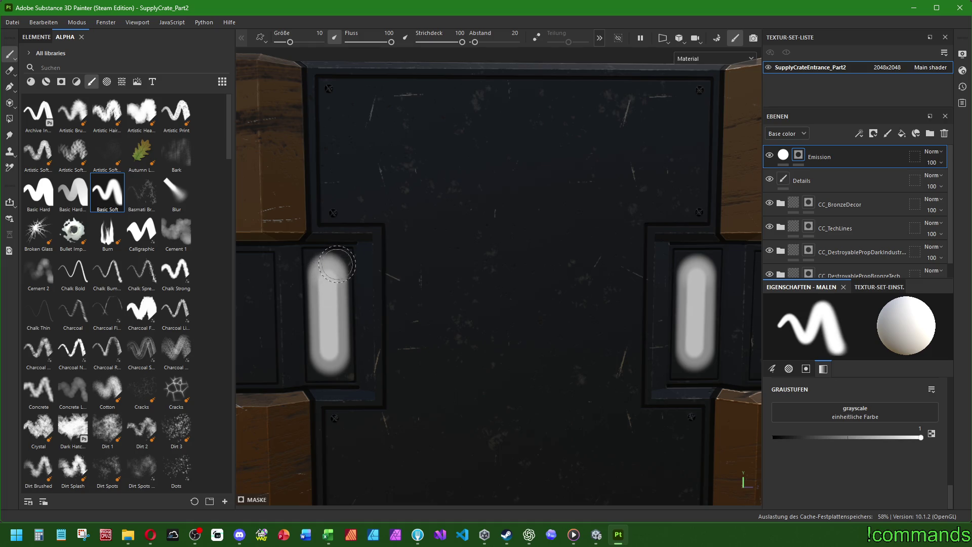
right_click_drag(334, 284, 329, 279, "ctrl")
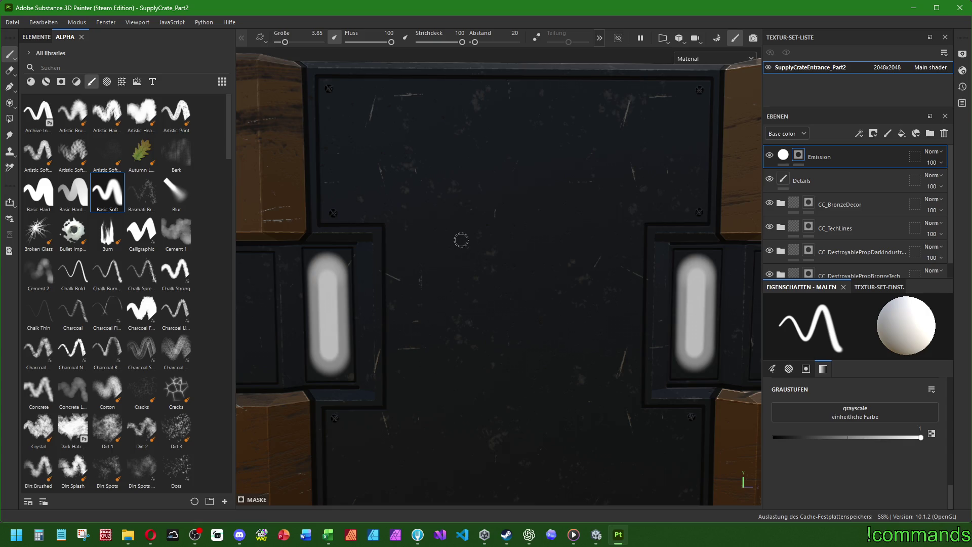
Step: Paint a straight bright white line down the centre of the left emission strip
mouse_move(520, 258)
left_mouse_down("alt")
mouse_move(381, 256)
mouse_move(457, 258)
left_mouse_up("alt")
scroll(464, 262, "down", 5)
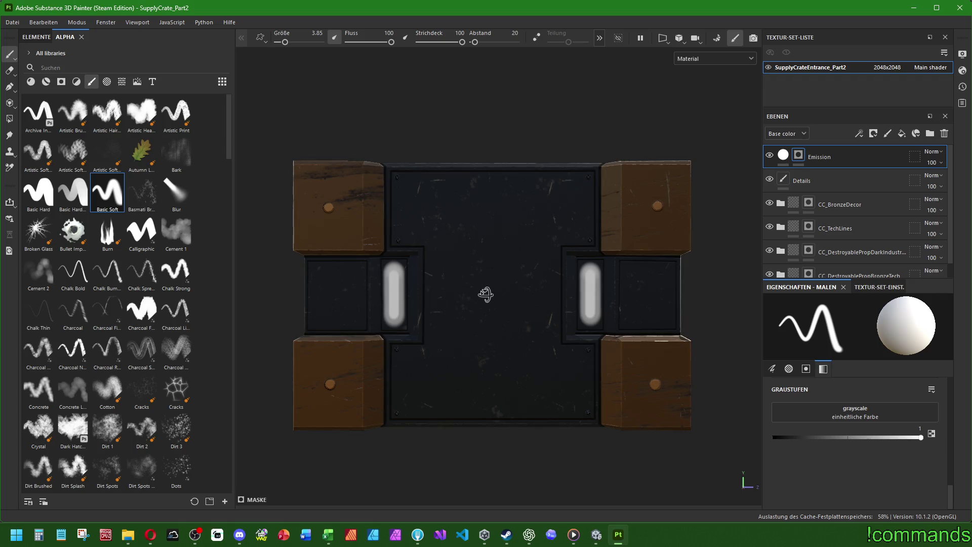
mouse_move(482, 293)
left_mouse_down("alt")
mouse_move(347, 288)
mouse_move(653, 322)
mouse_move(542, 319)
mouse_move(536, 187)
mouse_move(550, 268)
left_mouse_up("alt")
scroll(399, 274, "up", 5)
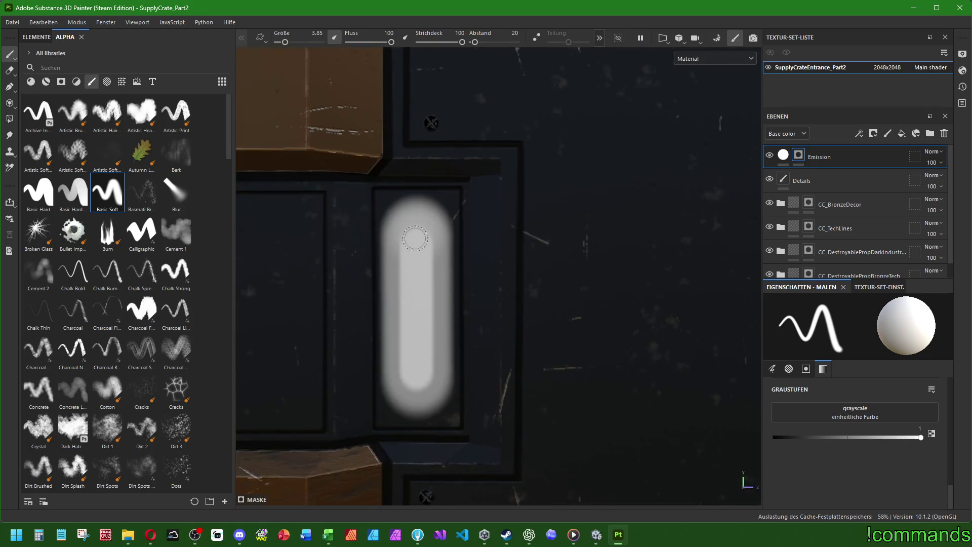
left_click(416, 245)
left_click(418, 373, "shift")
Step: Paint a matching bright white line down the right emission strip
scroll(625, 299, "down", 2)
mouse_move(625, 299)
middle_mouse_down()
mouse_move(569, 304)
mouse_move(500, 287)
middle_mouse_up()
left_click(507, 263)
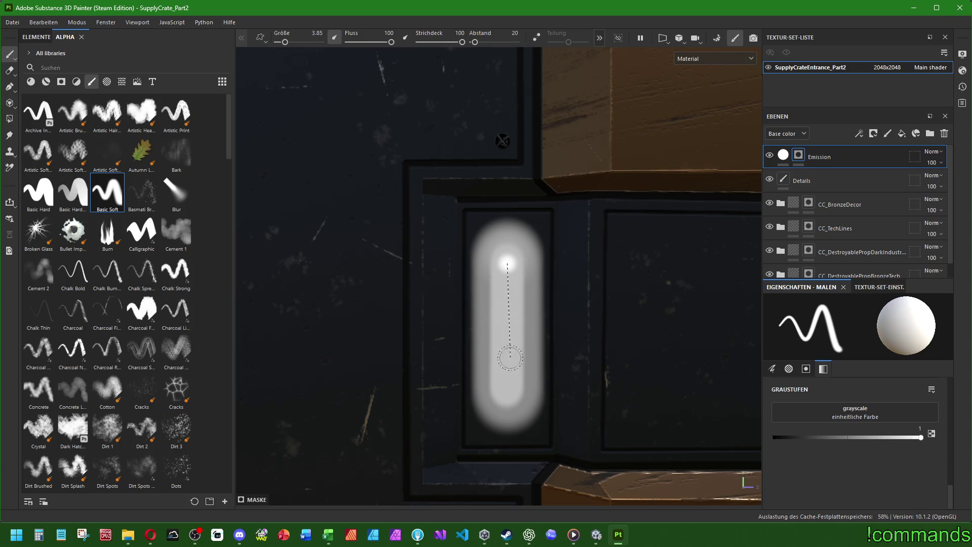
left_click(506, 391, "shift")
scroll(506, 391, "down", 6)
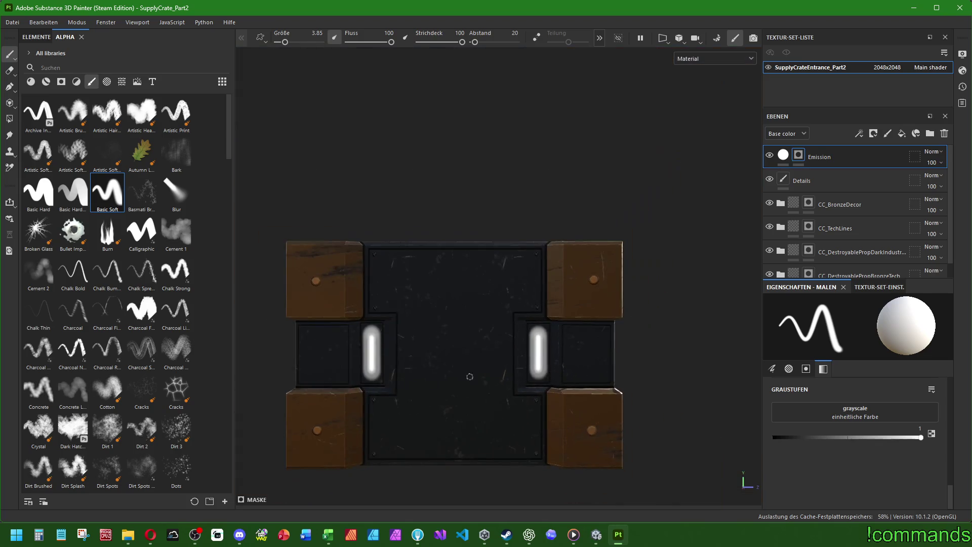
Step: Inspect the crate panel from top, edge-on and front angles
mouse_move(506, 355)
left_mouse_down("alt")
mouse_move(493, 337)
mouse_move(441, 372)
left_mouse_up("alt")
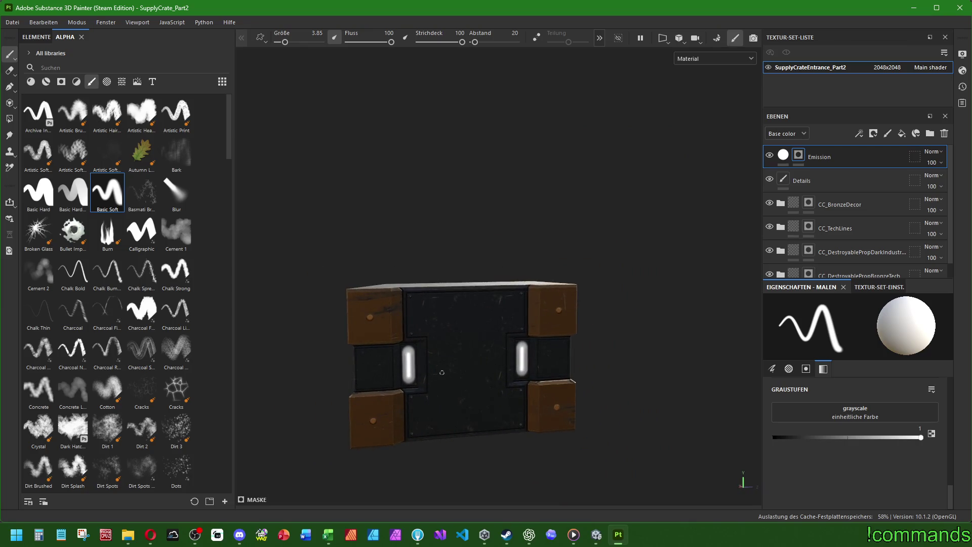
middle_click_drag(422, 373, 460, 332, "alt")
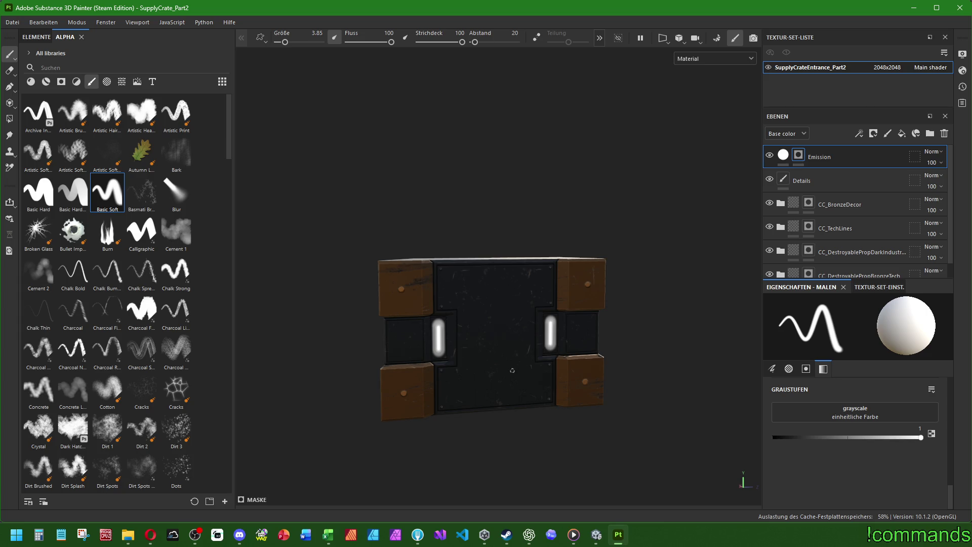
mouse_move(518, 361)
left_mouse_down("alt")
mouse_move(509, 229)
mouse_move(494, 275)
mouse_move(495, 245)
mouse_move(527, 305)
left_mouse_up("alt")
mouse_move(526, 306)
middle_mouse_down("alt")
mouse_move(540, 263)
mouse_move(527, 266)
middle_mouse_up("alt")
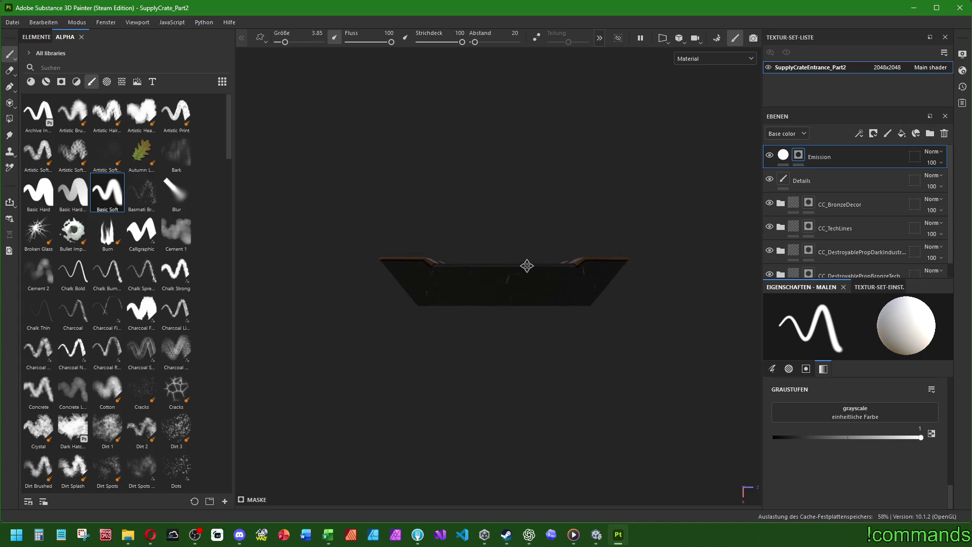
mouse_move(526, 273)
left_mouse_down("alt+shift")
mouse_move(501, 281)
mouse_move(567, 289)
left_mouse_up("alt+shift")
scroll(494, 280, "up", 5)
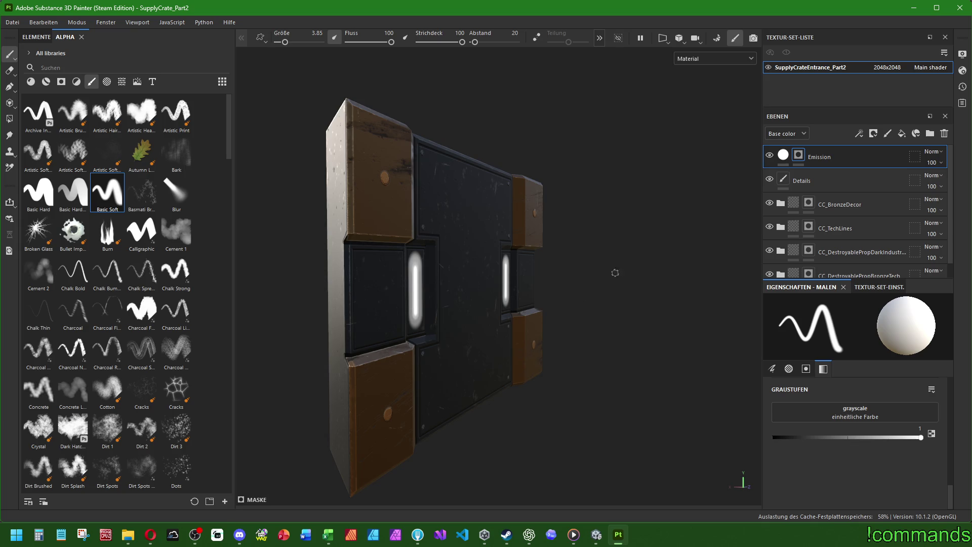
mouse_move(615, 272)
left_mouse_down("alt+shift")
mouse_move(503, 218)
mouse_move(469, 265)
mouse_move(515, 285)
left_mouse_up("alt+shift")
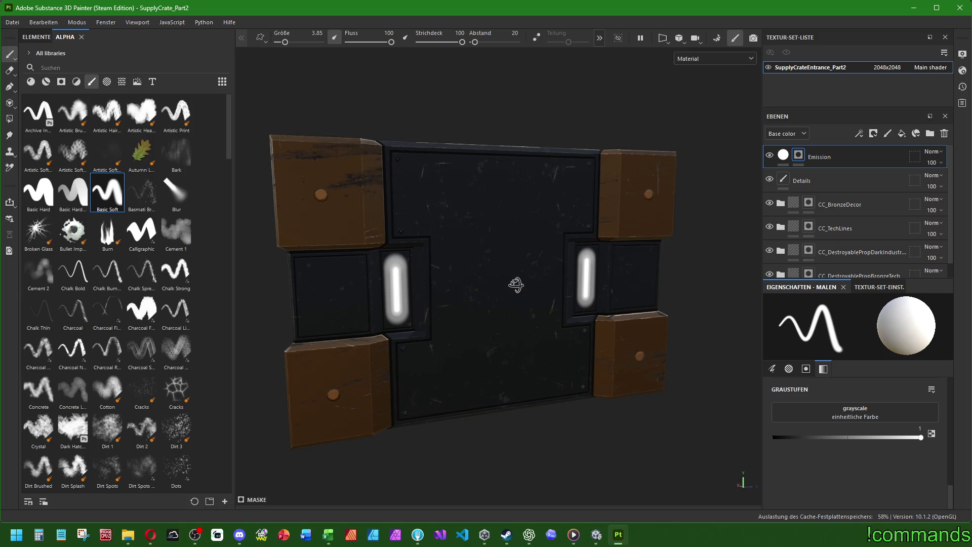
left_click_drag(324, 294, 341, 301, "alt+shift")
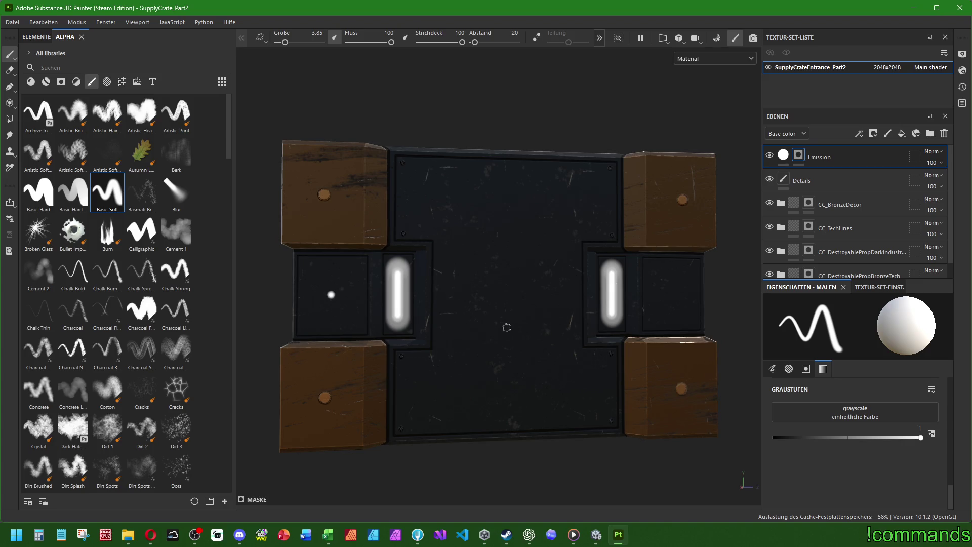
scroll(506, 339, "down", 3)
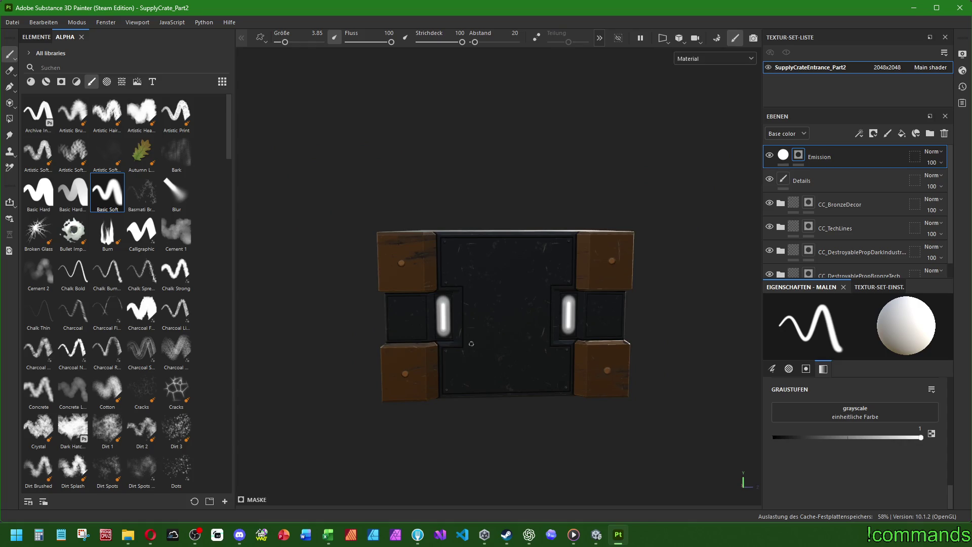
mouse_move(548, 338)
left_mouse_down("alt")
mouse_move(562, 366)
mouse_move(547, 380)
mouse_move(623, 330)
mouse_move(390, 271)
left_mouse_up("alt")
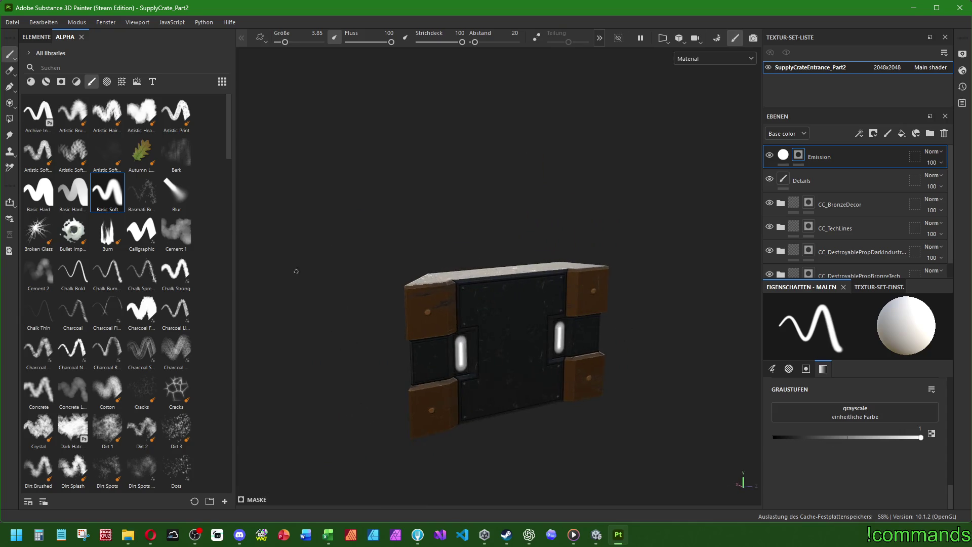
Step: Save the SupplyCrate_Part2 project with Datei > Speichern
left_click(12, 22)
left_click(22, 107)
mouse_move(581, 311)
left_mouse_down("alt")
mouse_move(651, 349)
mouse_move(579, 336)
left_mouse_up("alt")
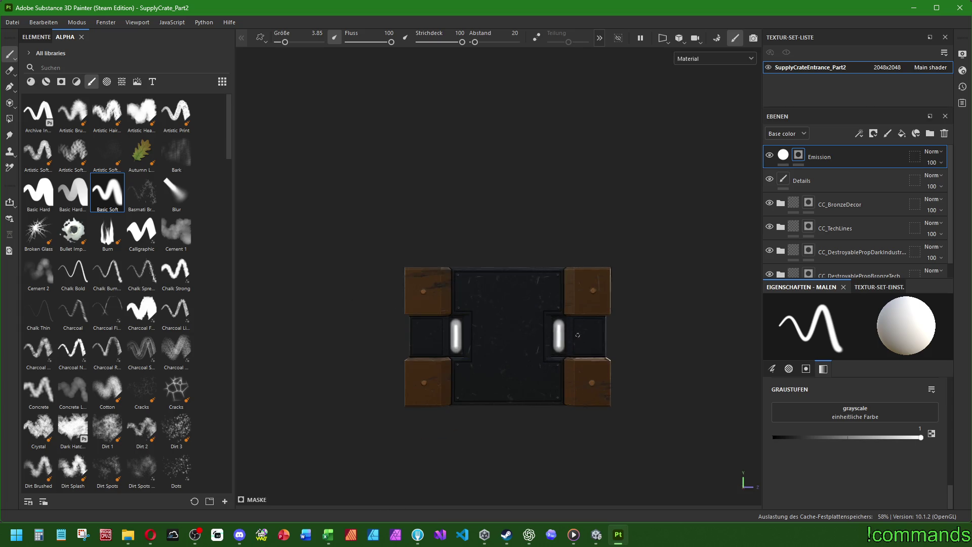
scroll(516, 315, "up", 5)
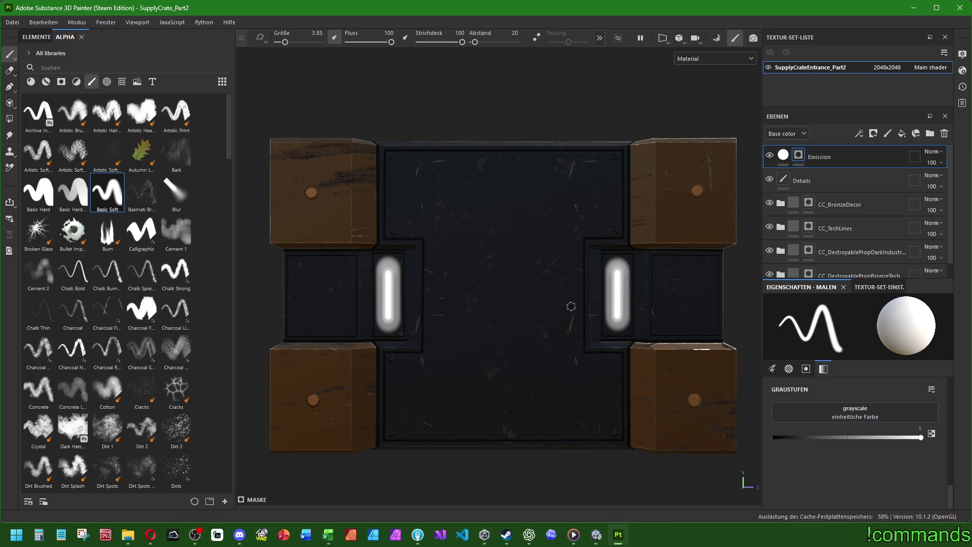
scroll(561, 320, "down", 5)
scroll(560, 320, "up", 4)
middle_click_drag(613, 300, 532, 273)
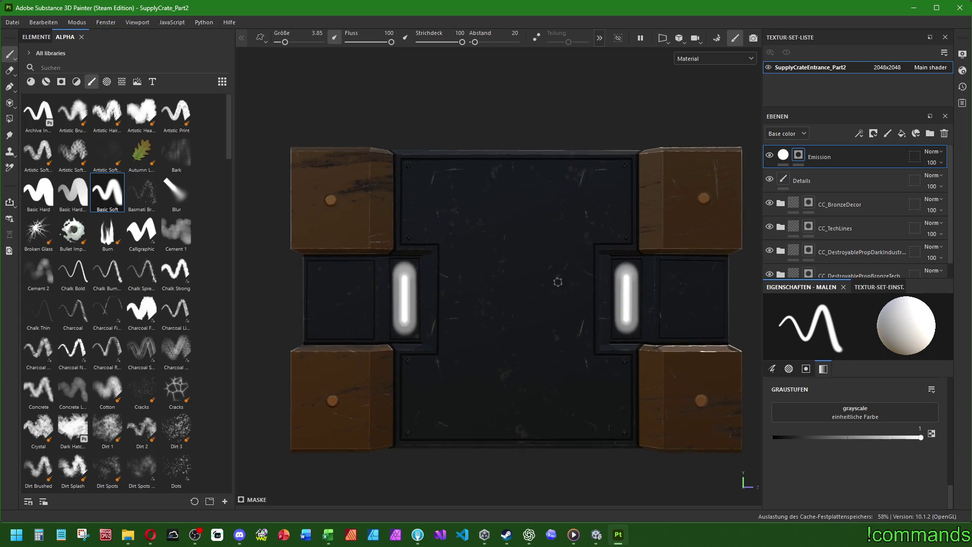
scroll(533, 273, "up", 1)
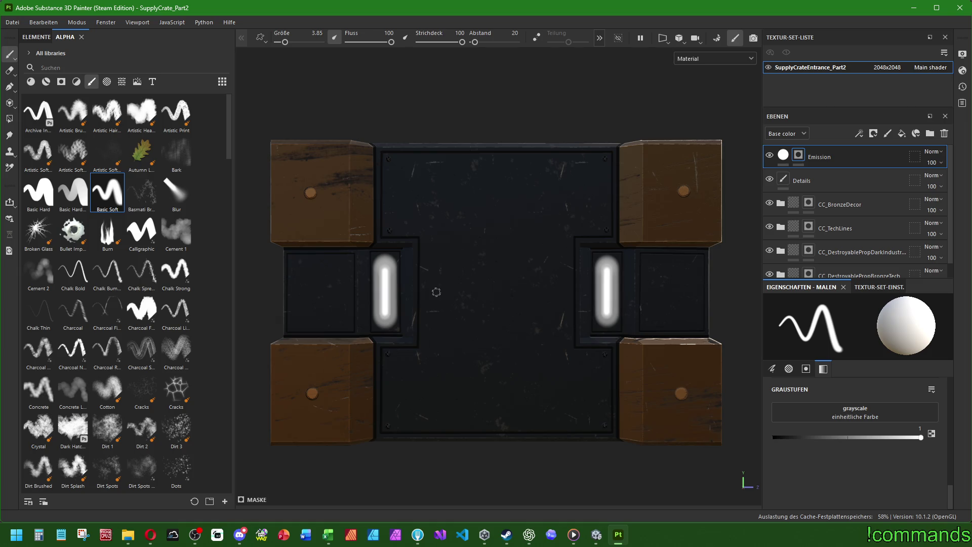
mouse_move(551, 290)
middle_mouse_down()
mouse_move(573, 289)
mouse_move(564, 288)
middle_mouse_up()
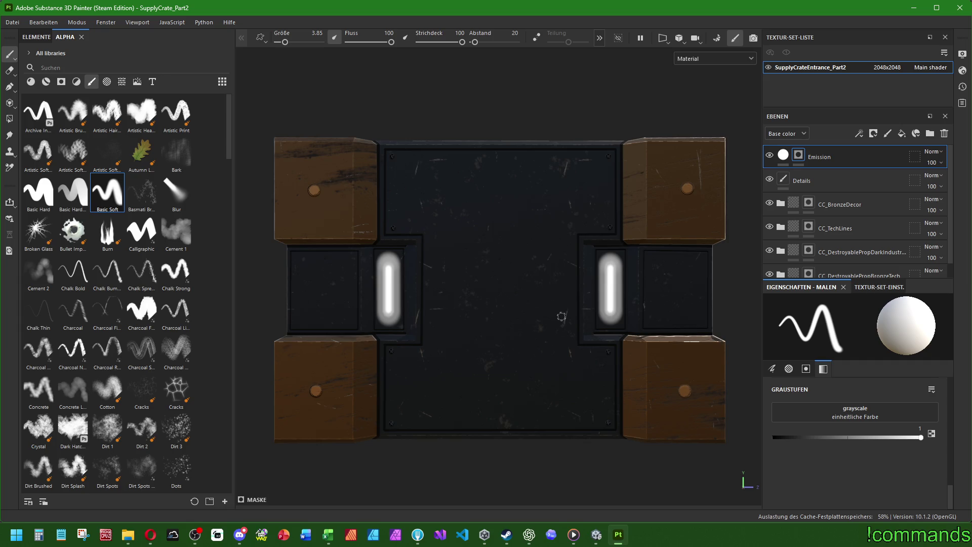
scroll(558, 263, "up", 1)
scroll(558, 262, "down", 1)
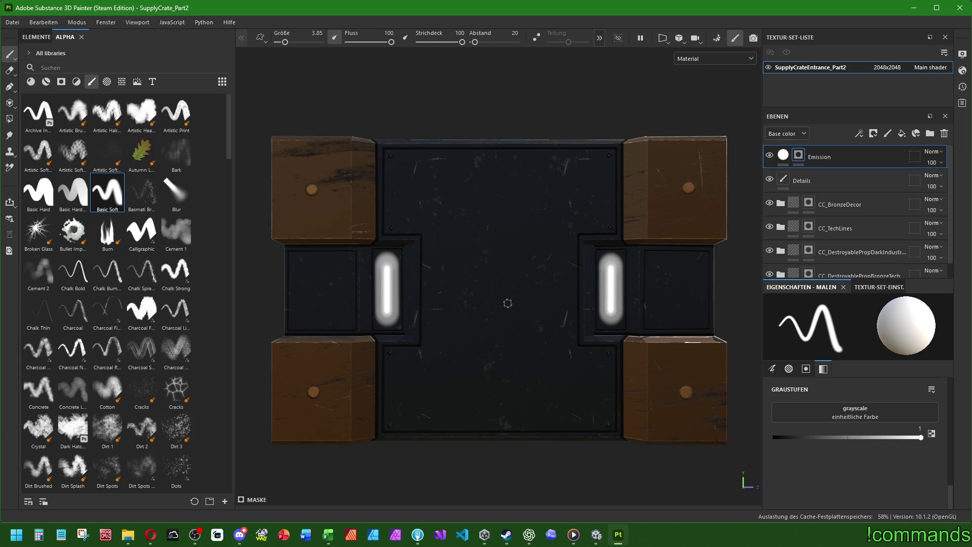
key("F2")
key("F3")
scroll(481, 293, "down", 1)
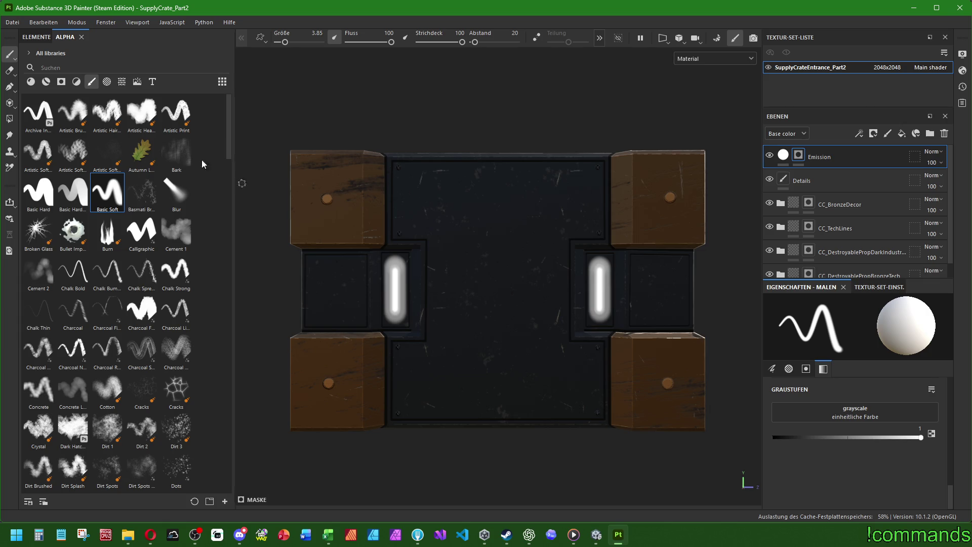
left_click(12, 22)
Step: Save the project and reselect the Emission layer at the top of the stack
left_click(34, 108)
left_click(831, 175)
left_click(838, 205)
left_click(840, 228)
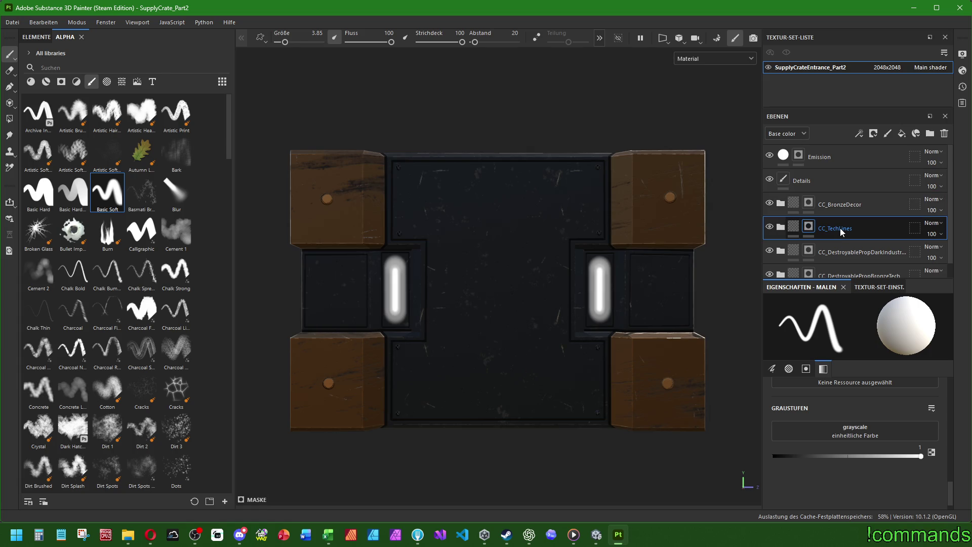
left_click(827, 156)
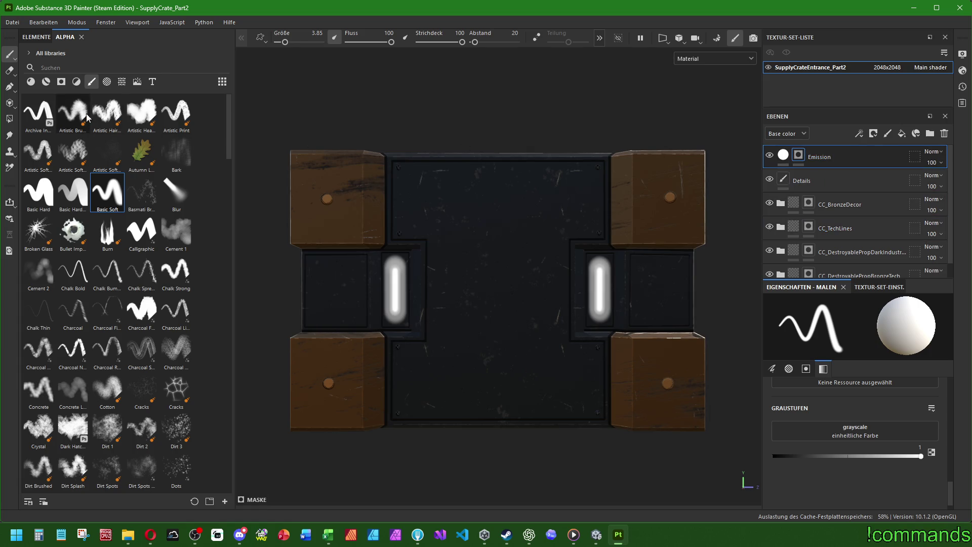
Step: Add the CC_TechLines material above Emission with a black mask
left_click(51, 82)
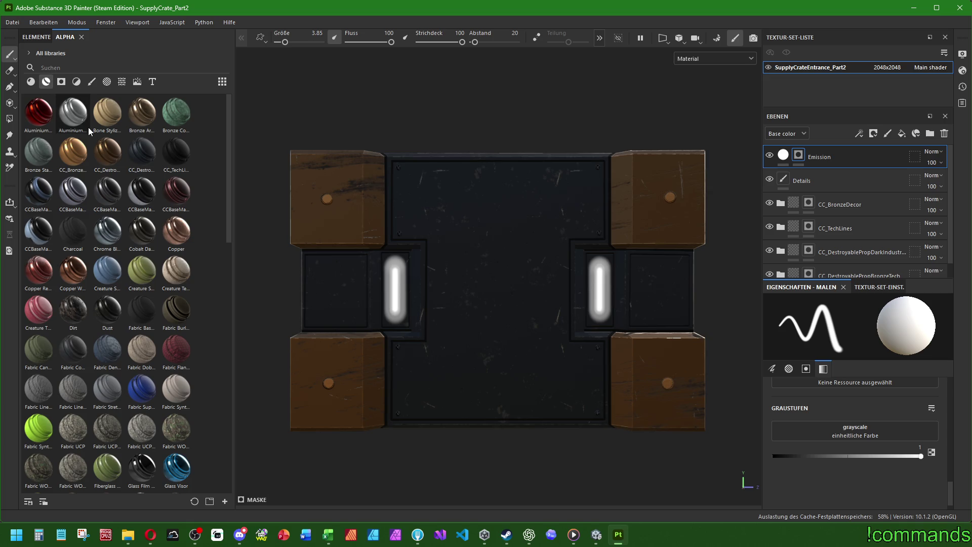
left_click_drag(174, 158, 819, 151)
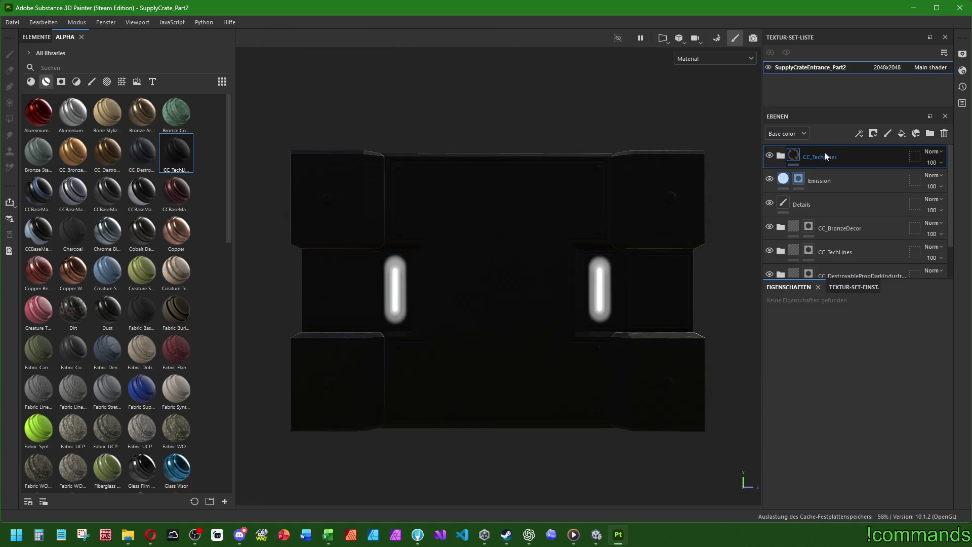
right_click(821, 161)
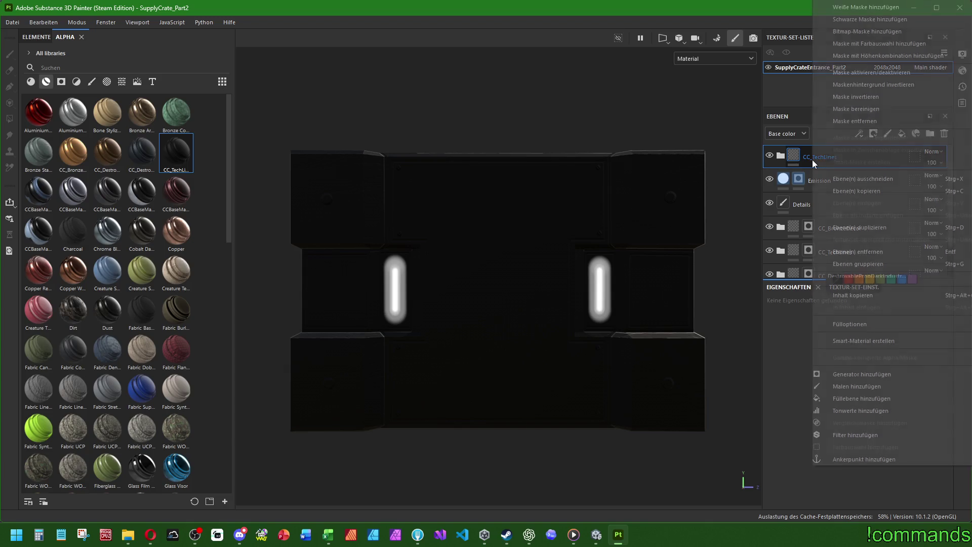
left_click(866, 20)
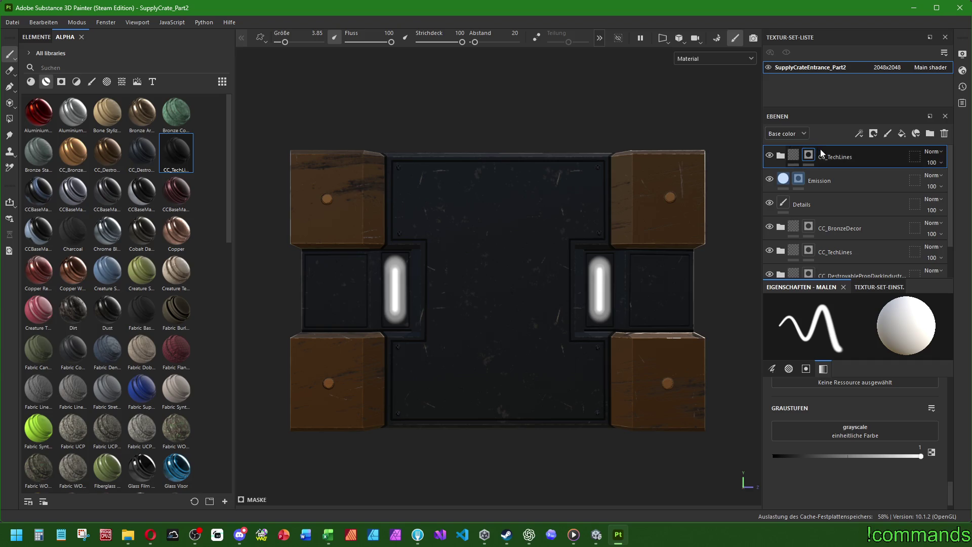
Step: Set the CC_TechLines fill layer's height to 0.25
left_click(780, 156)
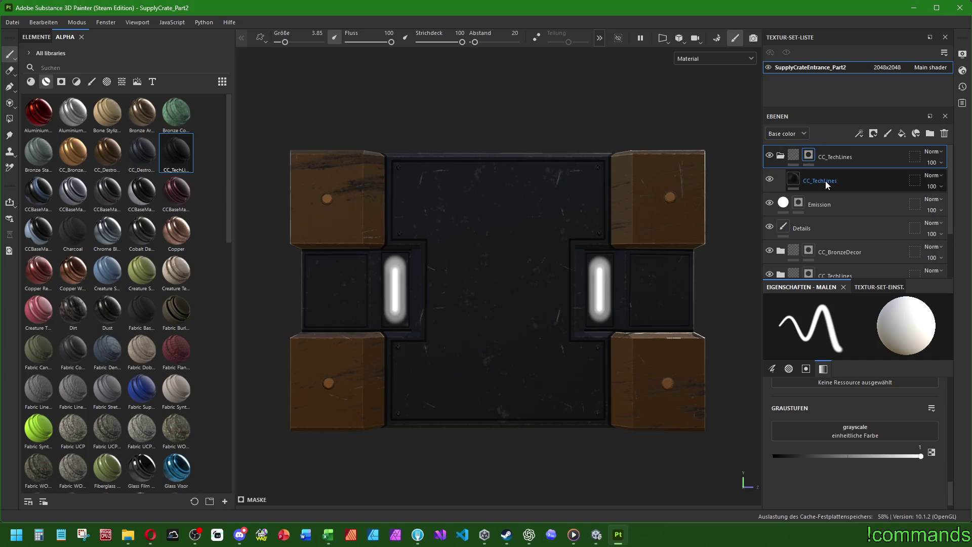
left_click(835, 181)
scroll(777, 405, "down", 3)
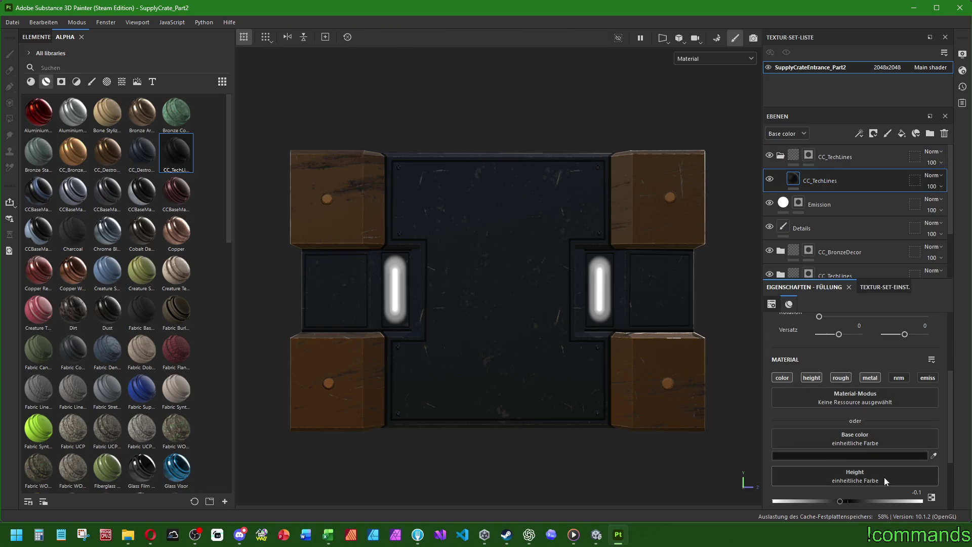
left_click(909, 492)
type("0.25")
key("Return")
scroll(823, 460, "down", 5)
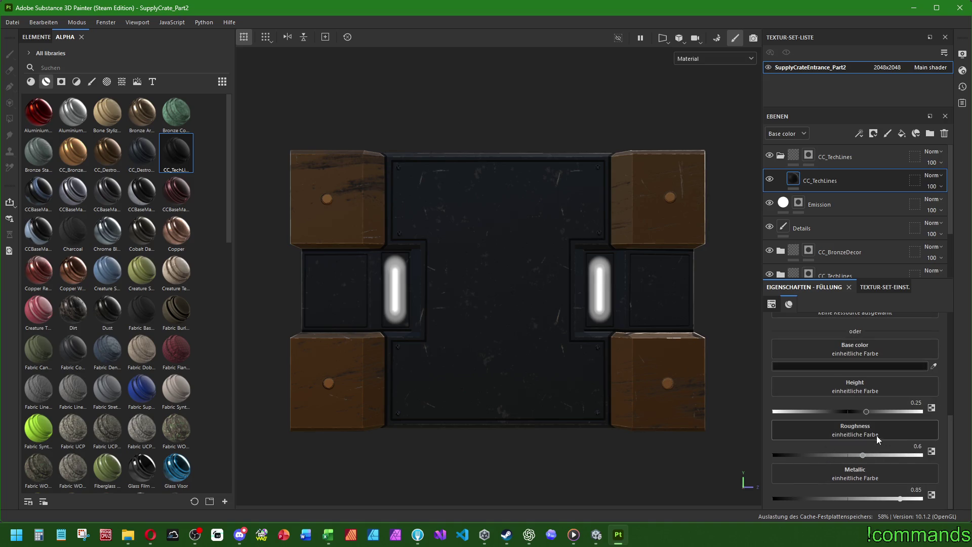
left_click(839, 159)
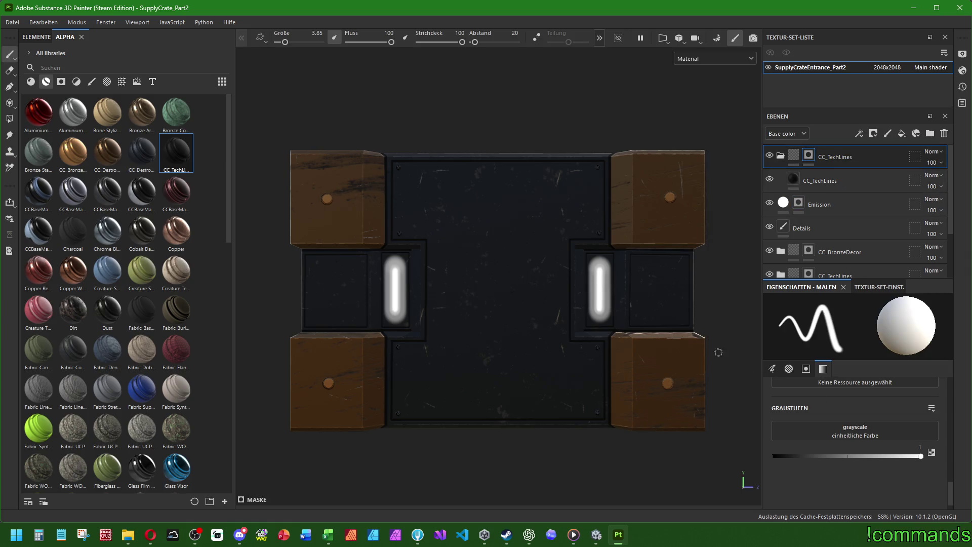
Step: Pick the Basic Hard brush and test vertical strokes on the centre plate, undoing them
left_click(92, 82)
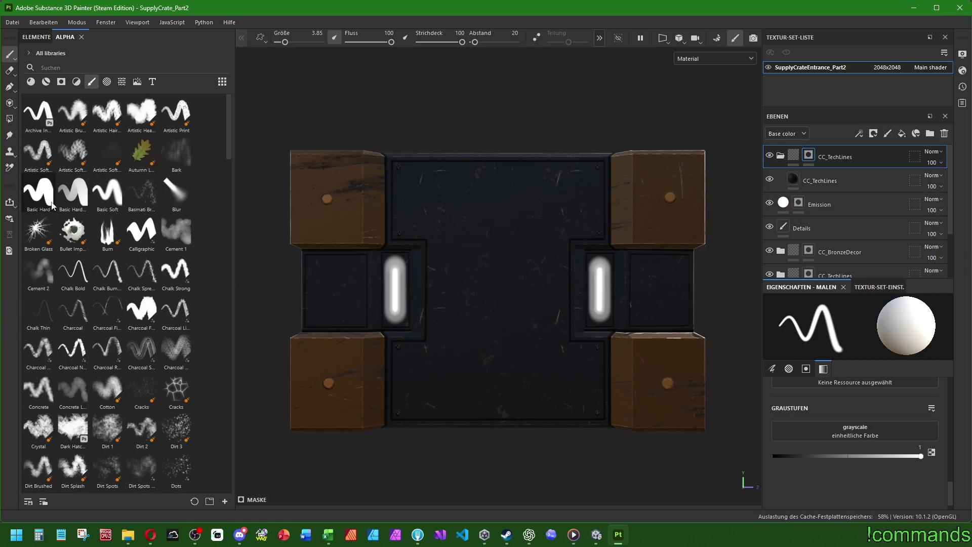
left_click(38, 192)
scroll(484, 266, "up", 1)
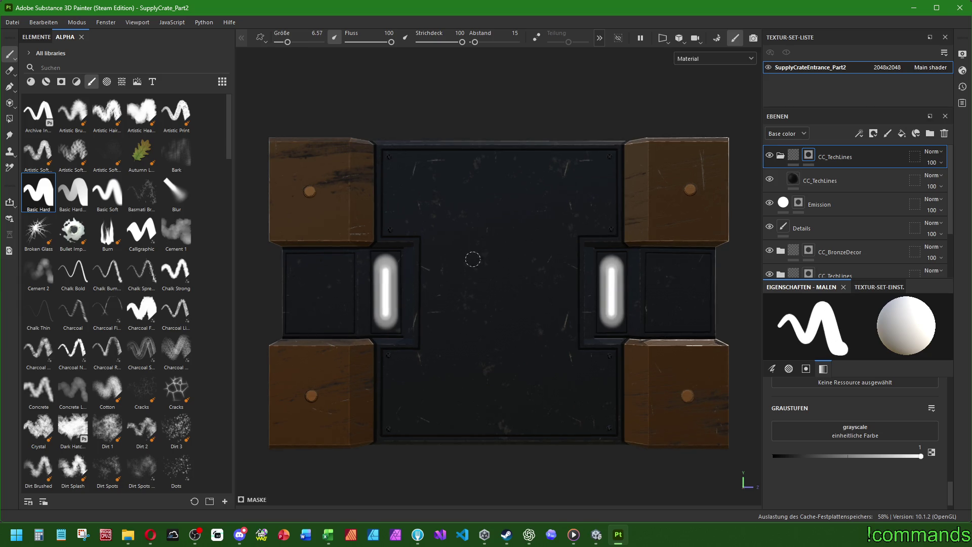
left_click_drag(432, 174, 446, 301)
key("ctrl+z")
key("bracketleft")
key("bracketleft")
key("bracketleft")
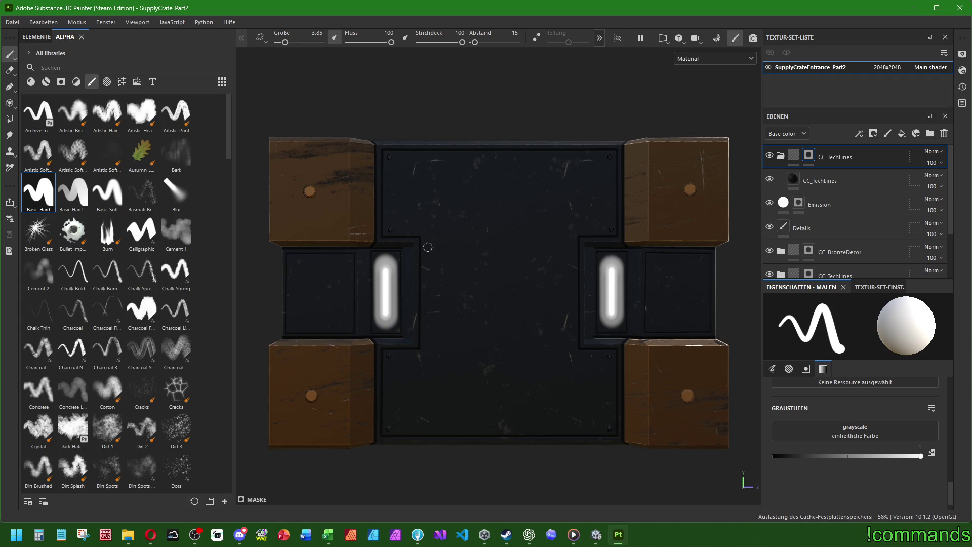
scroll(430, 202, "up", 2)
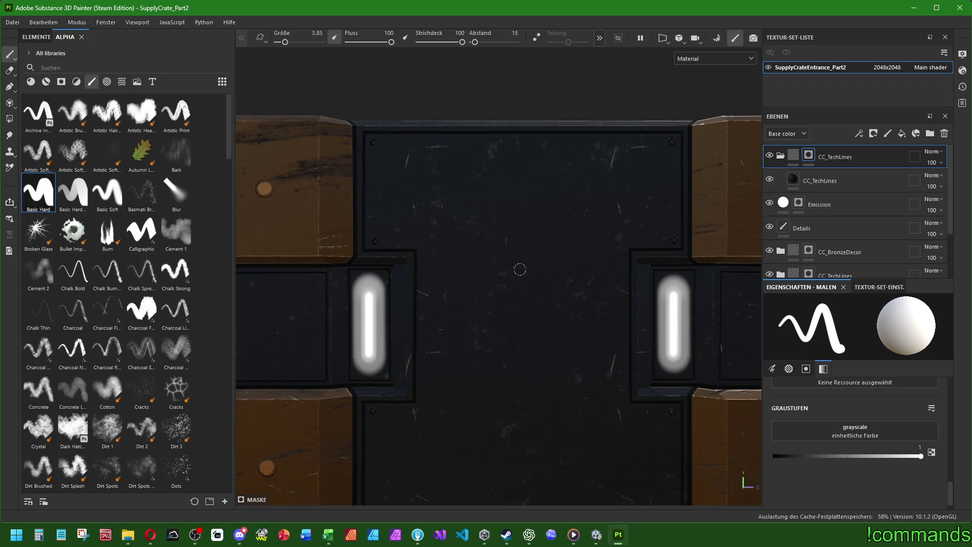
left_click(425, 396)
left_click(426, 145, "shift")
scroll(435, 177, "down", 5)
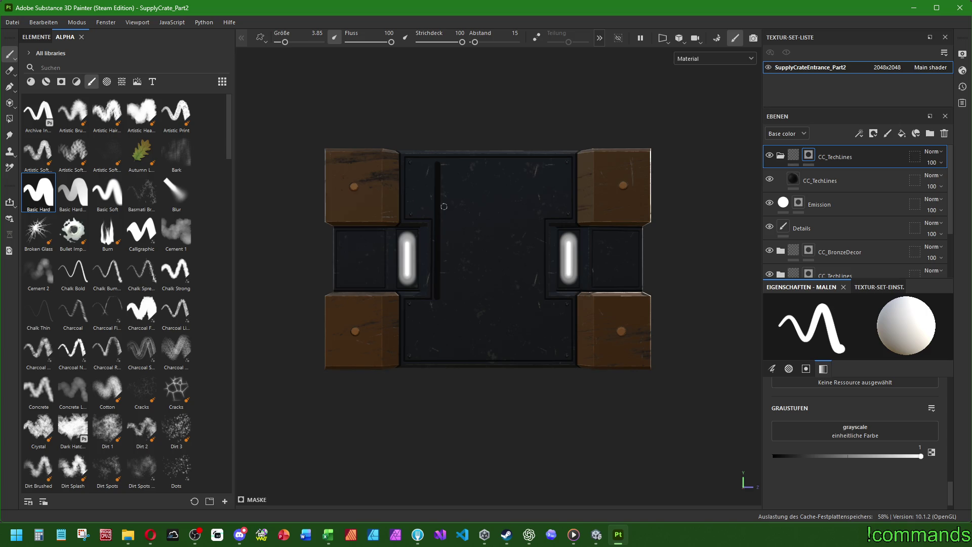
scroll(444, 207, "up", 3)
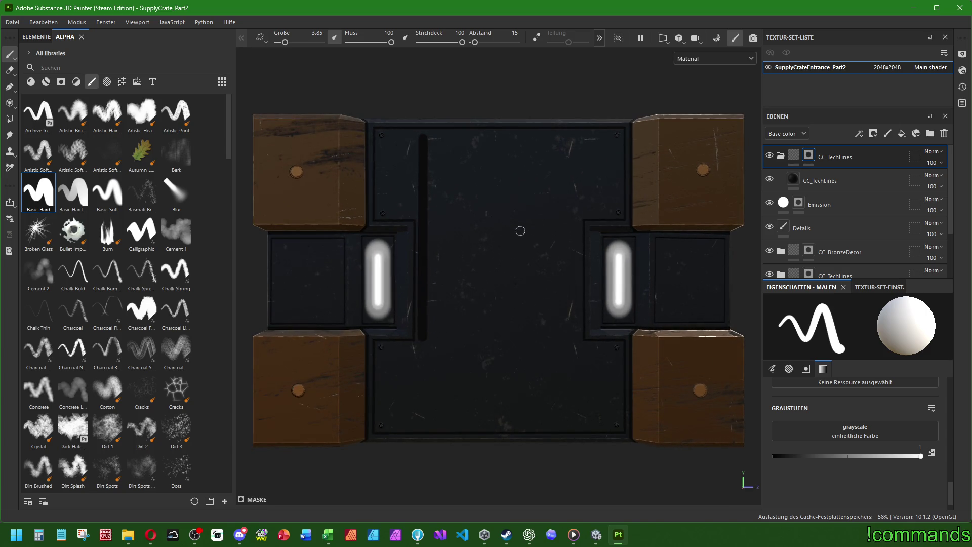
key("ctrl+z")
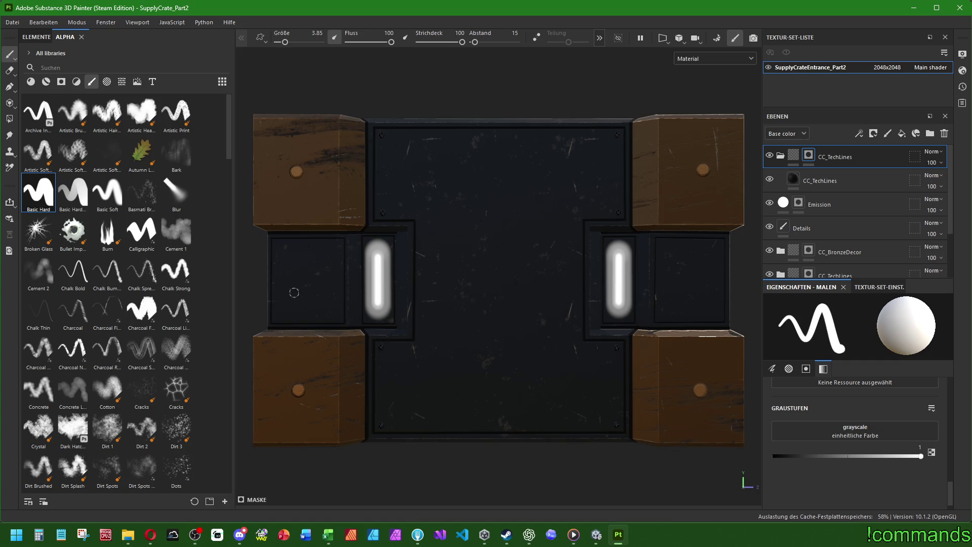
Step: At brush size 2, paint dark lines along the left panel's bottom and top edges
key("bracketleft")
key("bracketleft")
key("bracketleft")
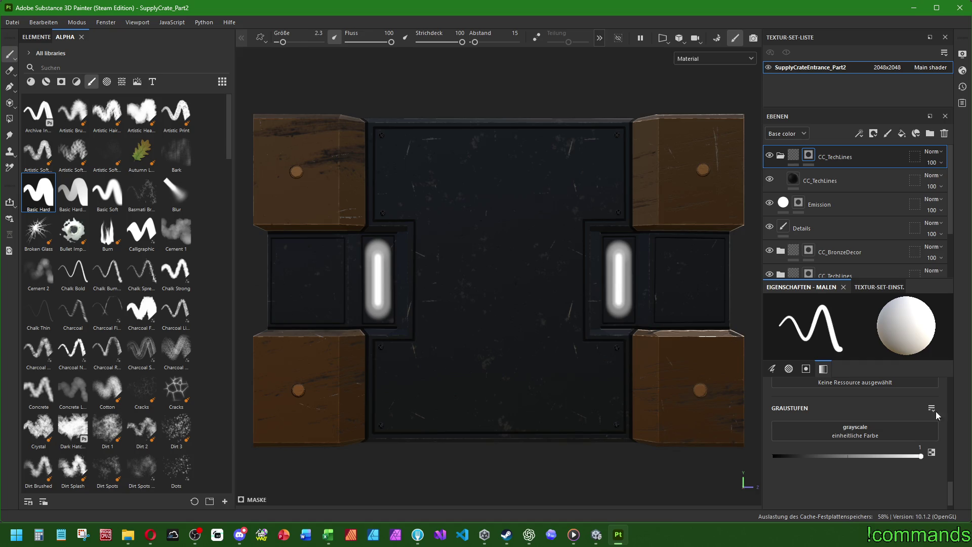
scroll(936, 411, "up", 3)
key("bracketleft")
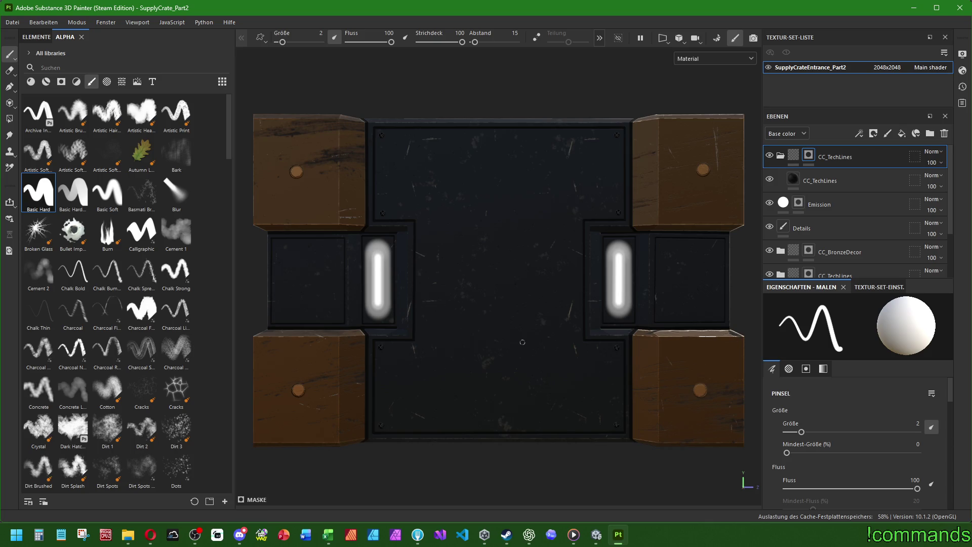
scroll(541, 348, "down", 5)
mouse_move(541, 348)
left_mouse_down("alt")
mouse_move(426, 309)
mouse_move(507, 351)
left_mouse_up("alt")
scroll(507, 351, "up", 5)
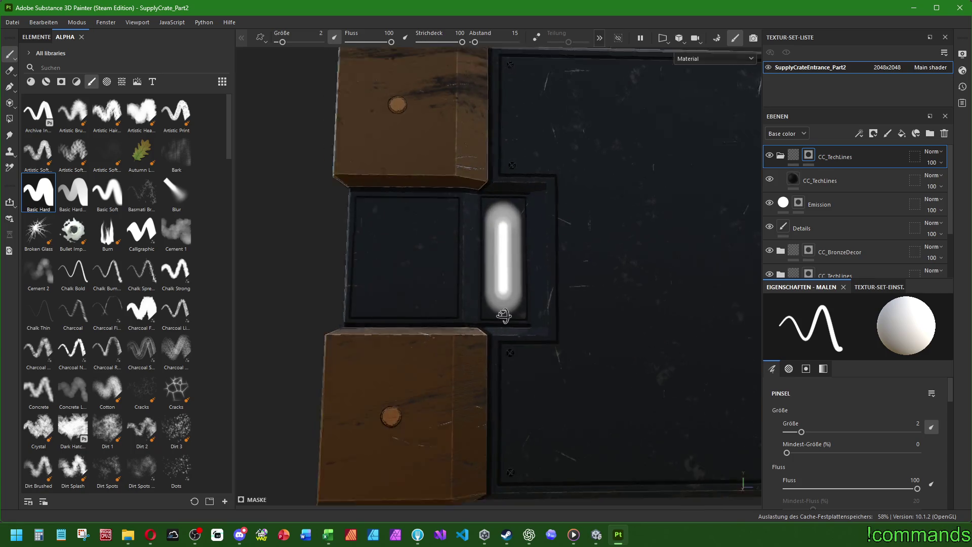
scroll(381, 278, "up", 2)
left_click(342, 331)
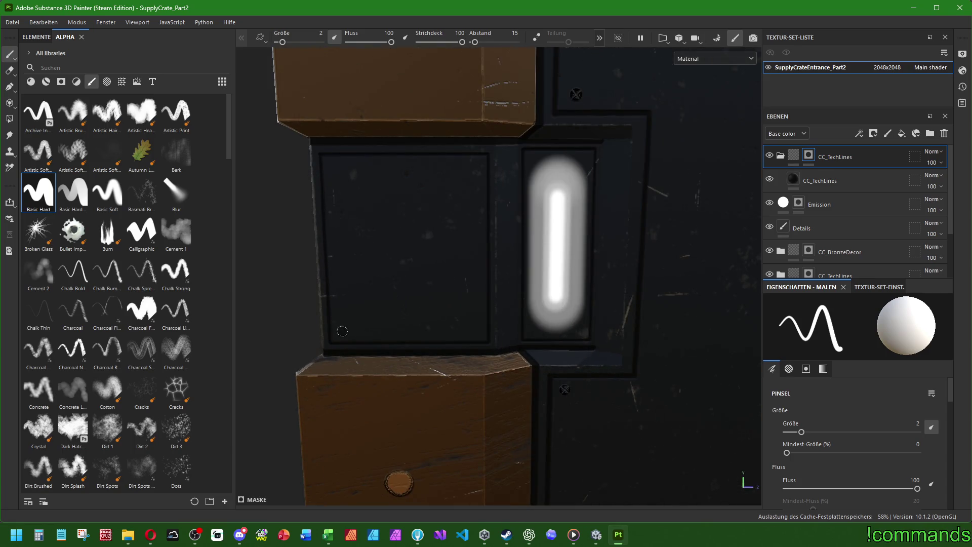
left_click(476, 330, "shift")
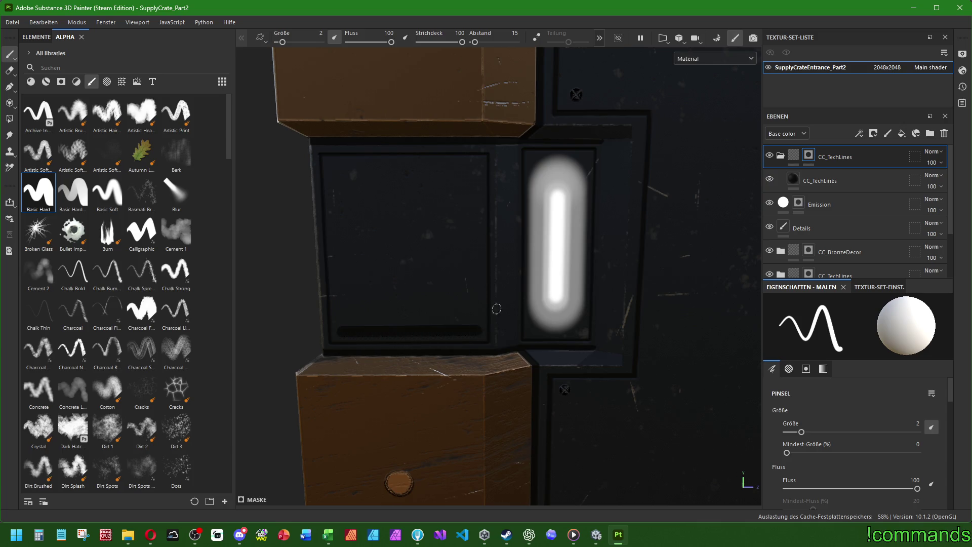
left_click(333, 167)
left_click(476, 167, "shift")
scroll(555, 290, "down", 5)
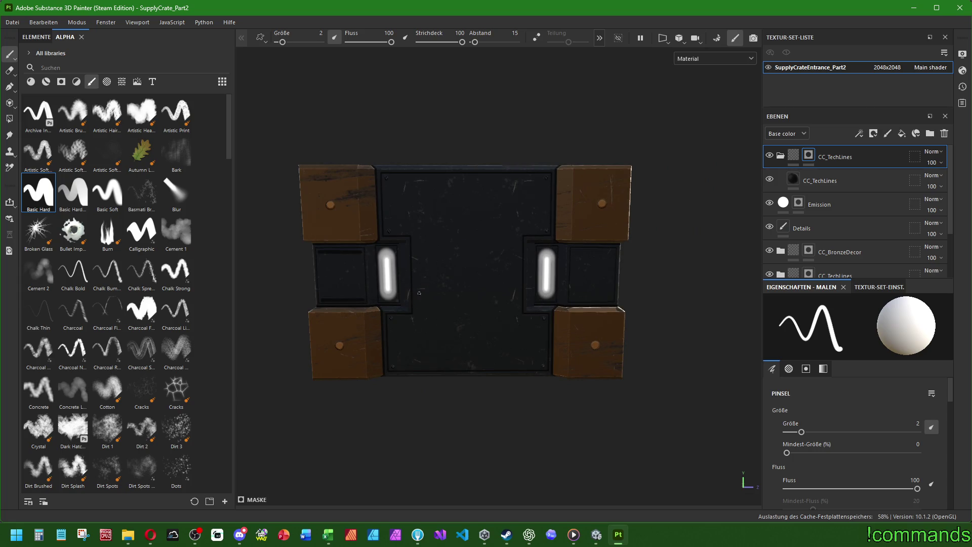
Step: Paint dark lines along the right panel's top and bottom edges
mouse_move(555, 290)
left_mouse_down("alt")
mouse_move(501, 229)
mouse_move(564, 282)
mouse_move(538, 276)
mouse_move(551, 263)
left_mouse_up("alt")
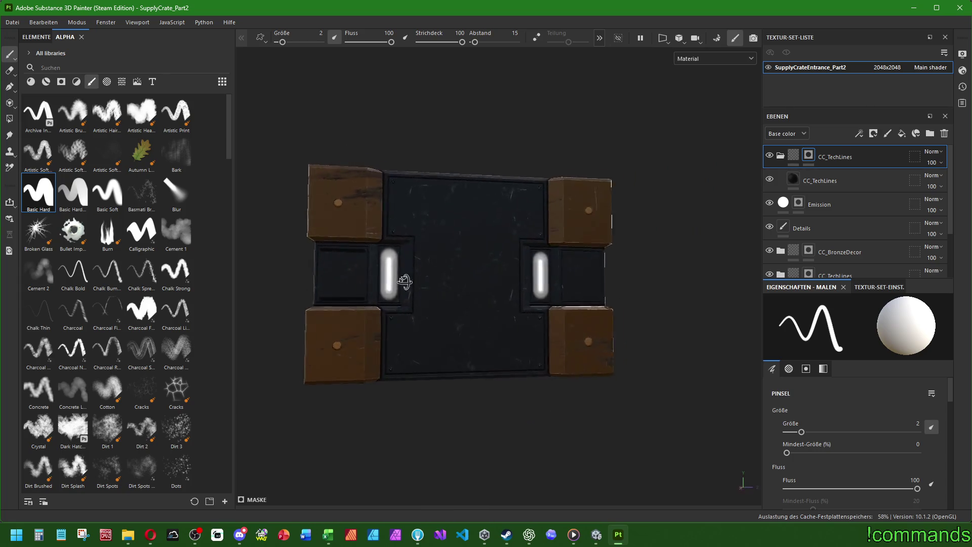
scroll(561, 254, "up", 5)
scroll(562, 254, "up", 3)
left_click(581, 244)
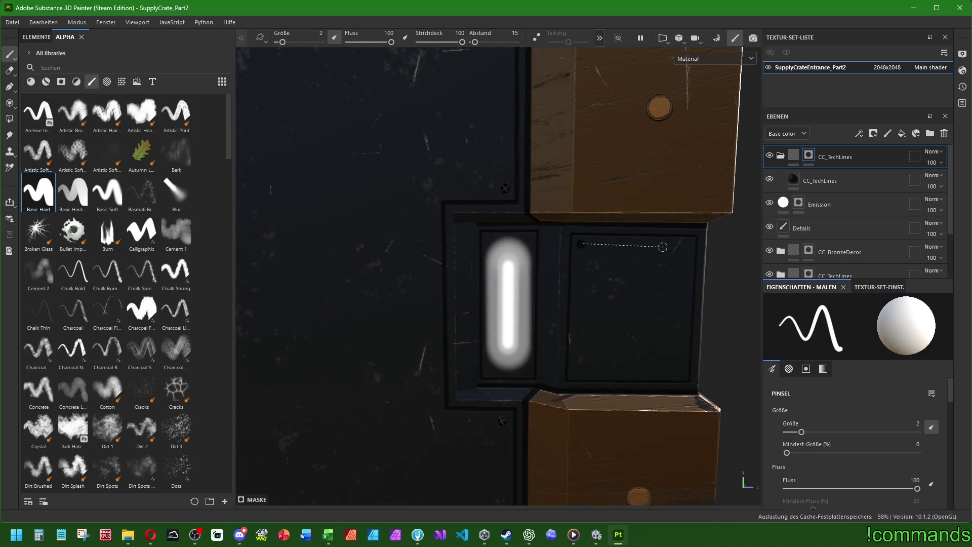
left_click(687, 246, "shift")
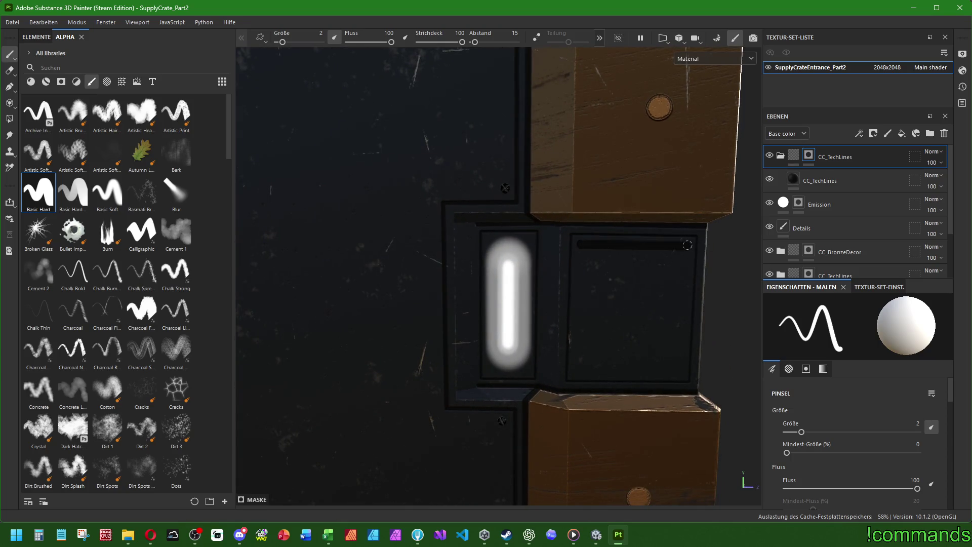
left_click(575, 372)
left_click(681, 372, "shift")
scroll(602, 344, "down", 5)
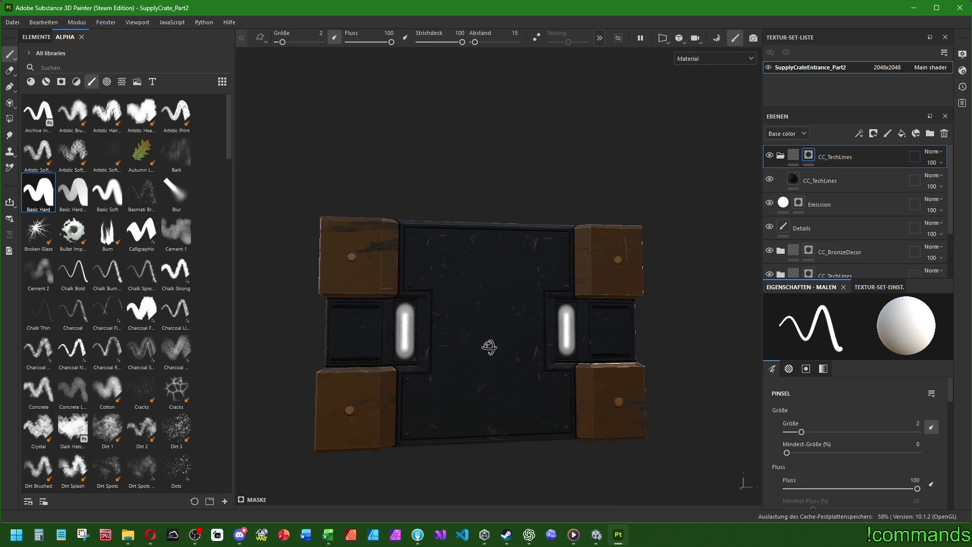
mouse_move(488, 347)
left_mouse_down("alt")
mouse_move(521, 324)
mouse_move(487, 225)
mouse_move(484, 351)
left_mouse_up("alt")
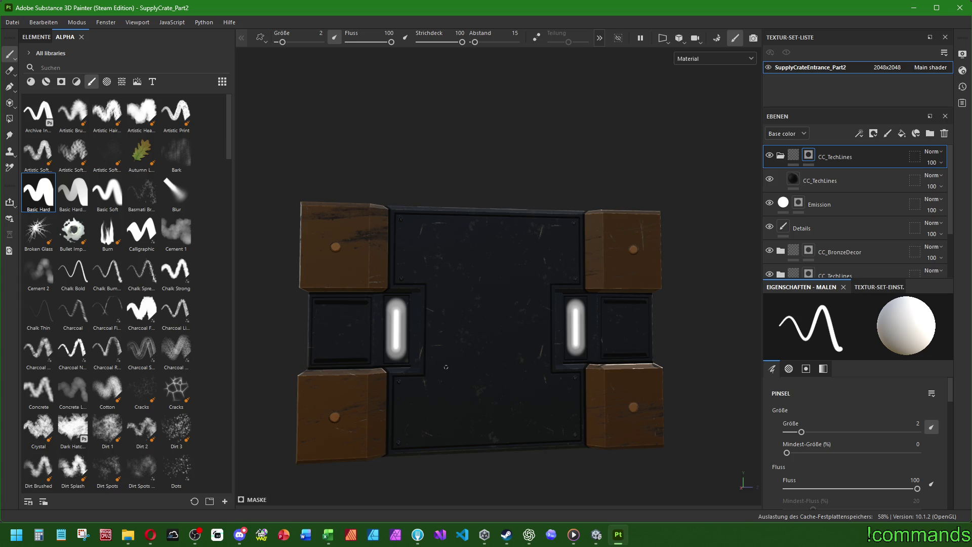
left_click_drag(470, 274, 516, 286, "alt")
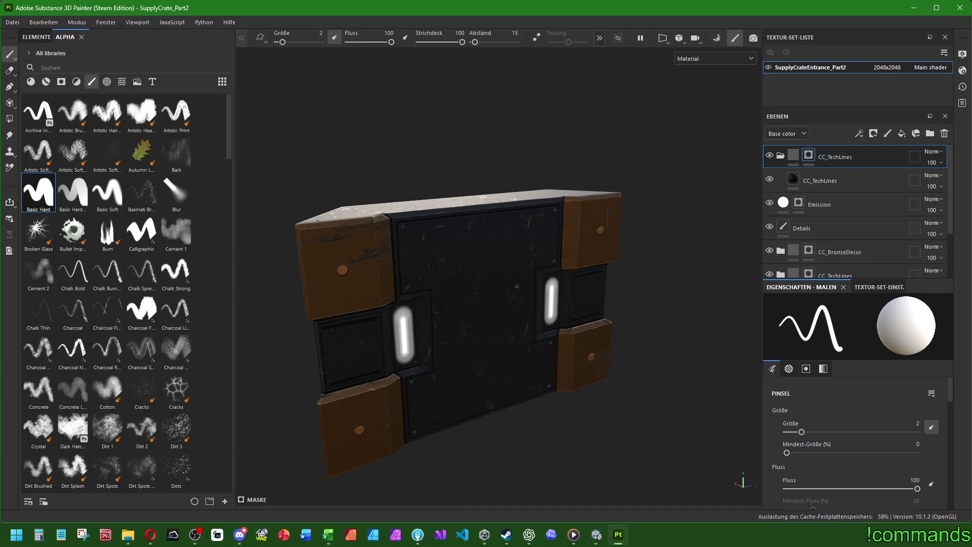
mouse_move(384, 103)
left_mouse_down("alt")
mouse_move(447, 301)
mouse_move(424, 292)
left_mouse_up("alt")
left_click(844, 181)
left_click(844, 162)
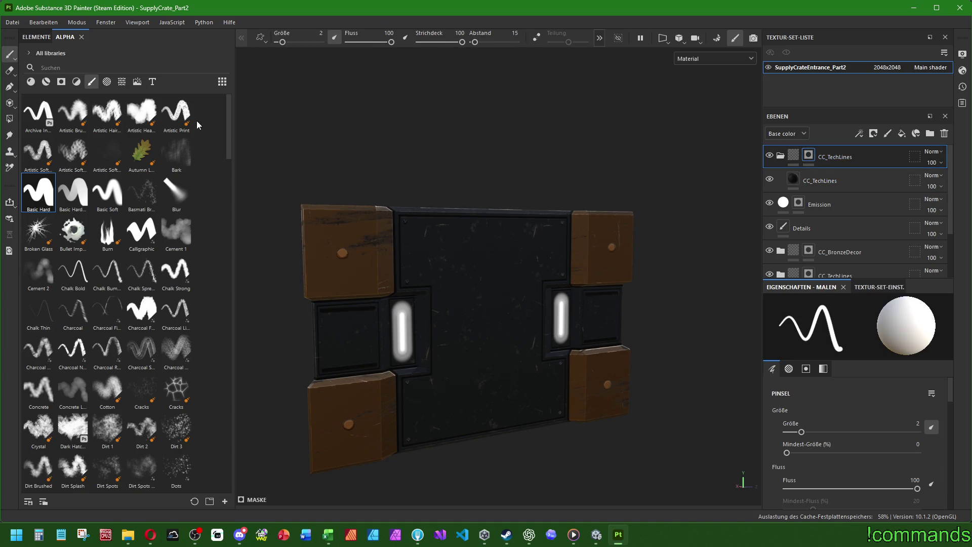
left_click(107, 81)
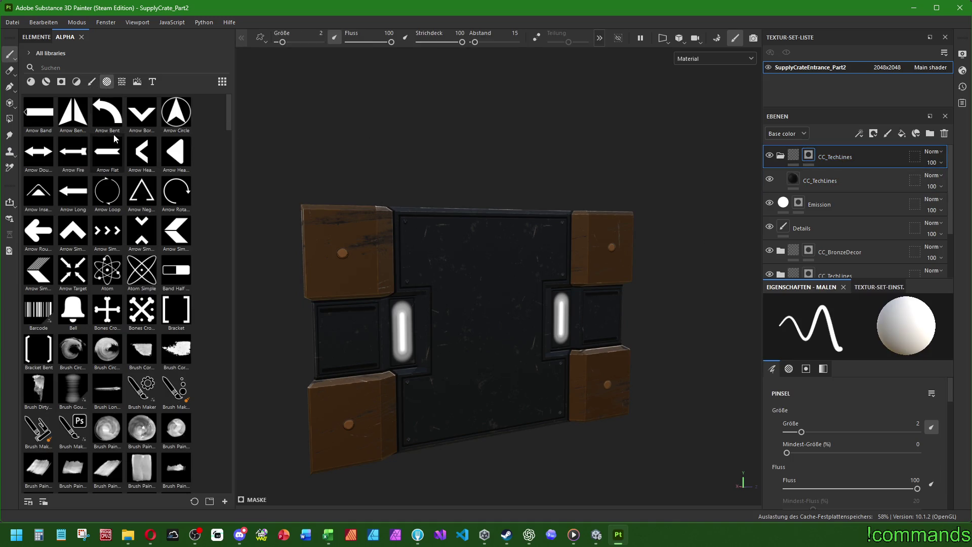
left_click(63, 63)
type("entra")
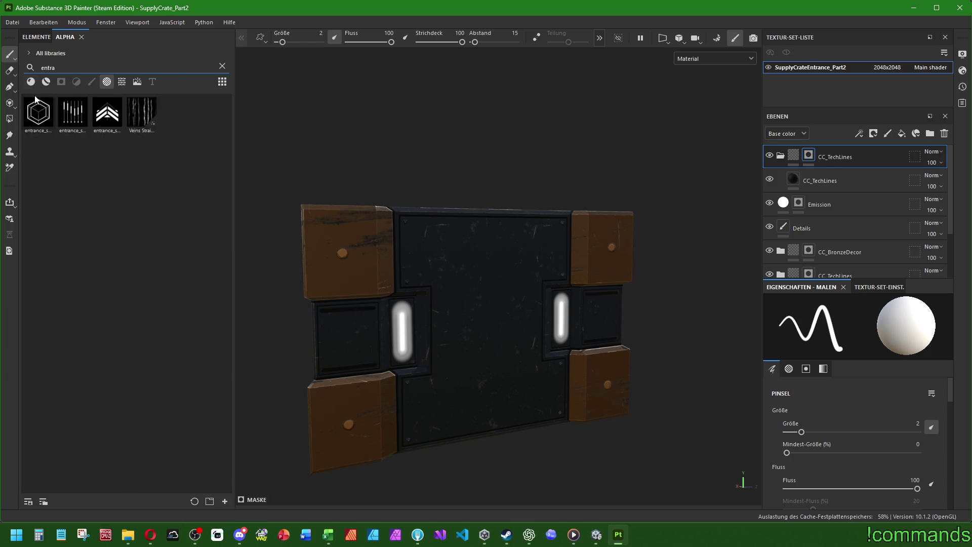
mouse_move(29, 120)
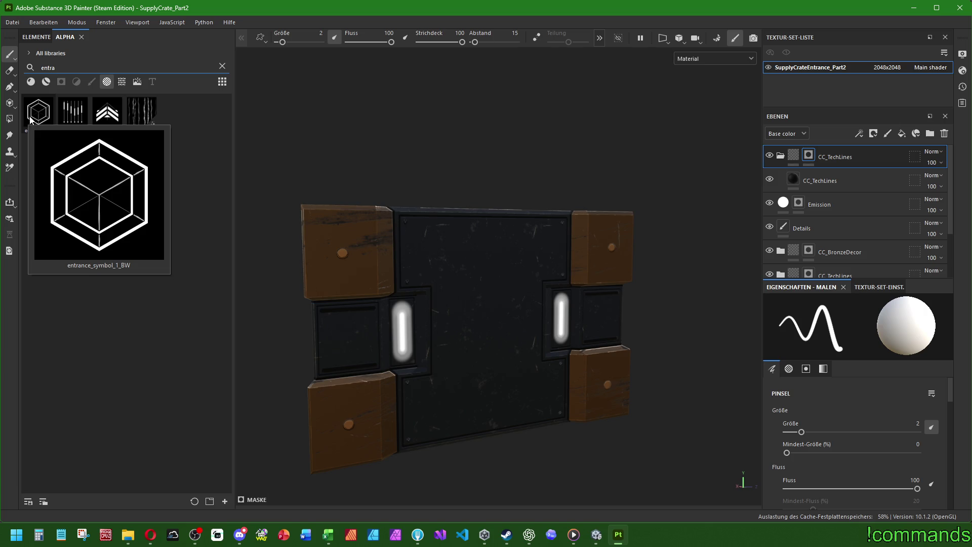
mouse_move(106, 117)
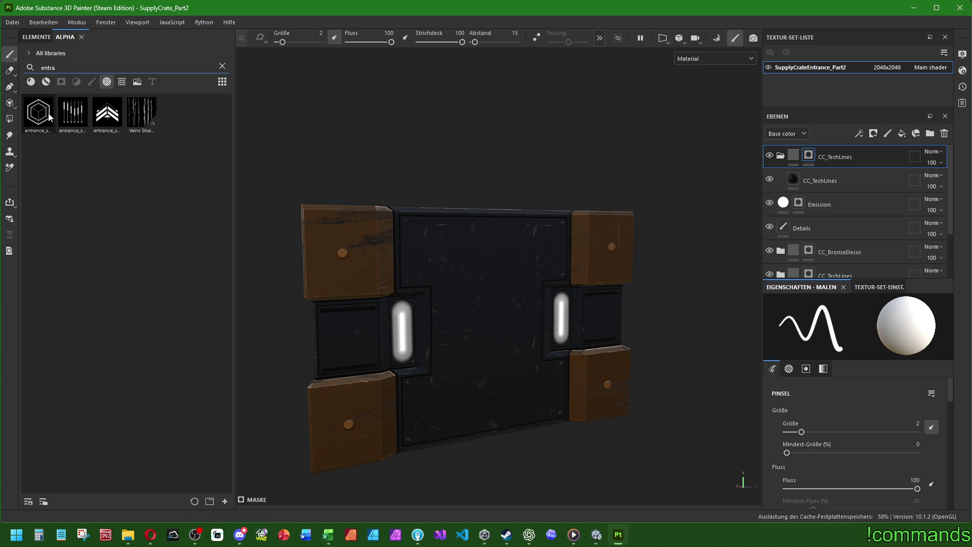
scroll(506, 329, "down", 3)
mouse_move(506, 355)
left_mouse_down("alt")
mouse_move(570, 341)
mouse_move(691, 239)
mouse_move(709, 425)
mouse_move(699, 401)
mouse_move(705, 412)
mouse_move(731, 220)
mouse_move(598, 217)
mouse_move(532, 238)
mouse_move(380, 212)
mouse_move(156, 140)
left_mouse_up("alt")
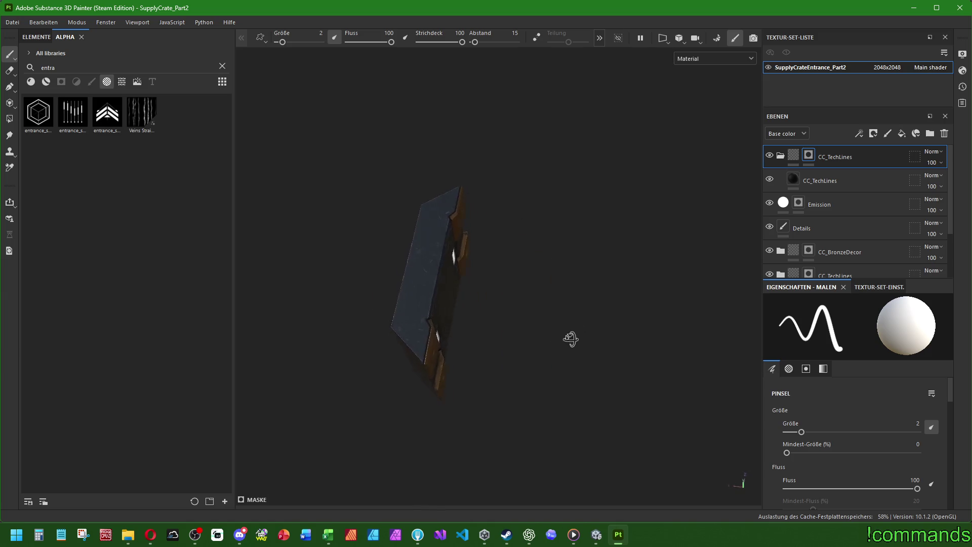
left_click(822, 179)
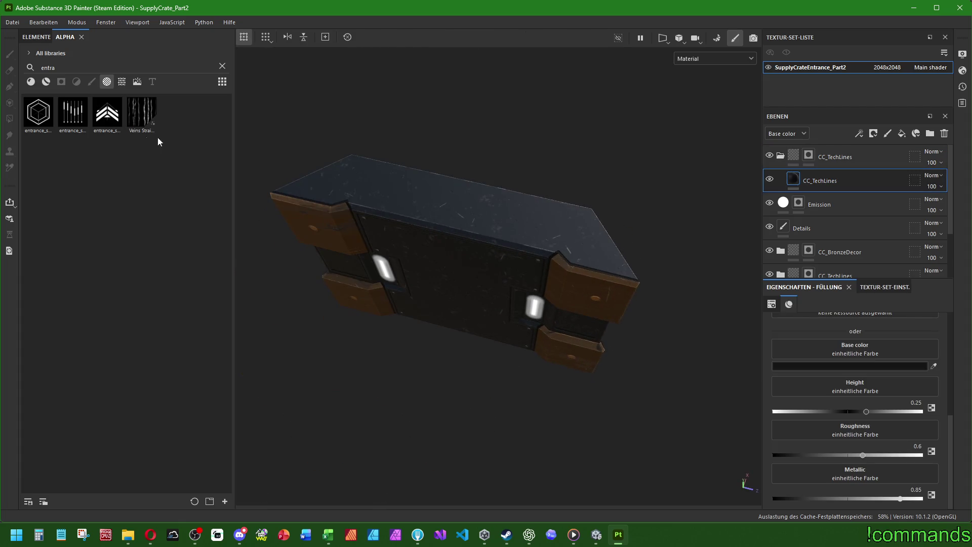
left_click(222, 66)
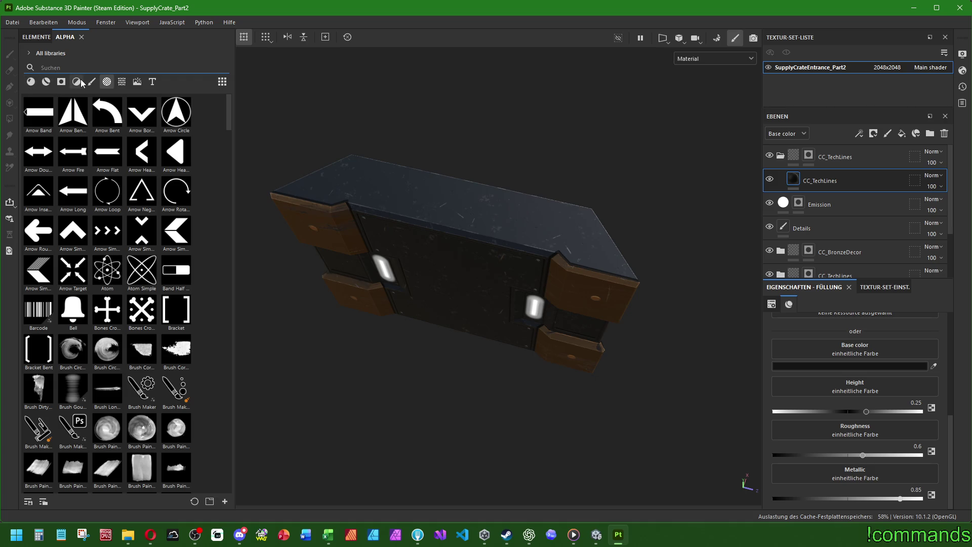
left_click(92, 82)
left_click(833, 157)
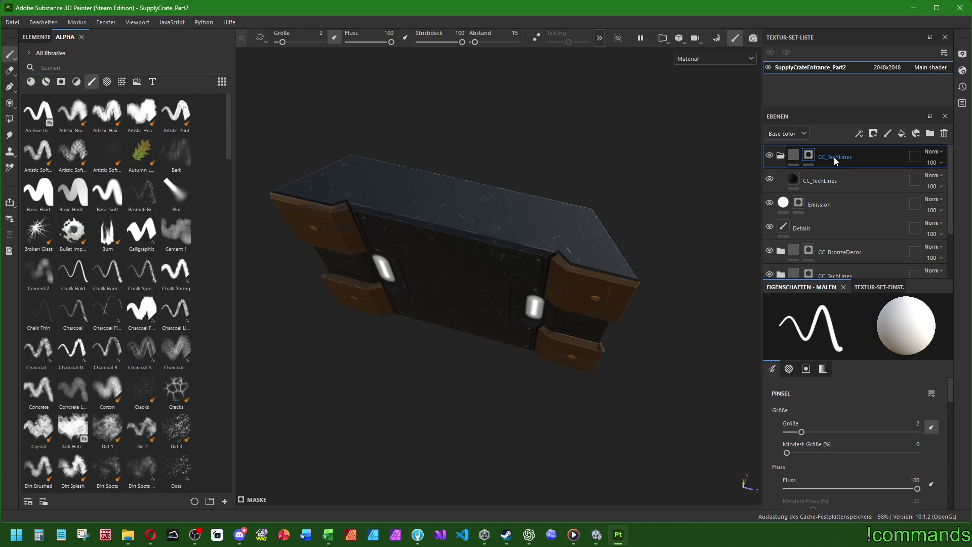
Step: Collapse the top folder, select the lower CC_TechLines layer, and set brush size to 1
left_click(779, 156)
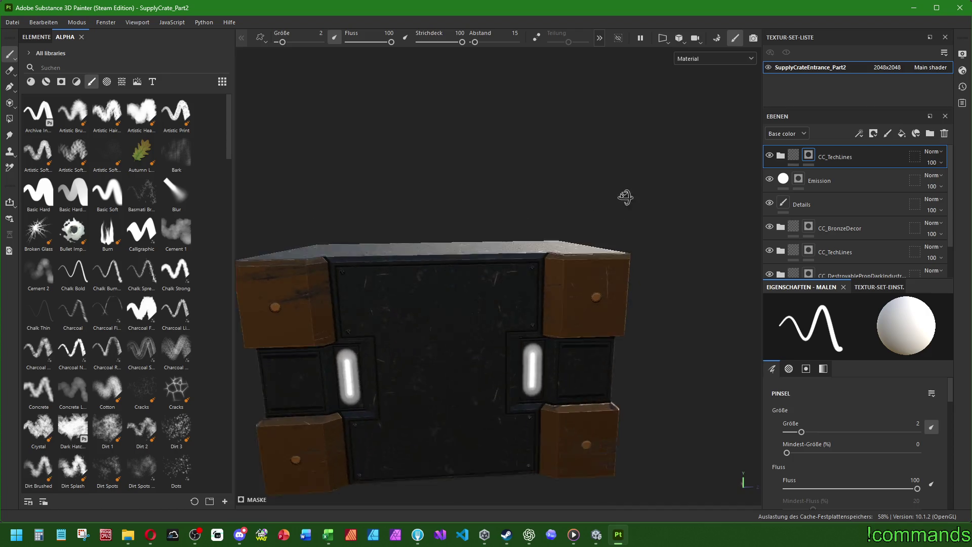
left_click(825, 200)
left_click(837, 251)
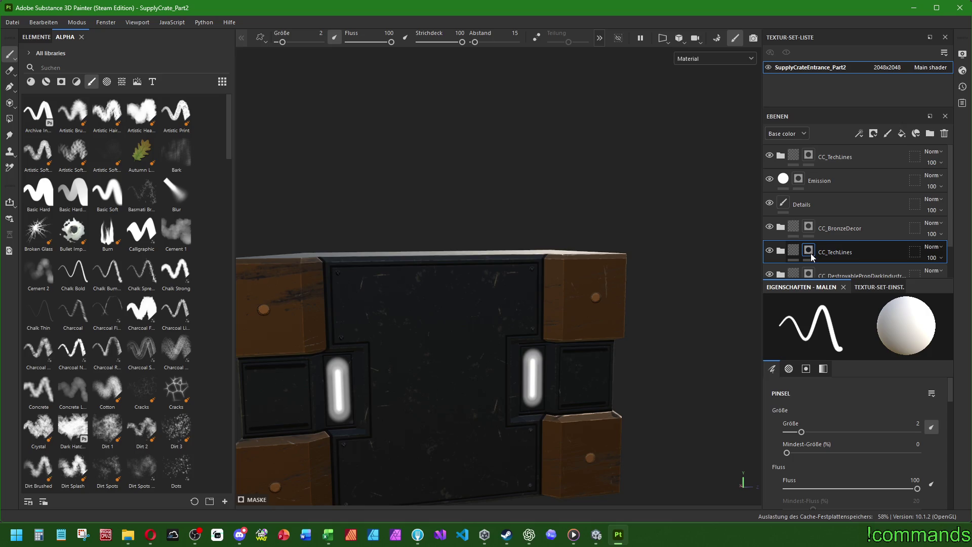
scroll(505, 174, "down", 3)
mouse_move(505, 174)
left_mouse_down("alt")
mouse_move(496, 352)
mouse_move(630, 197)
mouse_move(532, 216)
mouse_move(597, 290)
mouse_move(589, 383)
mouse_move(466, 333)
left_mouse_up("alt")
mouse_move(534, 398)
left_mouse_down("alt")
mouse_move(531, 365)
mouse_move(448, 320)
mouse_move(457, 314)
left_mouse_up("alt")
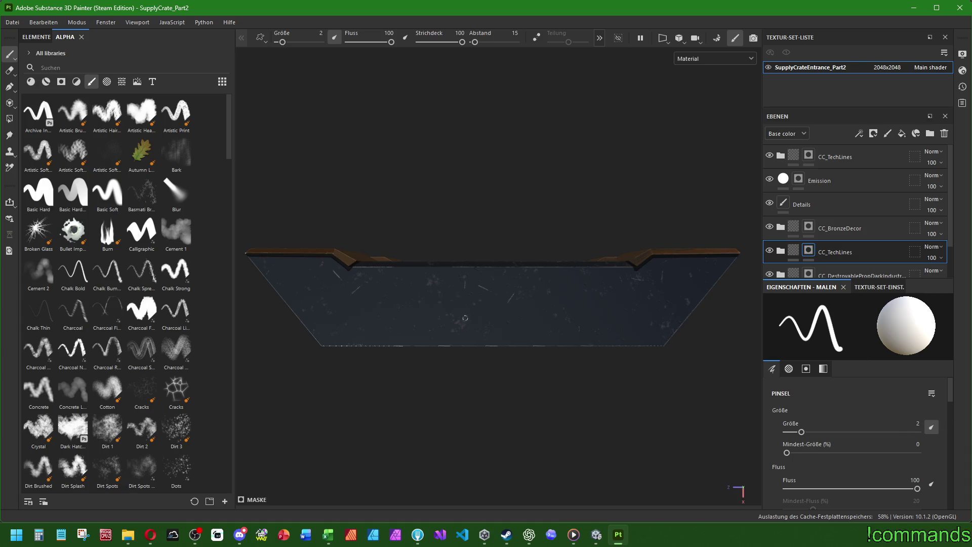
left_click(918, 423)
type("1")
key("Return")
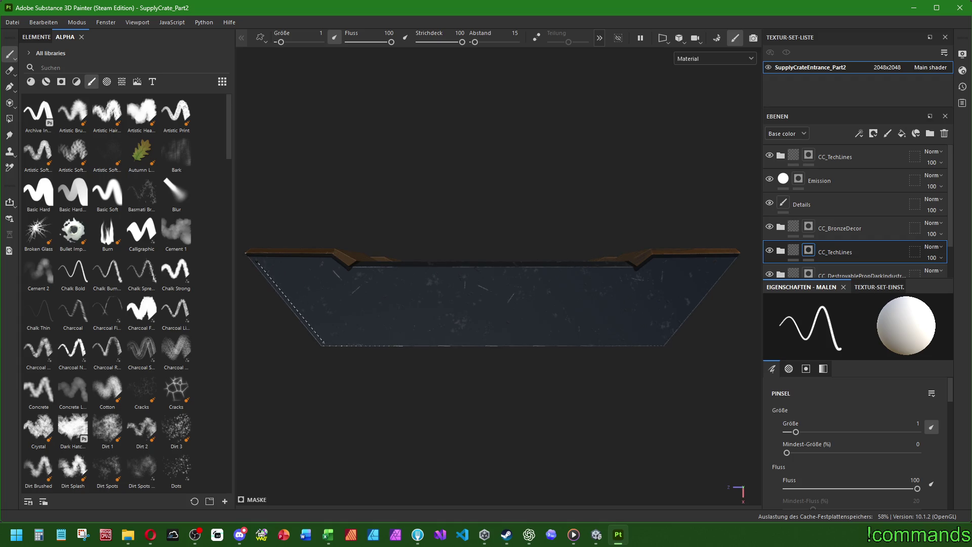
Step: Outline the trapezoid face's edges and bevel diagonals with thin dark lines
left_click(324, 343, "shift")
left_click(667, 340, "shift")
left_click(666, 342, "shift")
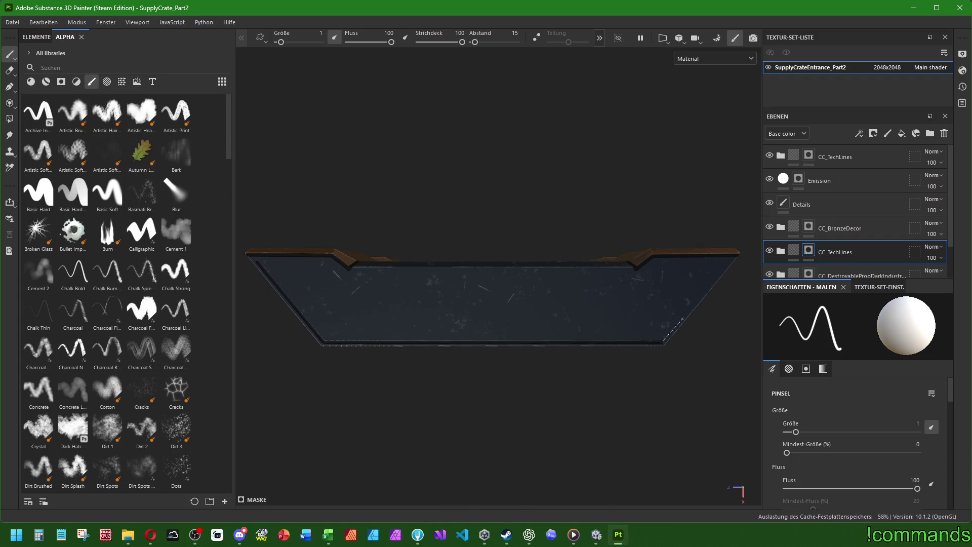
left_click(729, 259, "shift")
left_click(654, 262, "shift")
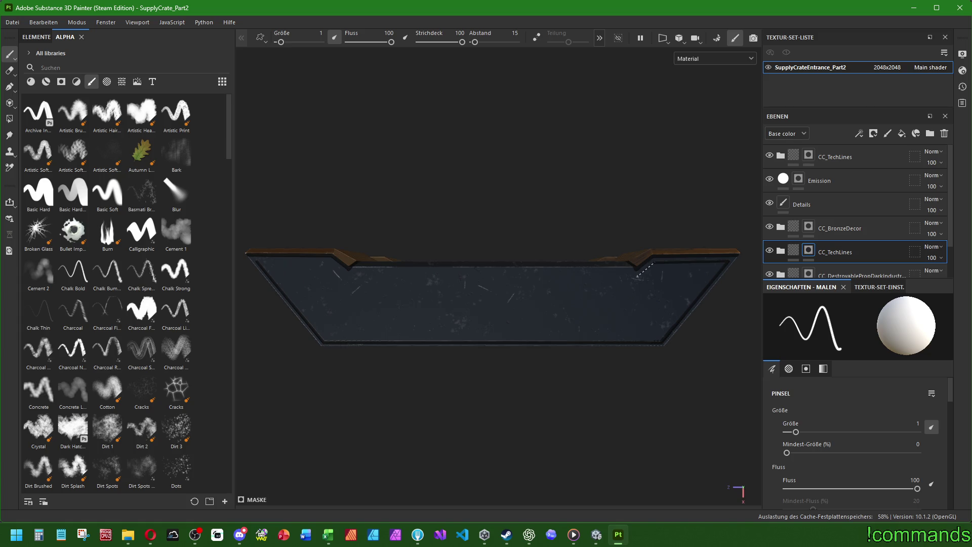
left_click(636, 276, "shift")
left_click(329, 261, "shift")
left_click(350, 273, "shift")
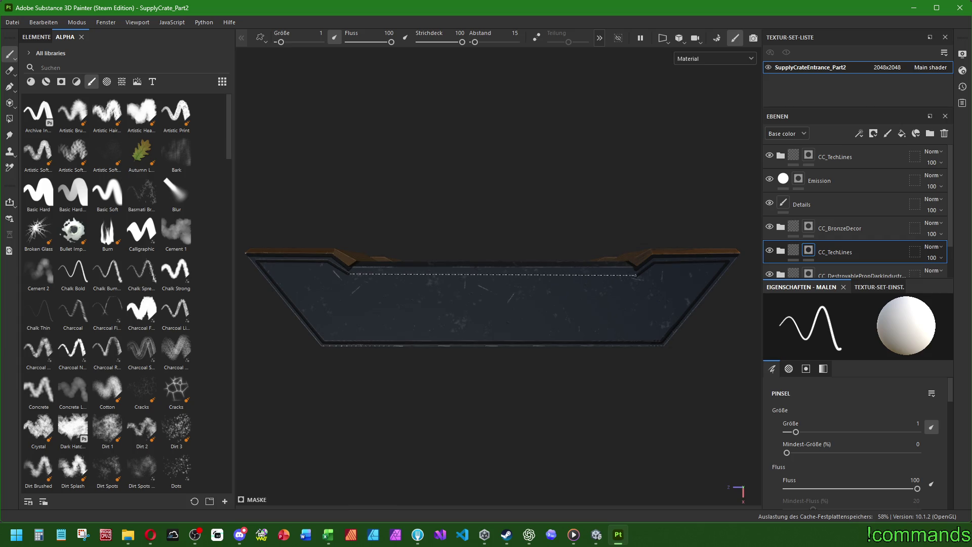
Step: Trace thin lines along the top face's front, back and diagonal edges
left_click_drag(637, 275, 610, 302, "alt")
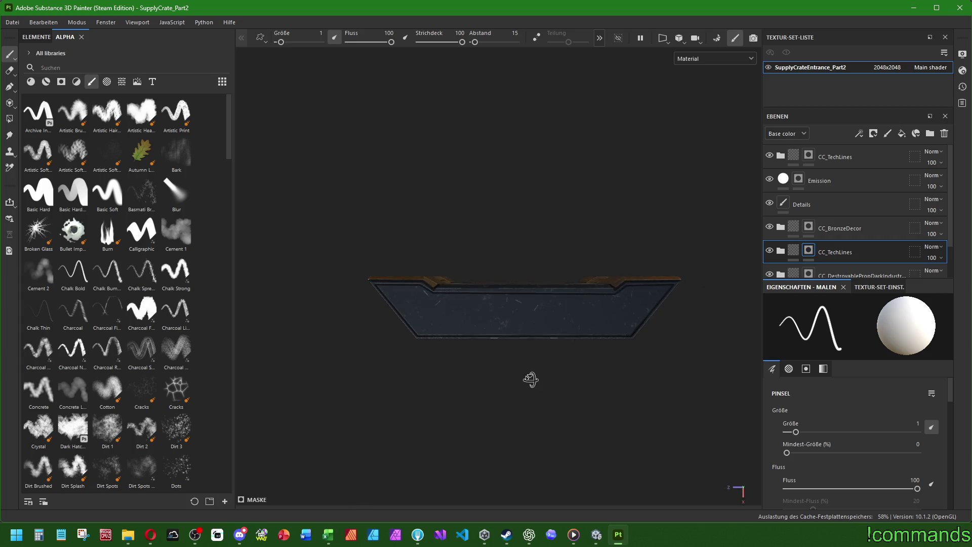
left_click_drag(535, 311, 539, 243, "alt")
left_click_drag(555, 120, 557, 103, "alt")
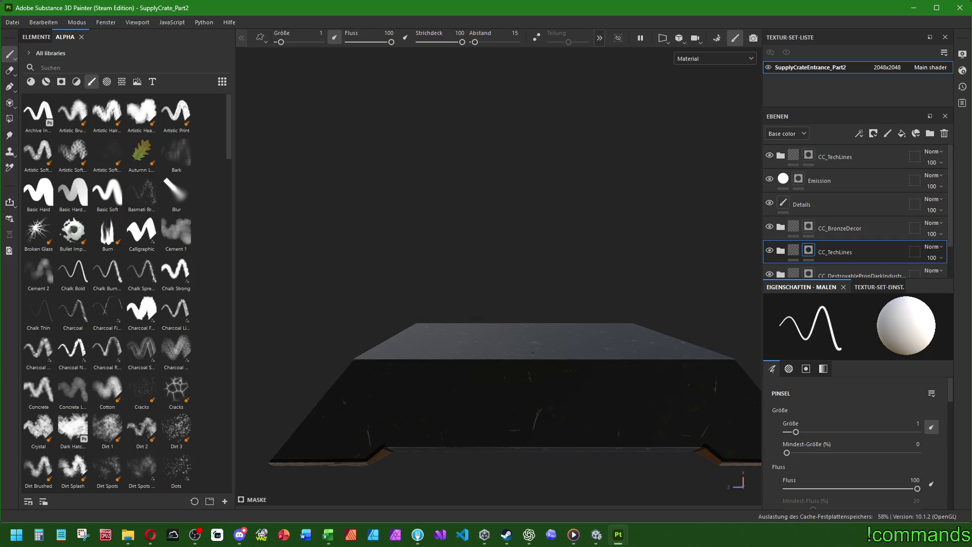
mouse_move(557, 398)
left_mouse_down("alt")
mouse_move(529, 241)
mouse_move(507, 255)
left_mouse_up("alt")
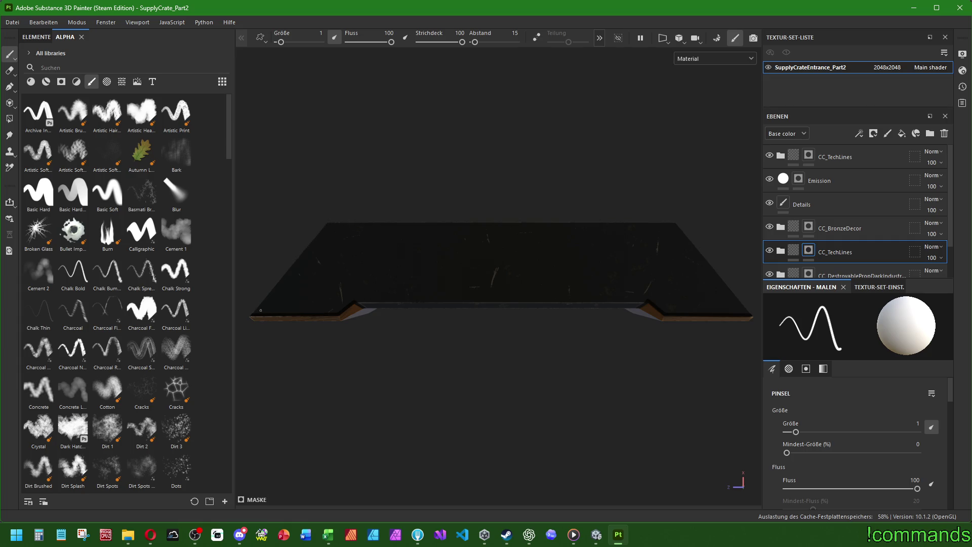
left_click(336, 309, "shift")
left_click(354, 295, "shift")
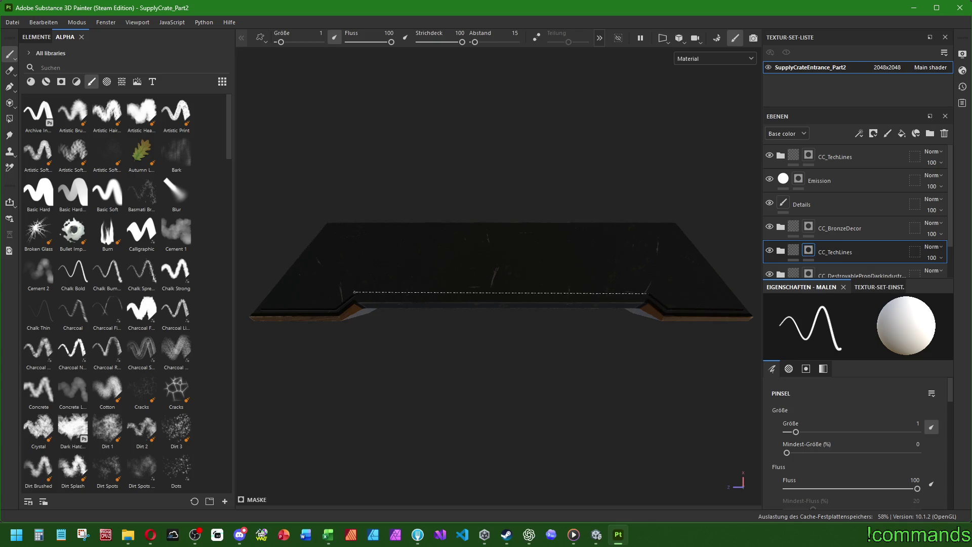
left_click(648, 293, "shift")
left_click(333, 227, "shift")
left_click(675, 227, "shift")
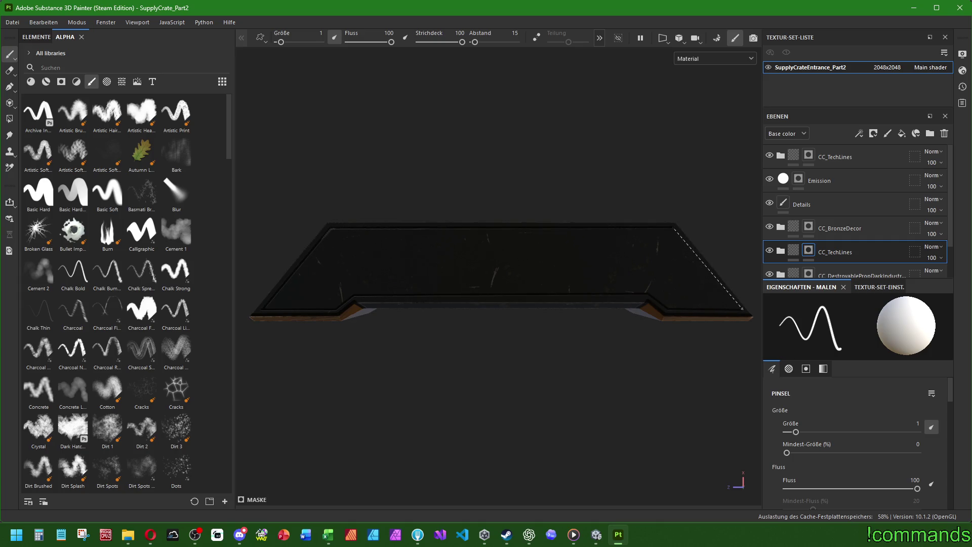
left_click(742, 307, "shift")
left_click_drag(504, 362, 505, 185, "alt+shift")
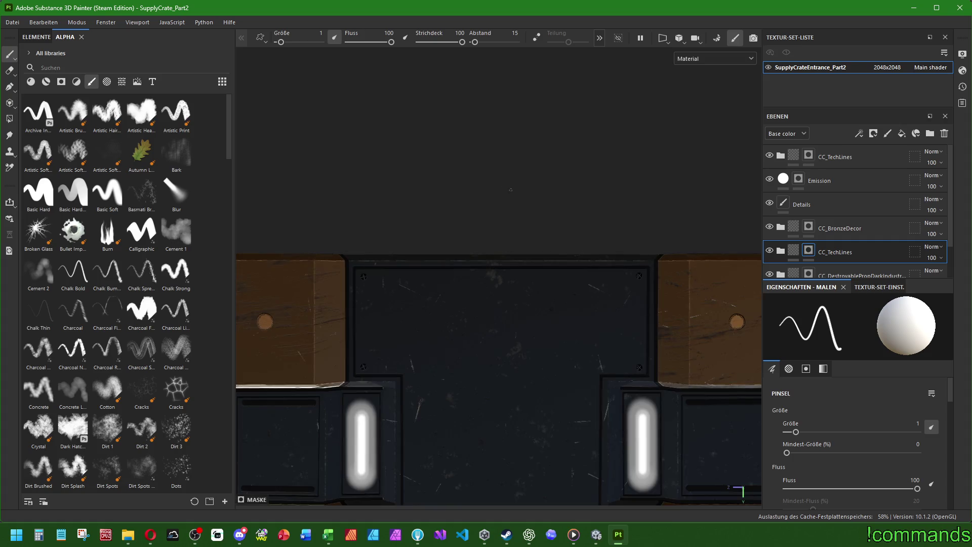
Step: Trace the side panel's inner, notch, top, right and bottom edges with thin lines
mouse_move(607, 392)
left_mouse_down("alt+shift")
mouse_move(450, 373)
mouse_move(657, 314)
mouse_move(473, 277)
mouse_move(495, 268)
left_mouse_up("alt+shift")
scroll(495, 267, "up", 3)
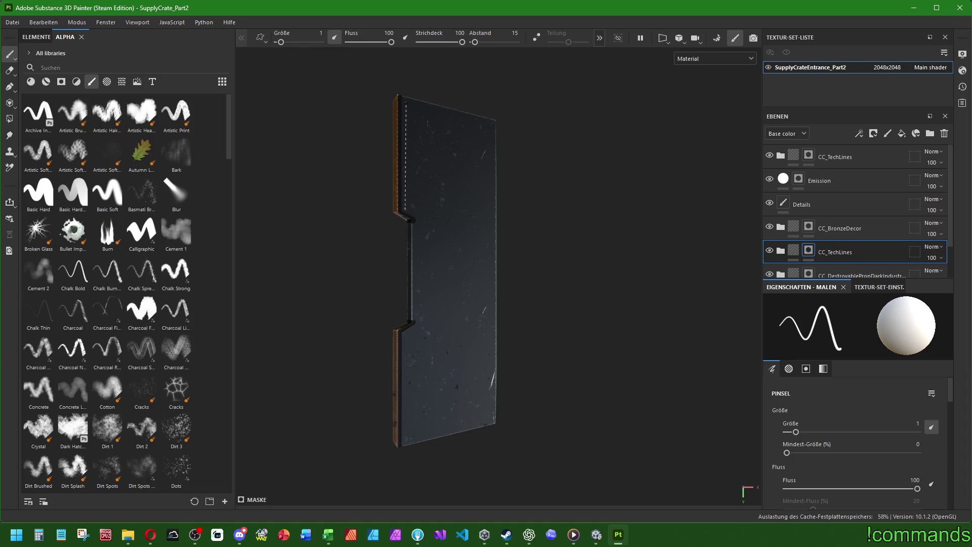
left_click(407, 209, "shift")
left_click(421, 221, "shift")
left_click(405, 440, "shift")
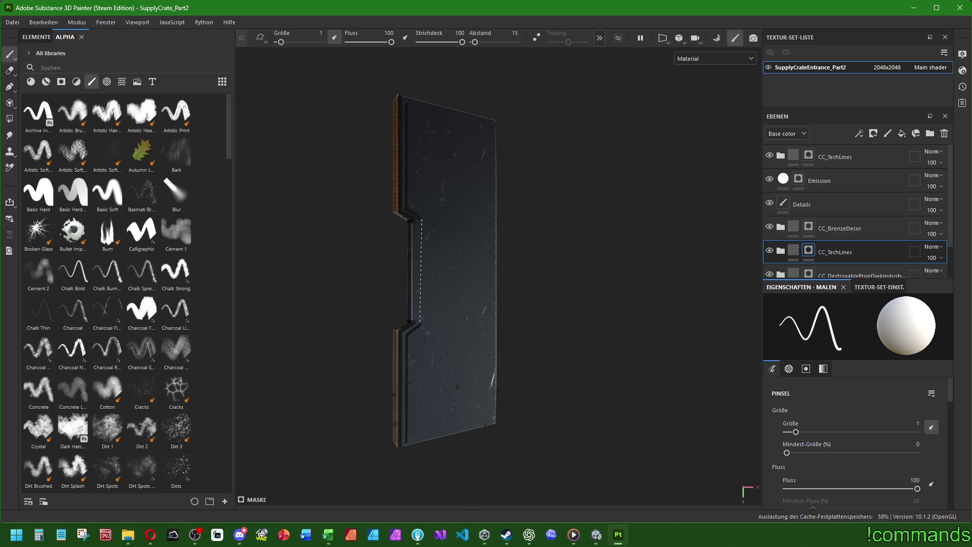
left_click(422, 217, "shift")
left_click(492, 124, "shift")
left_click(493, 422, "shift")
left_click(404, 440, "shift")
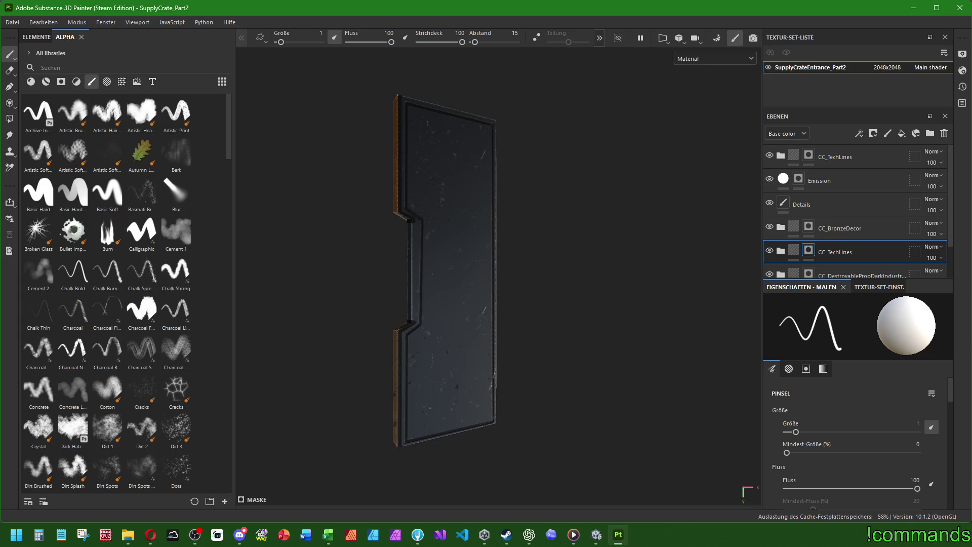
Step: Line the panel's other side, including its notch, top and left edges
mouse_move(404, 440)
left_mouse_down("alt")
mouse_move(559, 290)
mouse_move(559, 210)
mouse_move(453, 413)
mouse_move(506, 394)
mouse_move(538, 303)
left_mouse_up("alt")
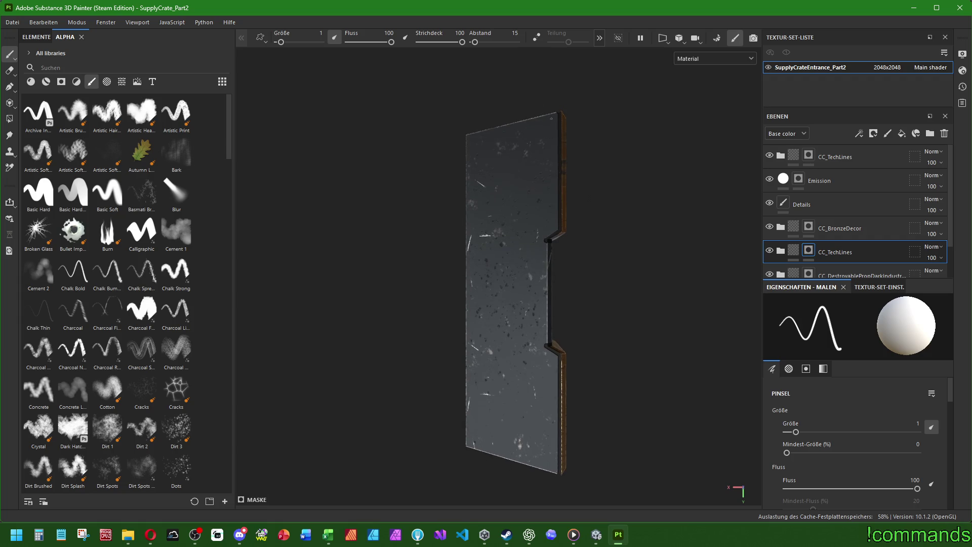
left_click(552, 230, "shift")
left_click(538, 240, "shift")
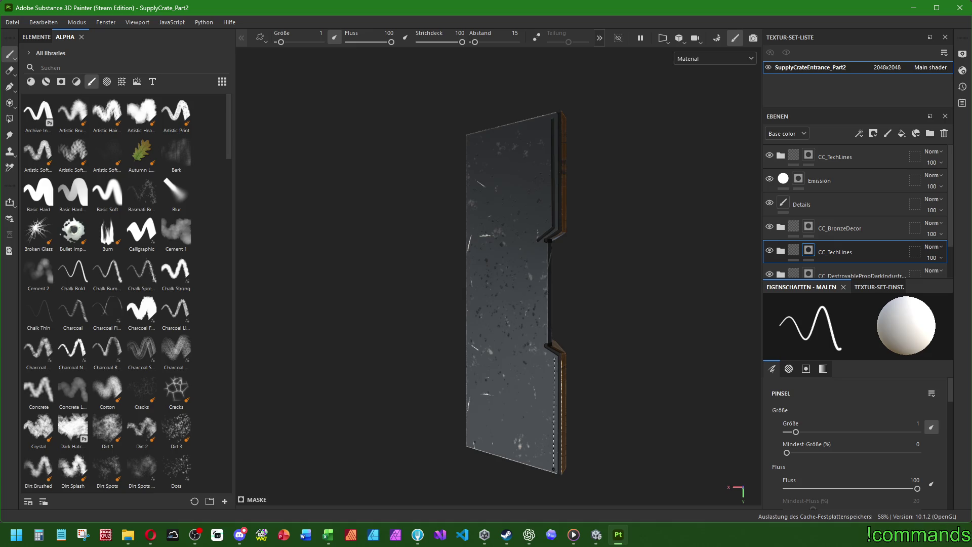
left_click(554, 358)
left_click(556, 470, "shift")
left_click(554, 357)
left_click(539, 350, "shift")
left_click(538, 241, "shift")
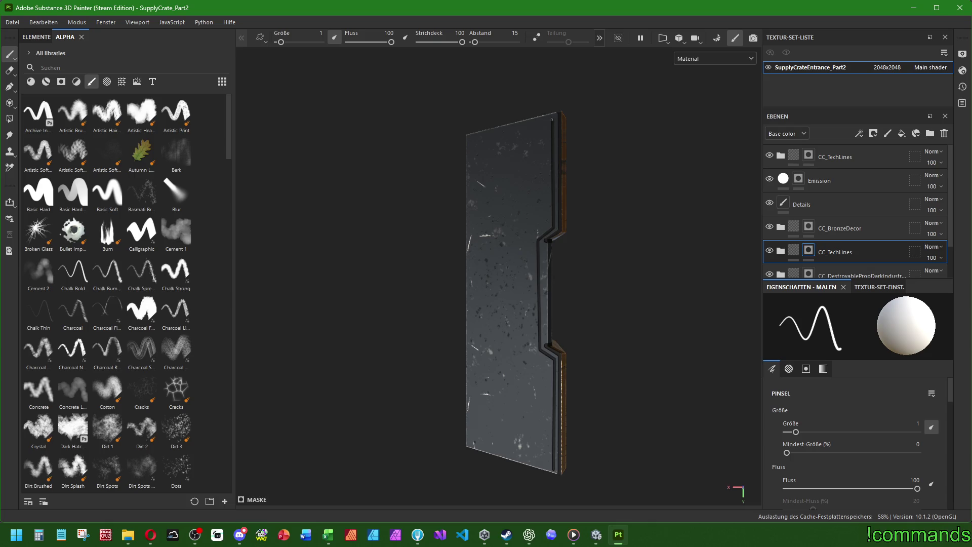
left_click(471, 134, "shift")
left_click(468, 445, "shift")
Step: Outline all four edges of the crate's front face
mouse_move(506, 458)
left_mouse_down("alt")
mouse_move(469, 296)
mouse_move(668, 330)
mouse_move(454, 345)
mouse_move(530, 347)
mouse_move(449, 337)
mouse_move(438, 200)
mouse_move(423, 205)
left_mouse_up("alt")
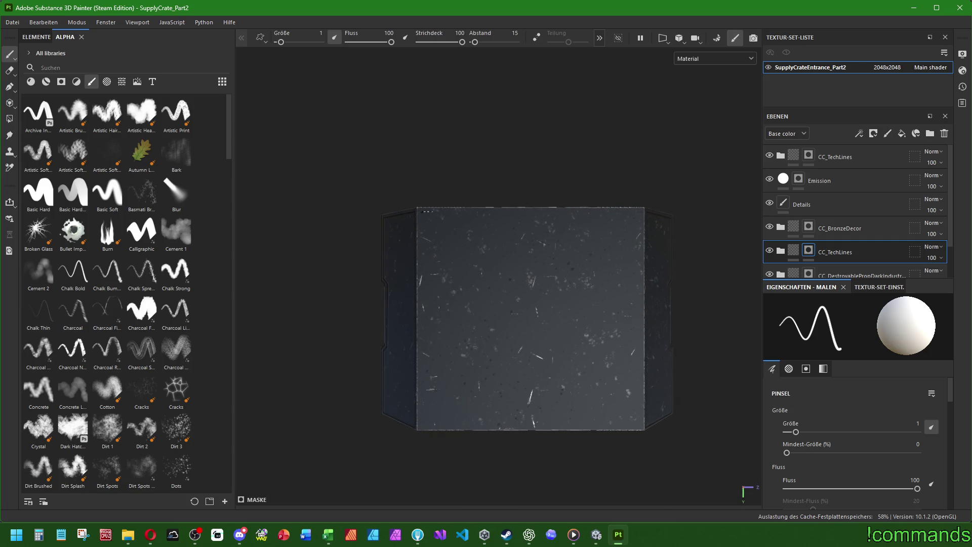
left_click(640, 212, "shift")
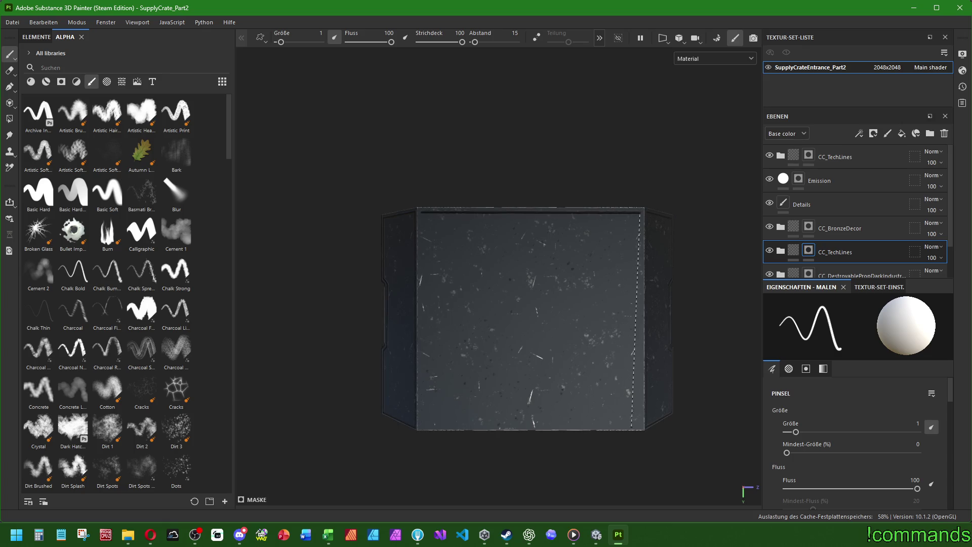
left_click(640, 427, "shift")
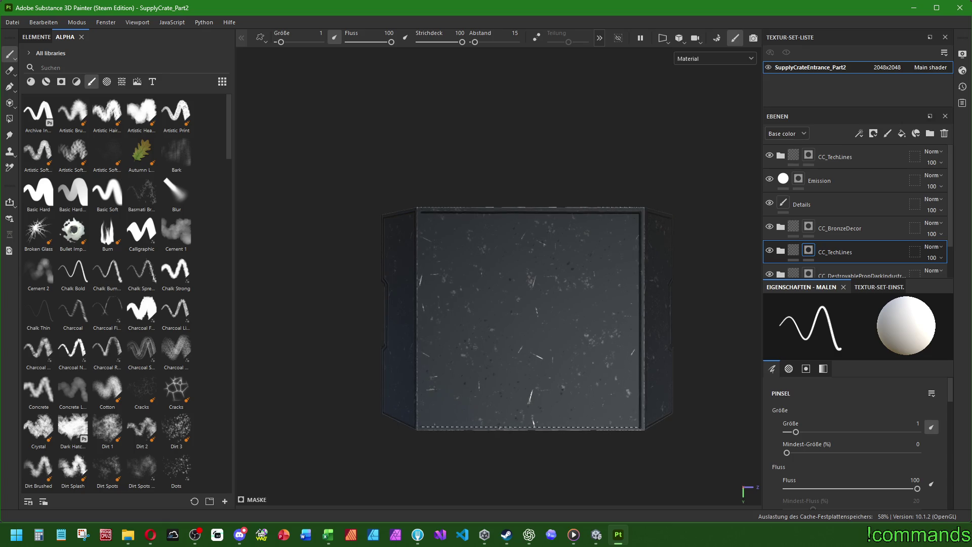
left_click(421, 428, "shift")
left_click(421, 212, "shift")
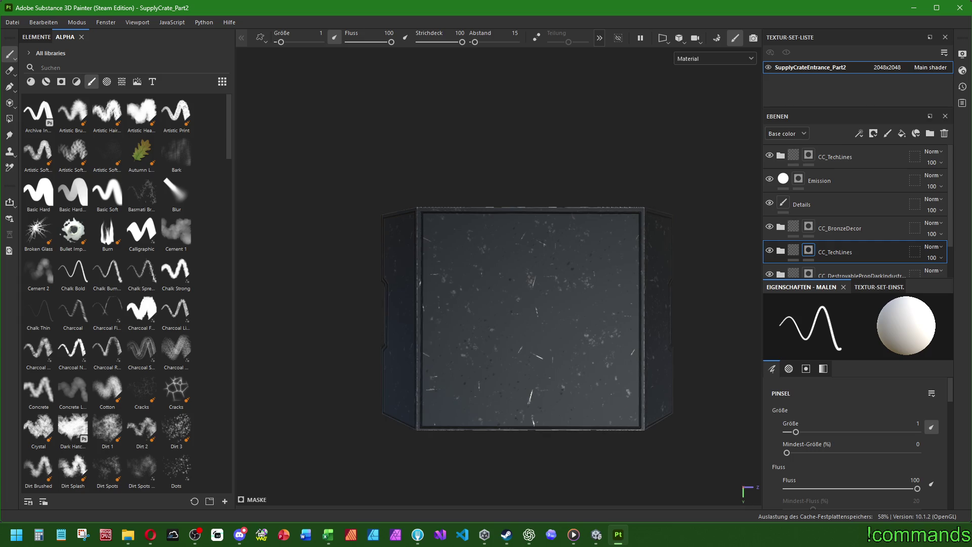
mouse_move(524, 268)
left_mouse_down("alt")
mouse_move(581, 217)
mouse_move(218, 288)
mouse_move(239, 419)
mouse_move(275, 295)
mouse_move(299, 274)
mouse_move(268, 278)
left_mouse_up("alt")
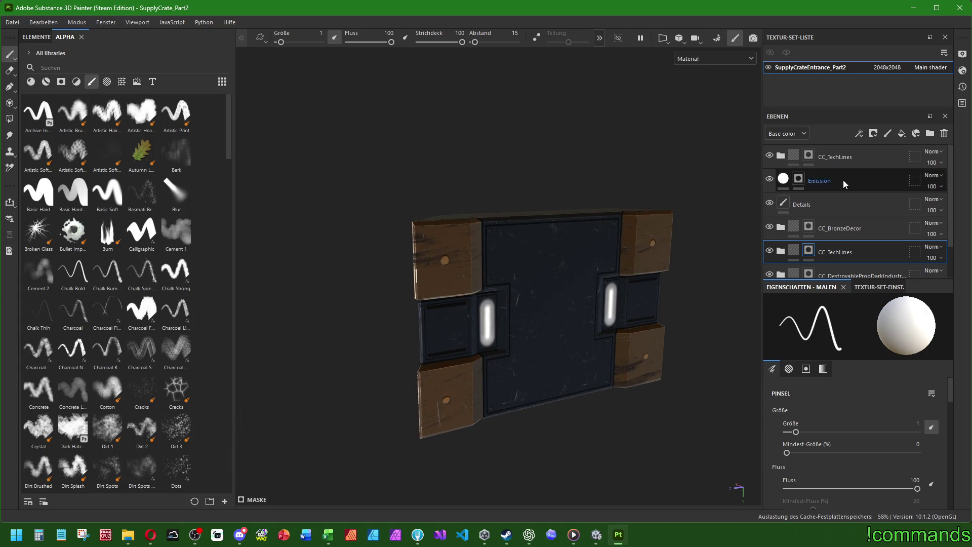
Step: Select the top CC_TechLines layer, save via Datei > Speichern, and frame the crate front
left_click(841, 156)
left_click(14, 24)
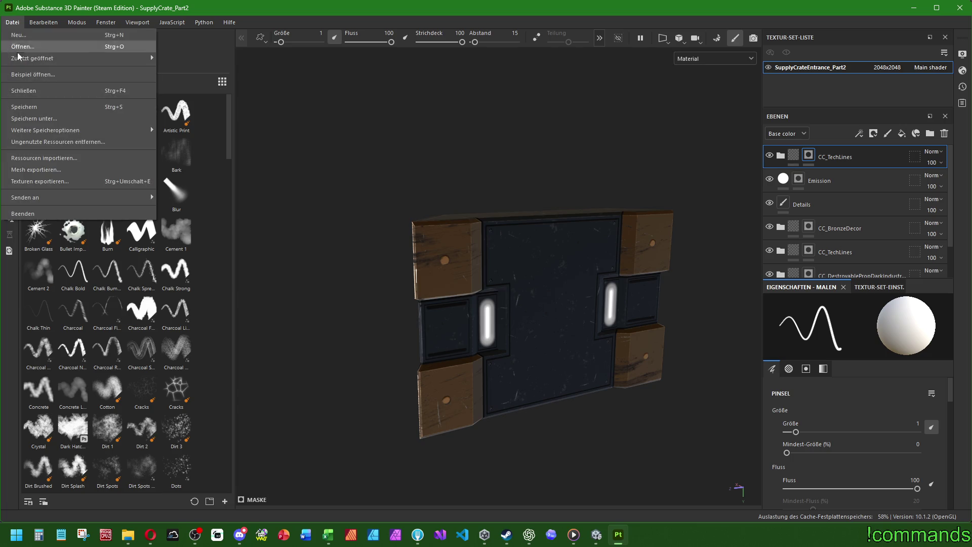
left_click(35, 104)
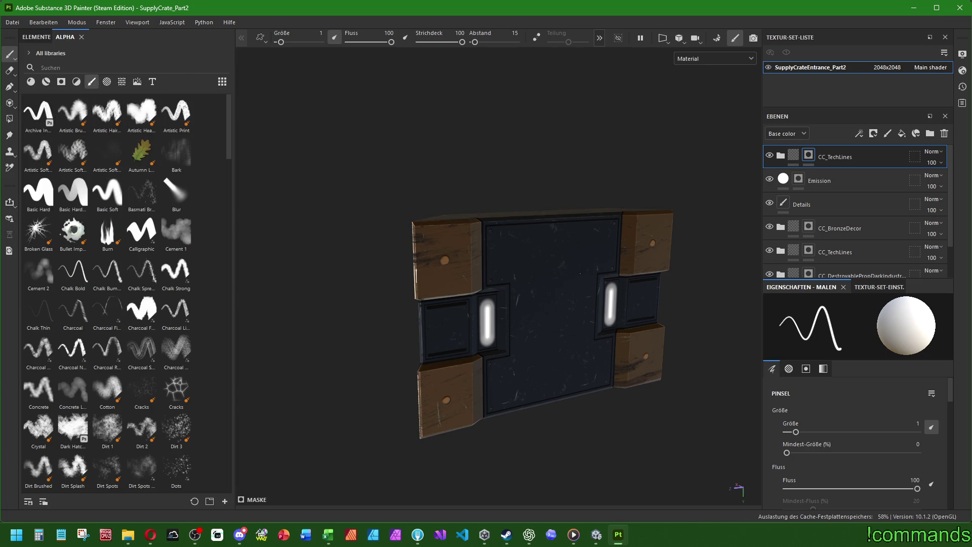
left_click_drag(556, 267, 661, 318, "alt+shift")
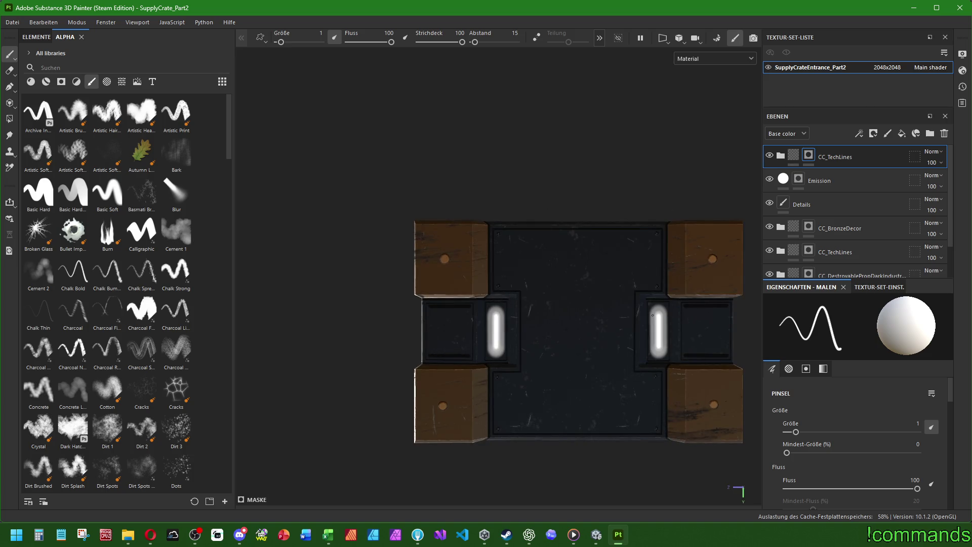
mouse_move(652, 315)
middle_mouse_down("alt")
mouse_move(573, 296)
mouse_move(577, 287)
middle_mouse_up("alt")
scroll(558, 289, "up", 3)
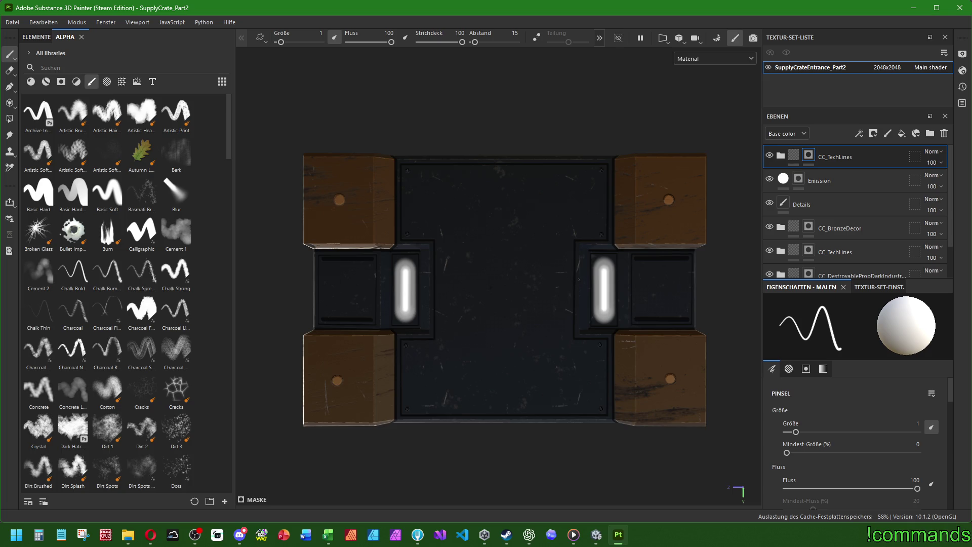
Step: Search the alpha shelf for 'entra', drop entrance_symbol_1_BW on the crate centre and fit it
left_click(107, 82)
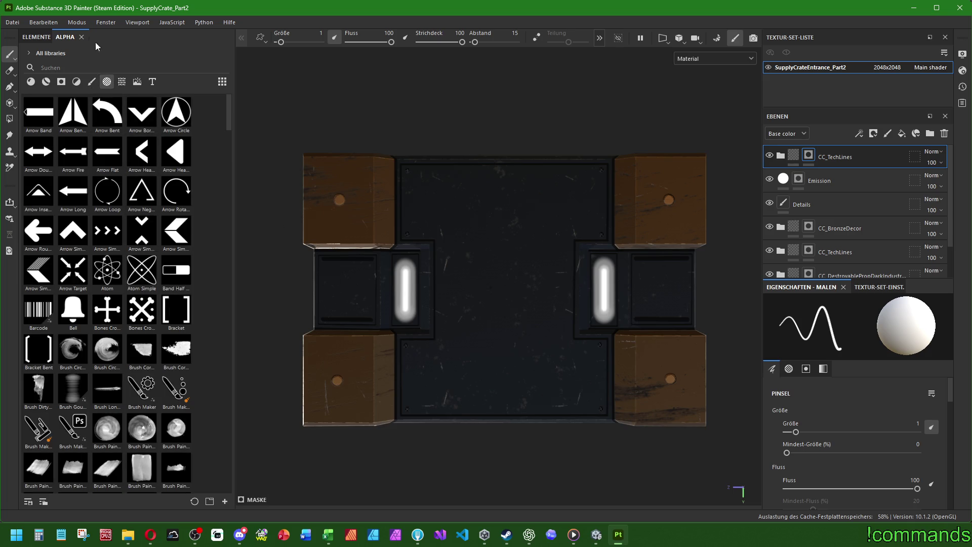
left_click(77, 67)
type("entra")
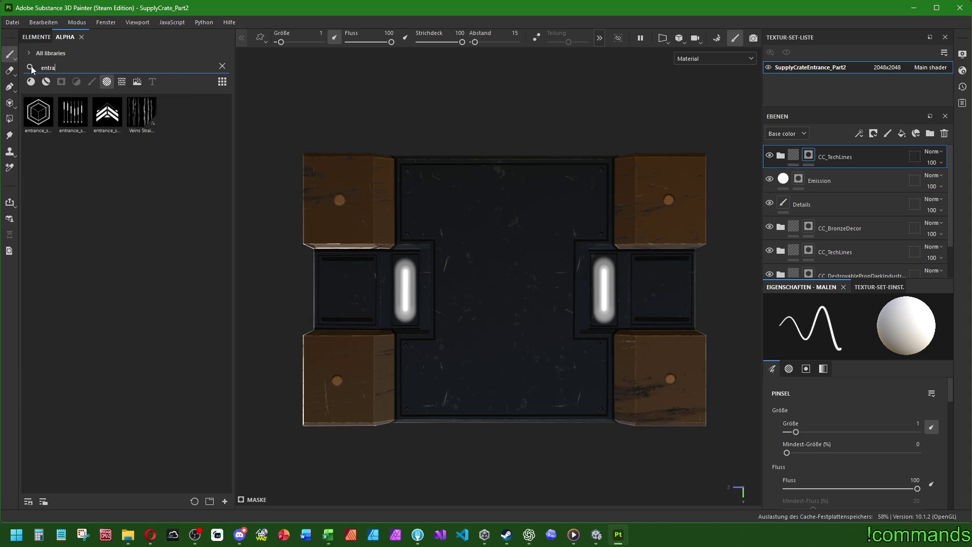
left_click_drag(37, 112, 504, 290)
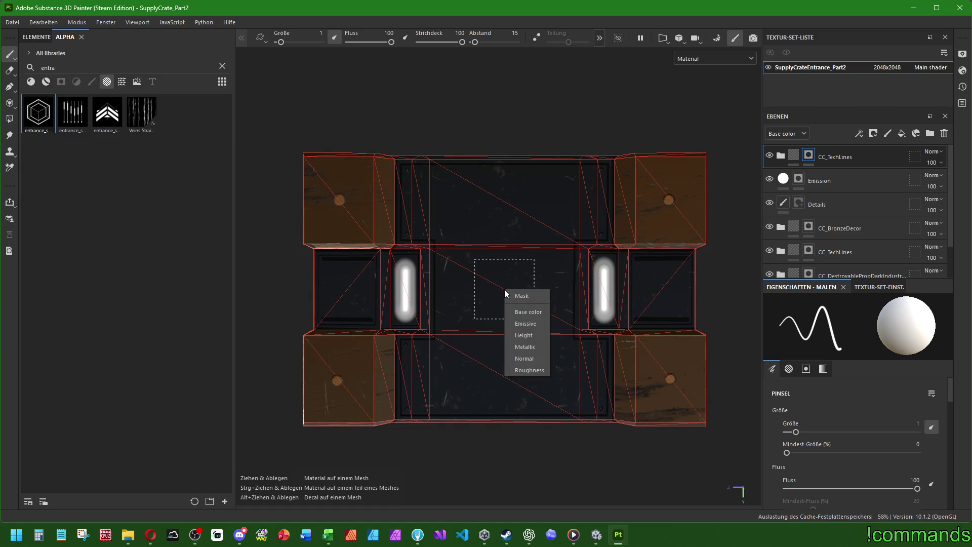
left_click(517, 292)
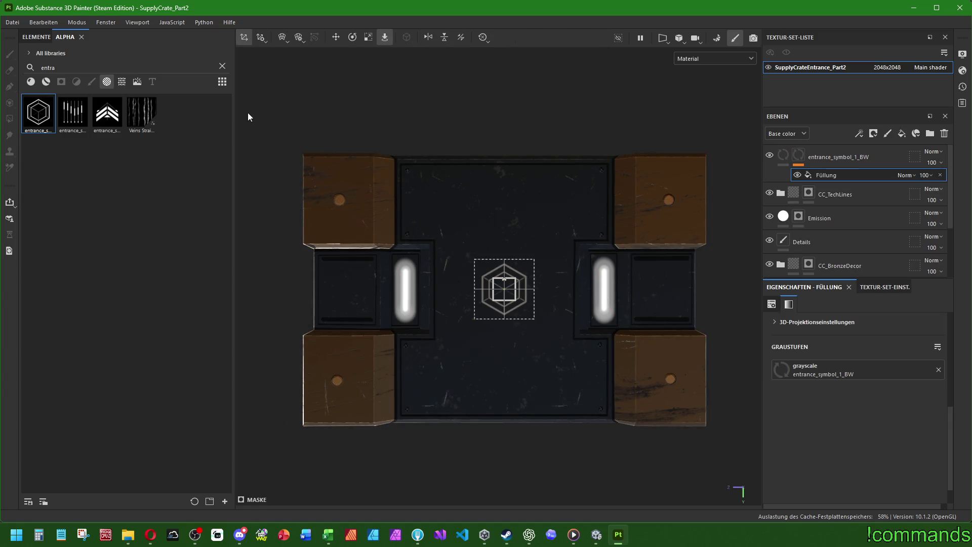
left_click(369, 38)
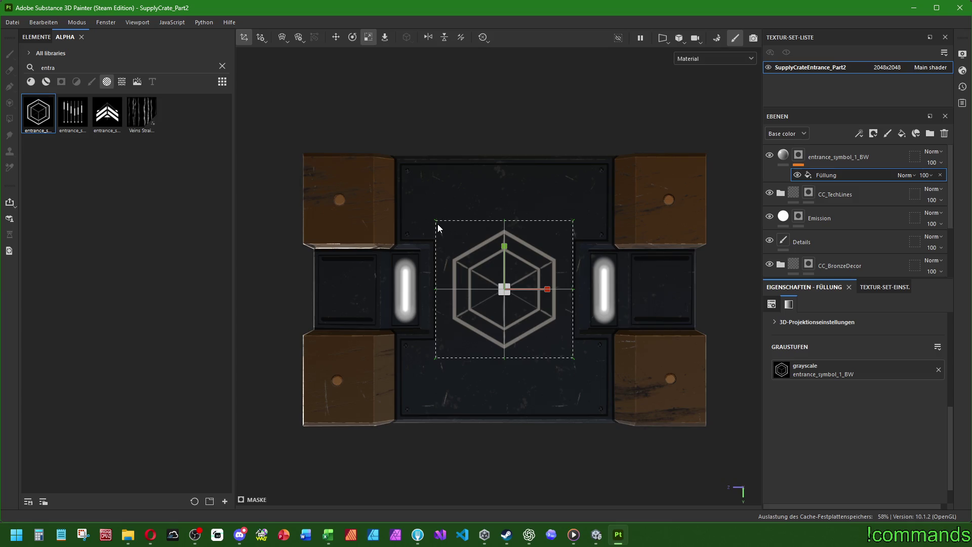
left_click(783, 155)
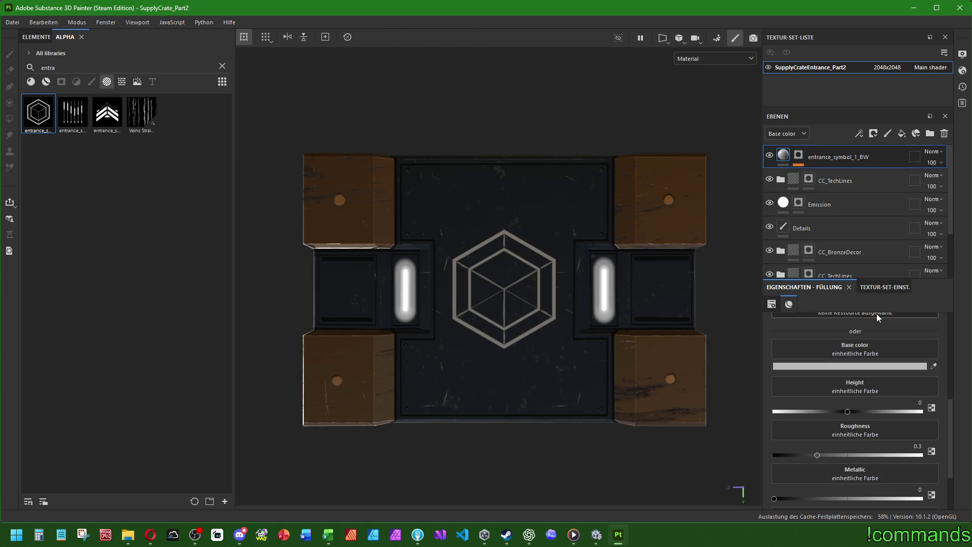
Step: Open SupplyCrate_Part1 from recent files and check its symbol's base colour, 5FBA5F
left_click(12, 23)
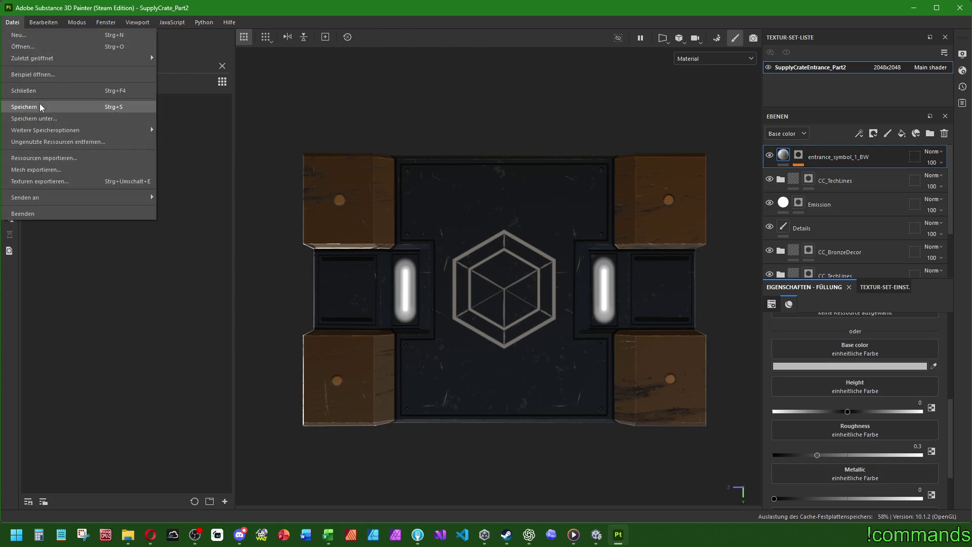
mouse_move(36, 59)
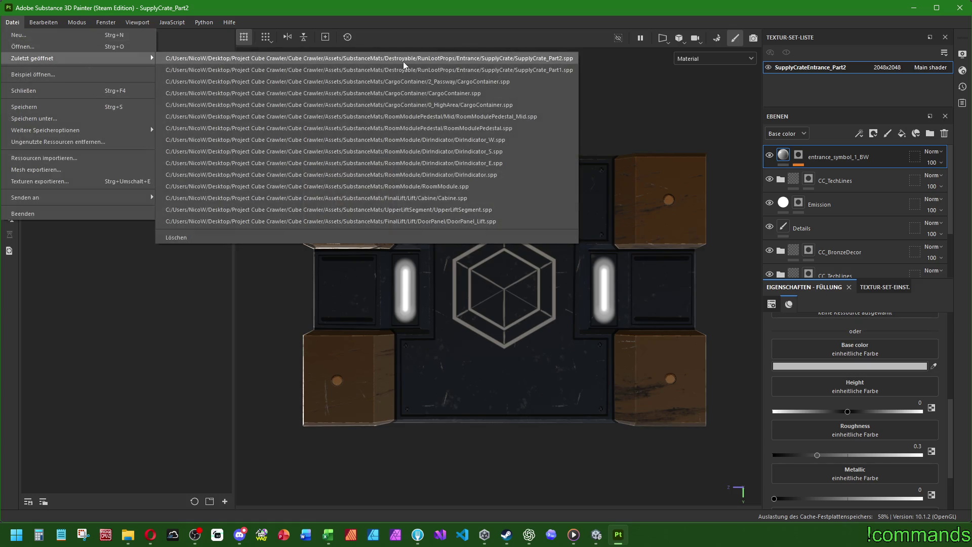
left_click(549, 70)
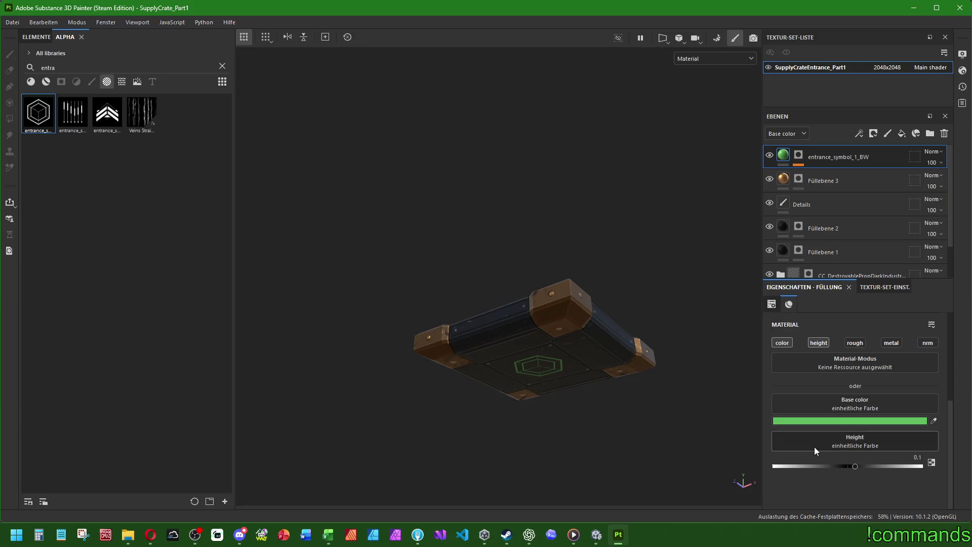
left_click(859, 422)
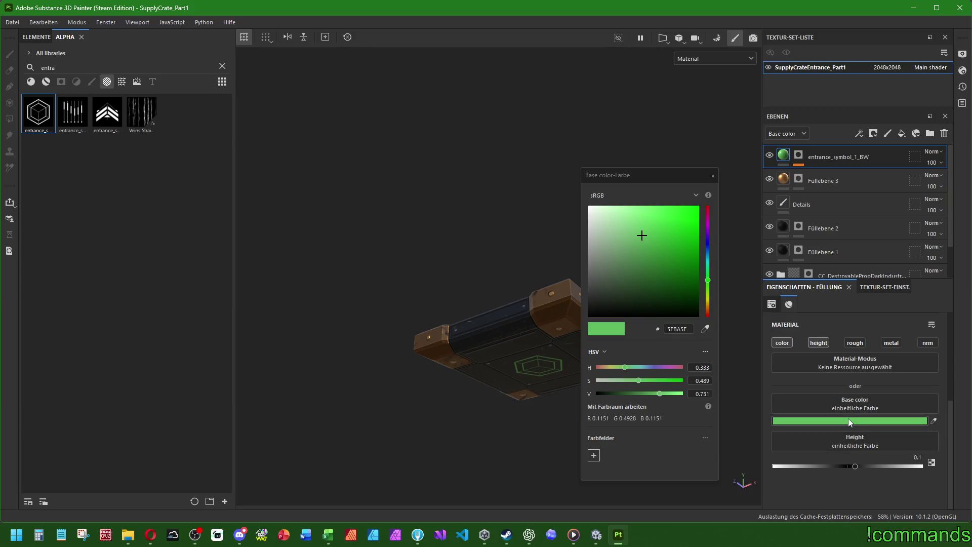
double_click(685, 328)
left_click(713, 176)
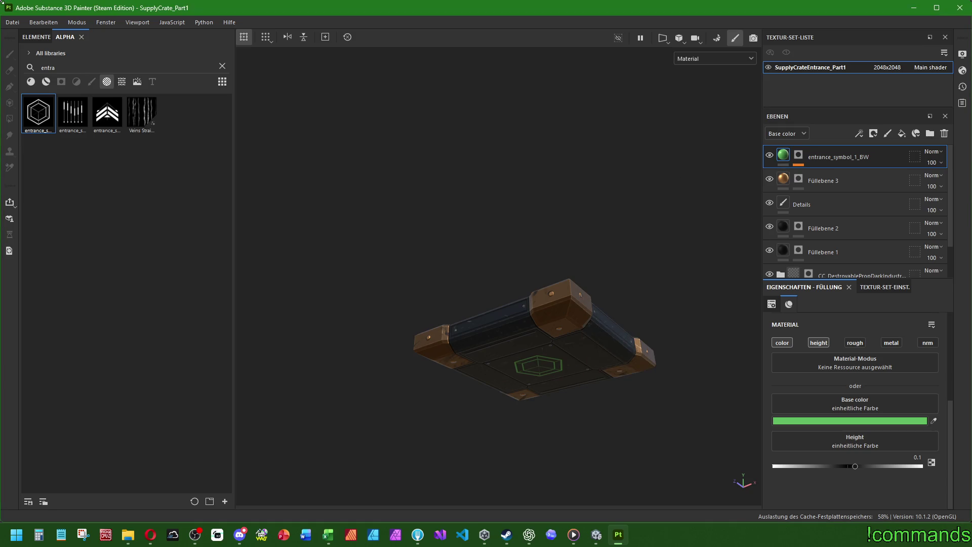
Step: Reopen SupplyCrate_Part2 from recent files, discarding unsaved changes
left_click(12, 22)
mouse_move(39, 67)
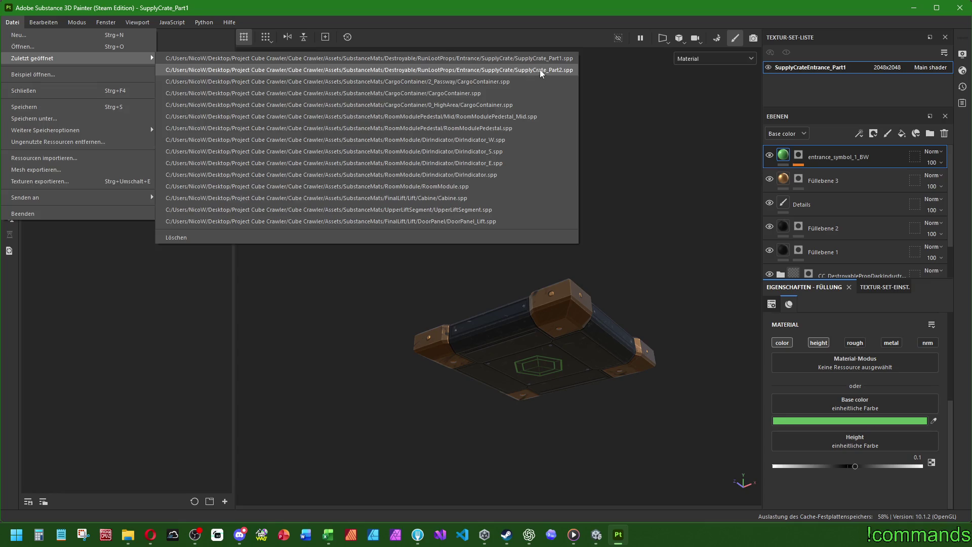
left_click(539, 69)
left_click(448, 279)
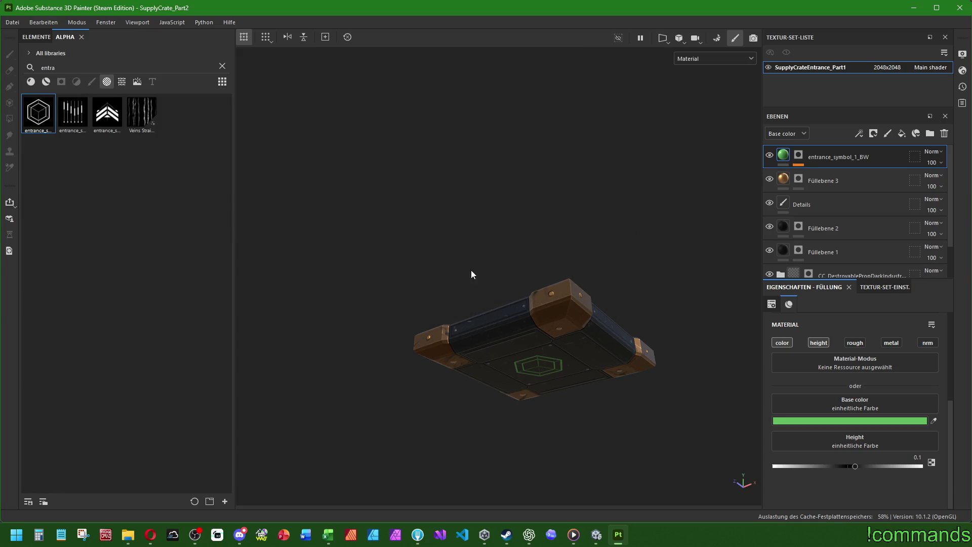
Step: Select the entrance_symbol_1_BW layer and check its base colour, BCBCBC
left_click(783, 156)
left_click(838, 421)
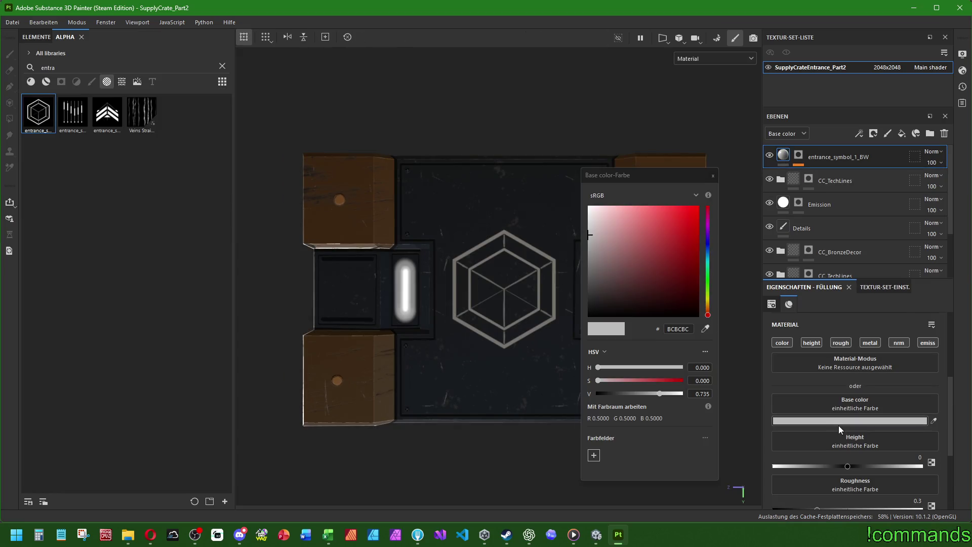
left_click(686, 330)
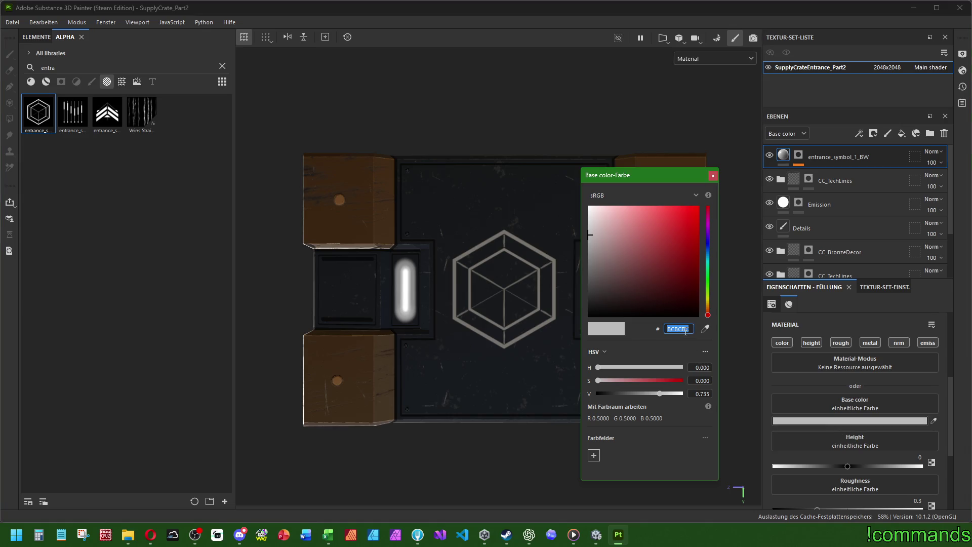
left_click(680, 328)
double_click(687, 329)
left_click(713, 175)
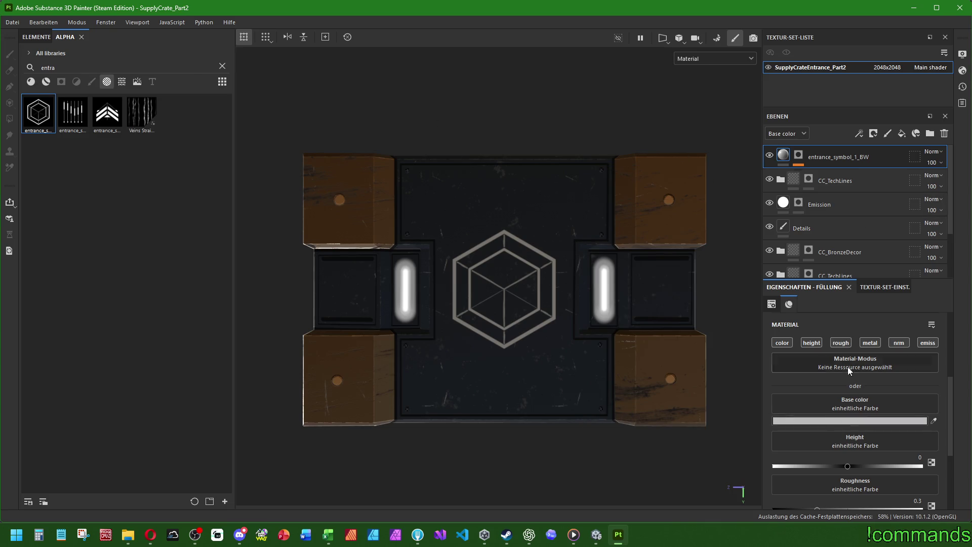
Step: Turn off the symbol's roughness and emissive channels and set its height to 0.1
left_click(840, 342)
left_click(928, 342)
left_click(932, 343)
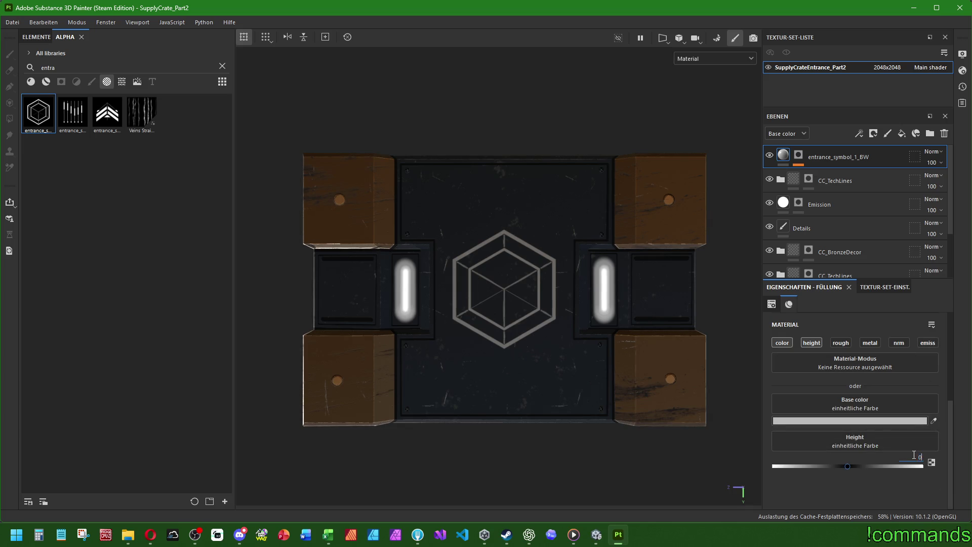
type(".1")
key("Return")
Step: Save the SupplyCrate_Part2 project
left_click(12, 23)
left_click(35, 105)
left_click(12, 22)
mouse_move(32, 58)
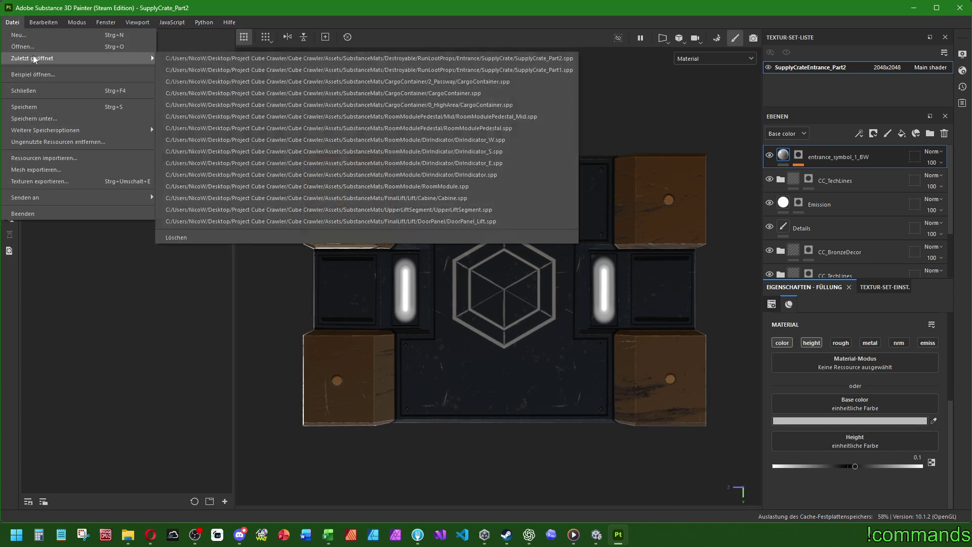
Step: Open SupplyCrate_Part1 and copy its symbol's green base colour hex 5FBA5F
left_click(519, 70)
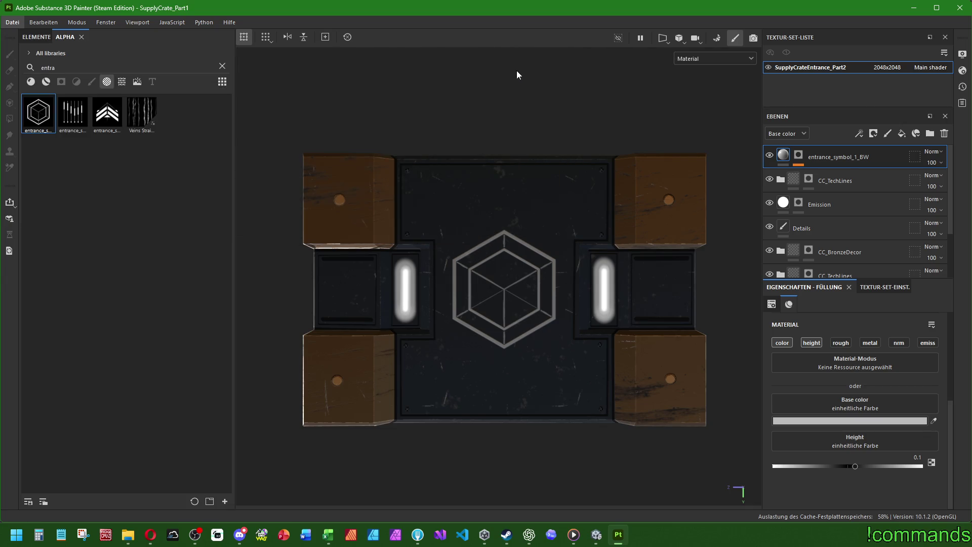
left_click(841, 424)
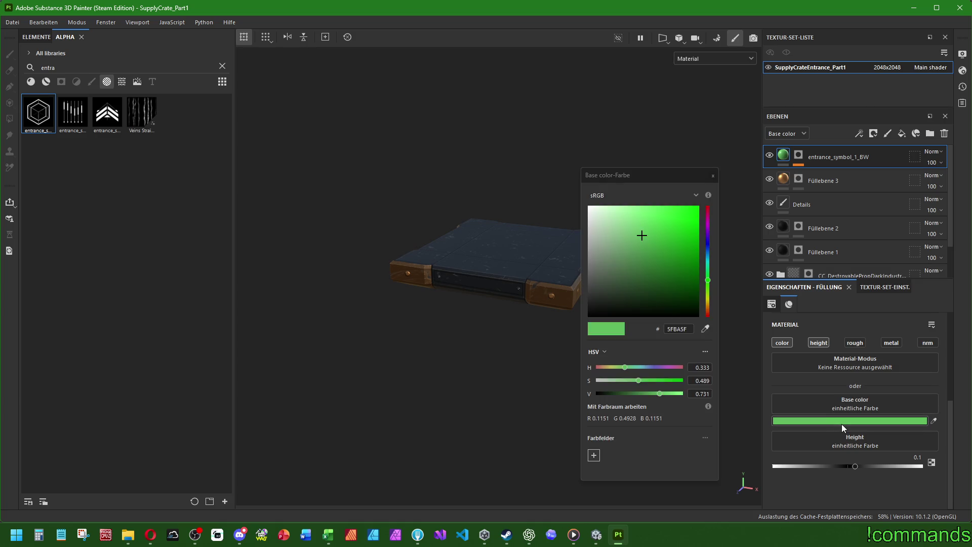
left_click(676, 329)
right_click(672, 330)
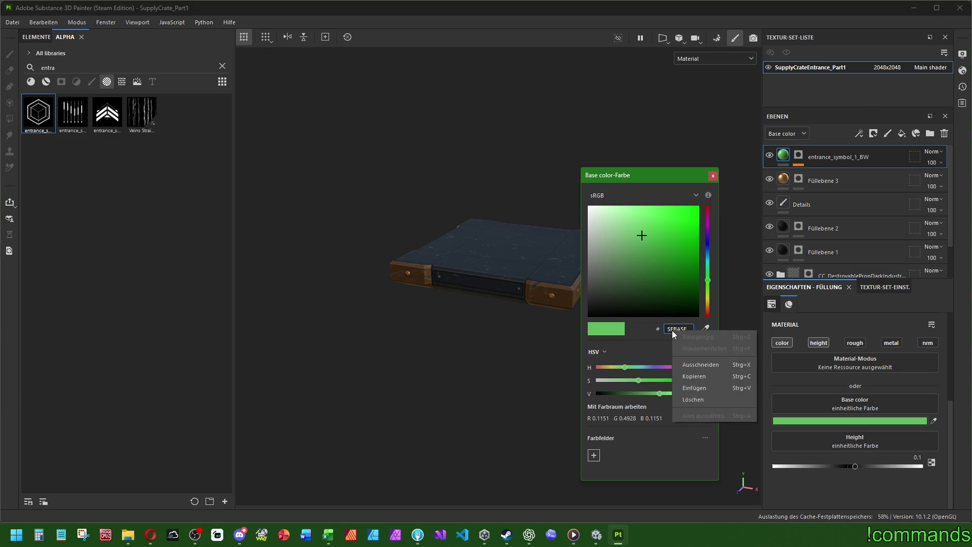
left_click(695, 375)
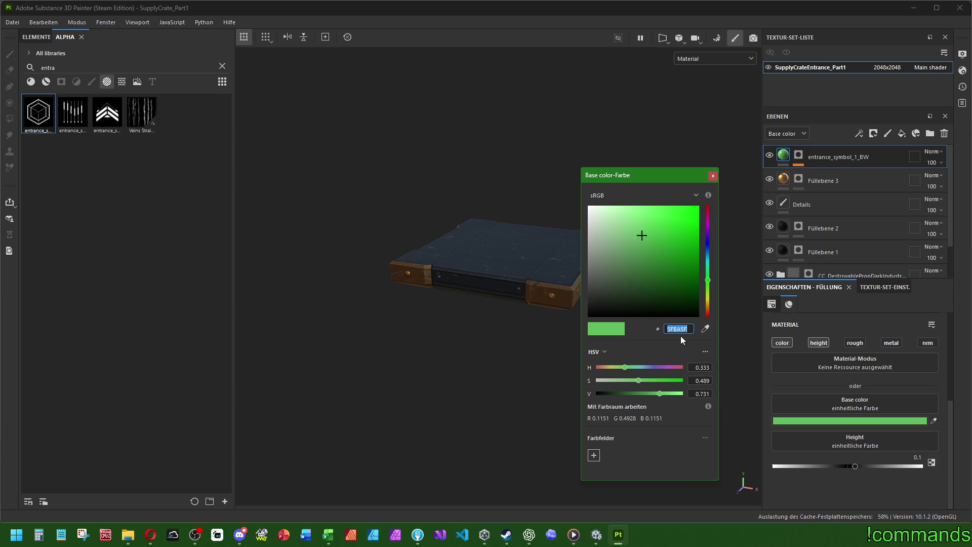
right_click(680, 331)
left_click(698, 376)
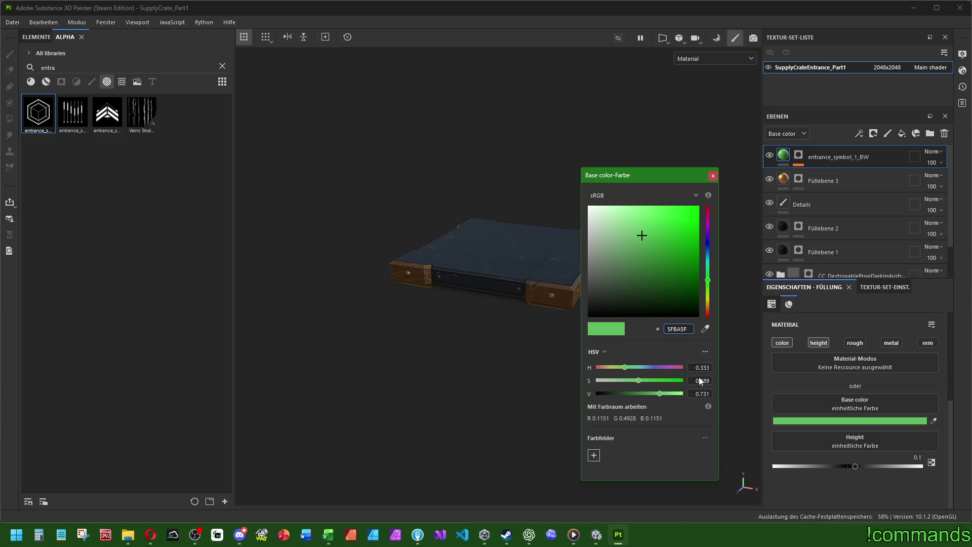
Step: Test pasting 5FBA5F back into Part1's symbol colour, keeping it green
left_click(691, 329)
double_click(678, 329)
key("BackSpace")
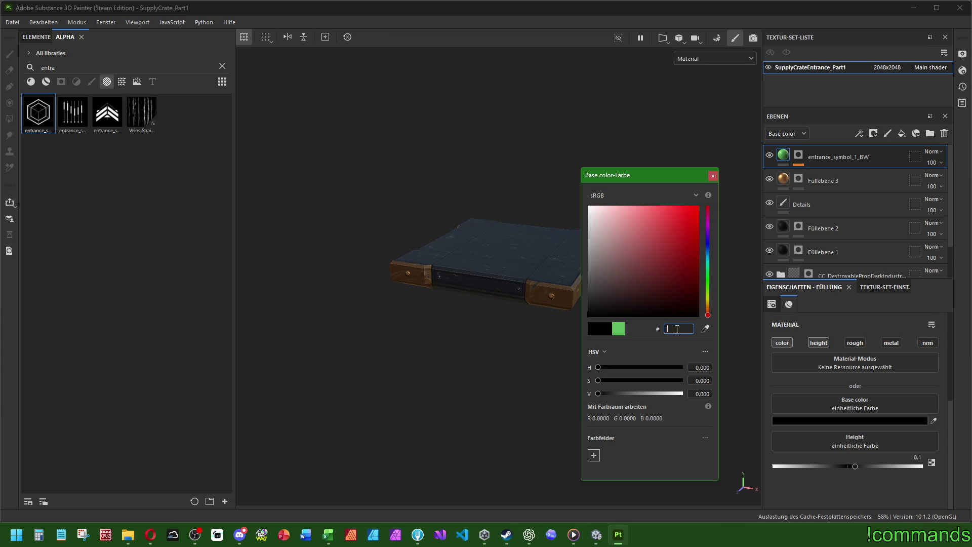
right_click(678, 329)
left_click(703, 387)
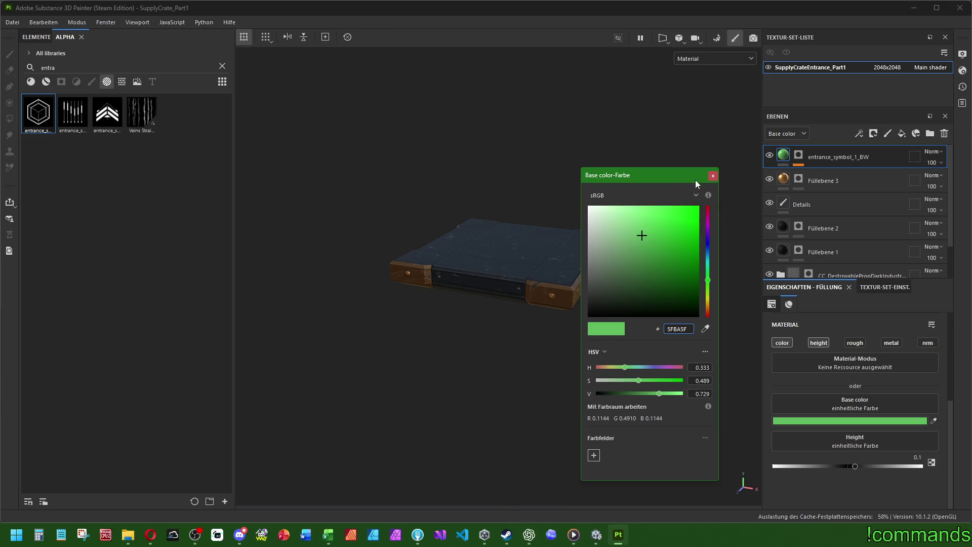
left_click(712, 175)
Step: Reopen SupplyCrate_Part2 from recent projects, discarding Part1's changes
left_click(12, 22)
mouse_move(36, 59)
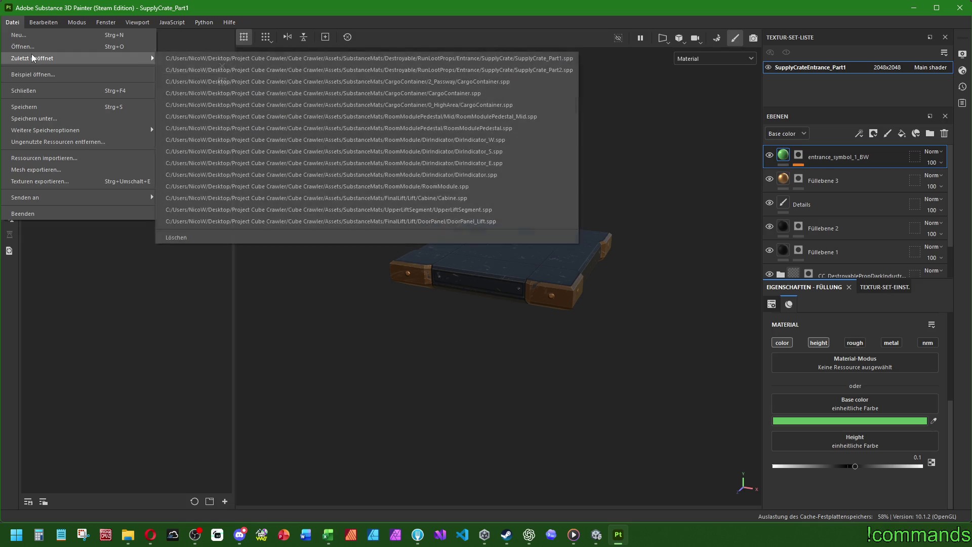
left_click(481, 70)
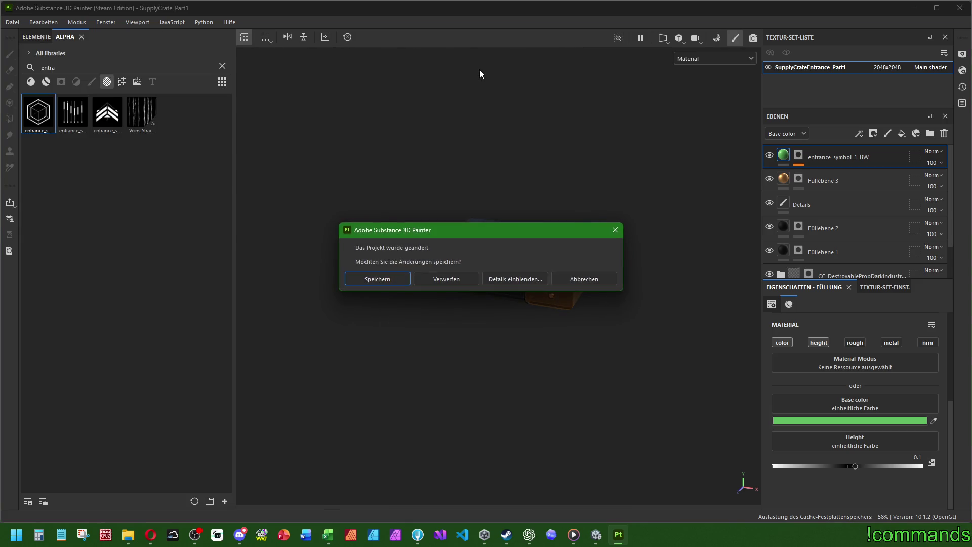
left_click(459, 277)
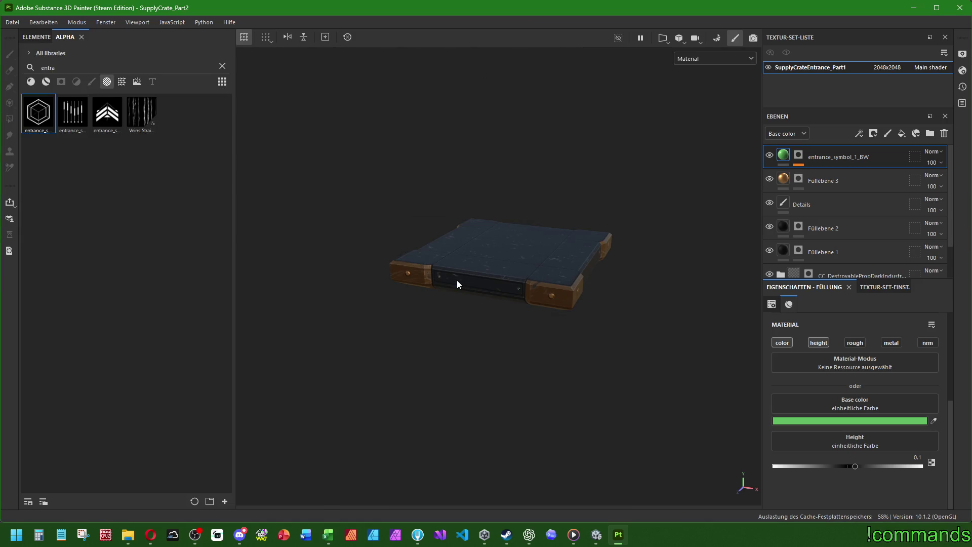
Step: Paste 5FBA5F over BCBCBC as the entrance_symbol_1_BW layer's base colour
left_click(784, 156)
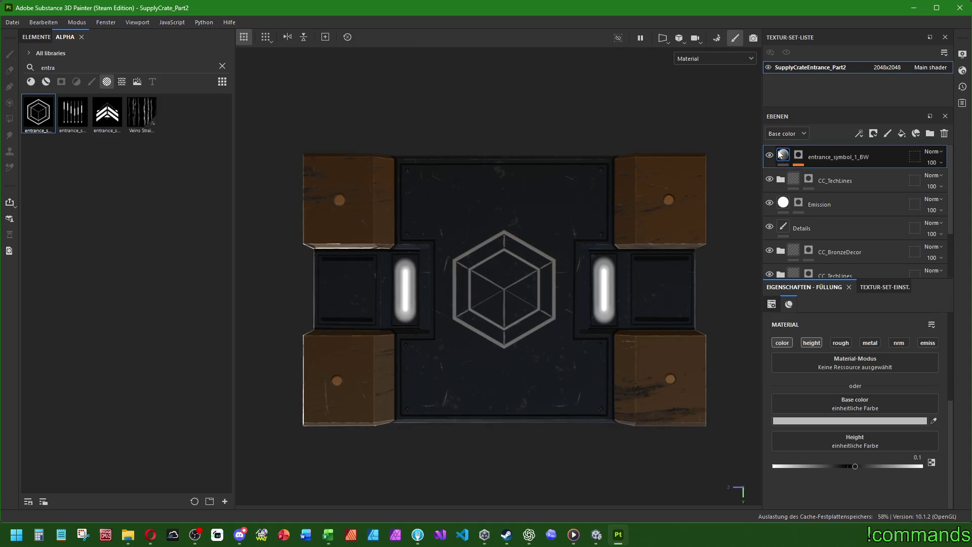
left_click(822, 421)
double_click(677, 328)
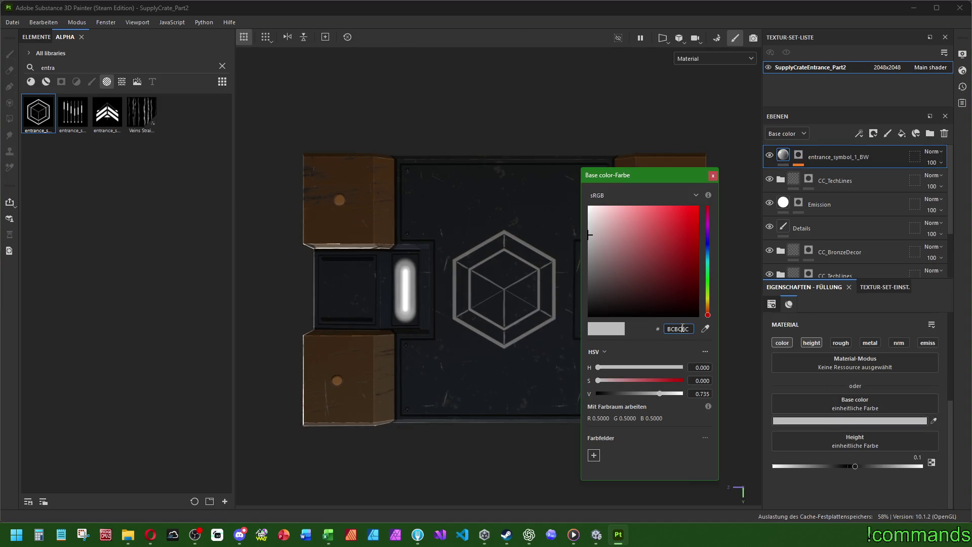
right_click(676, 329)
left_click(691, 384)
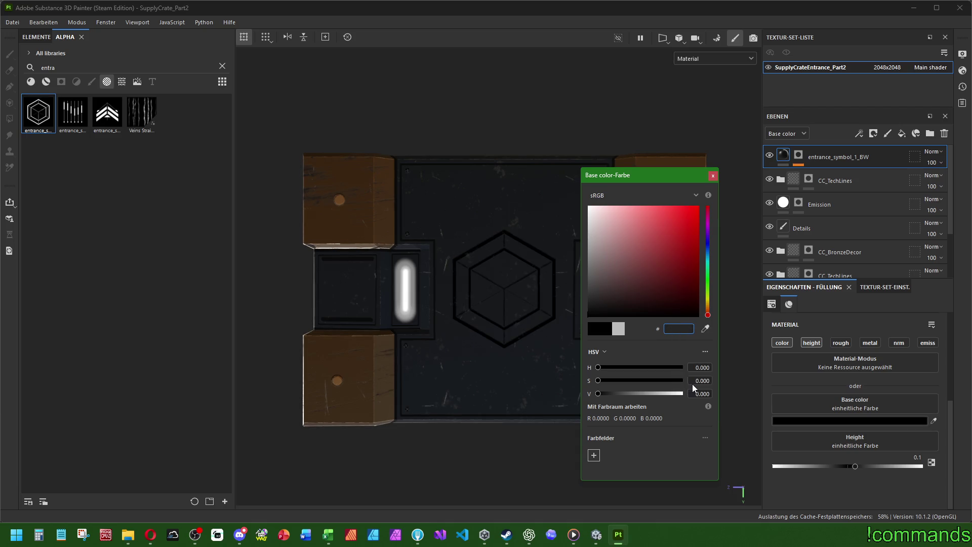
type("5FBA5F")
left_click(652, 201)
scroll(491, 381, "down", 3)
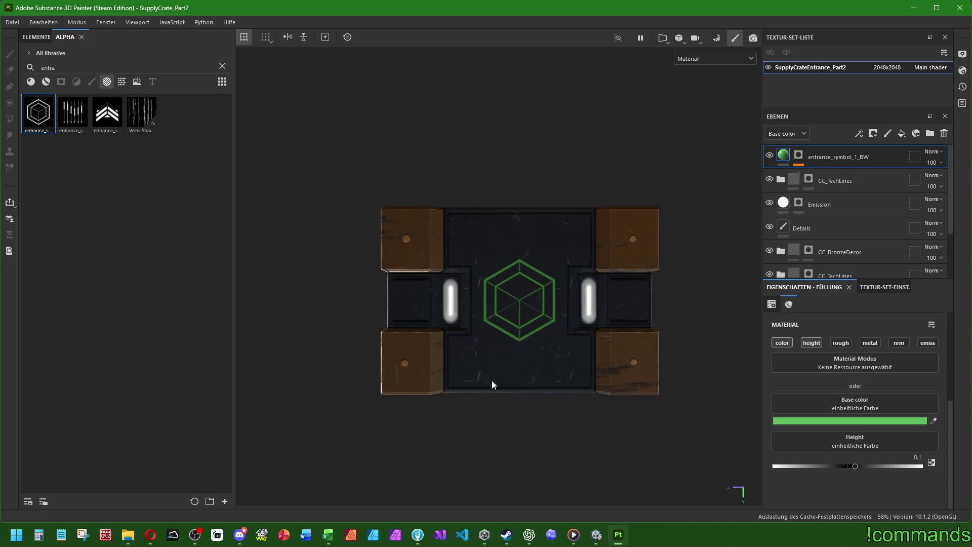
mouse_move(491, 380)
left_mouse_down("alt")
mouse_move(592, 321)
mouse_move(512, 392)
mouse_move(349, 351)
mouse_move(468, 373)
mouse_move(529, 361)
mouse_move(551, 327)
mouse_move(451, 330)
mouse_move(456, 369)
mouse_move(459, 329)
mouse_move(461, 341)
left_mouse_up("alt")
Step: Open Export Textures for SupplyCrateEntrance_Part2, keeping the Unity HD Render Pipeline (Metallic Standard) preset
key("f")
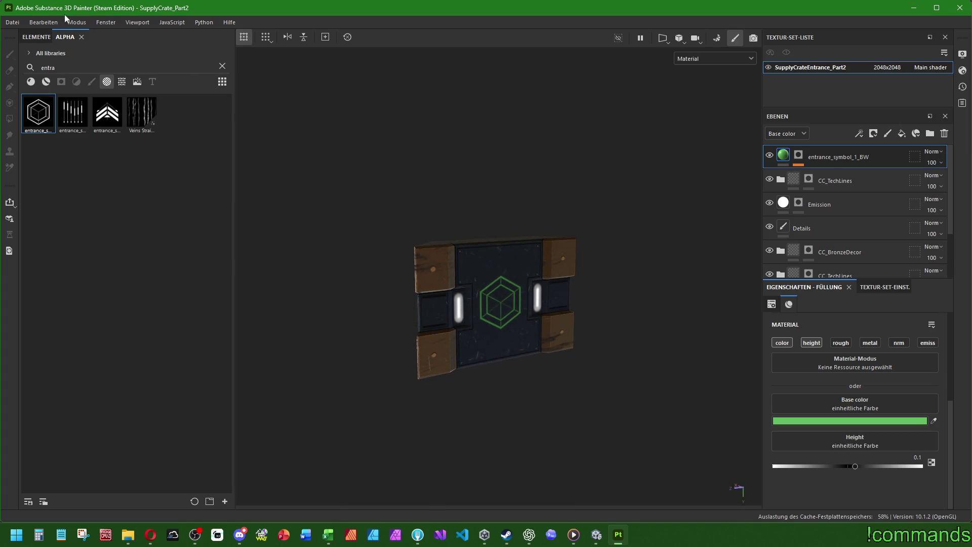
left_click(12, 22)
left_click(11, 23)
left_click(10, 26)
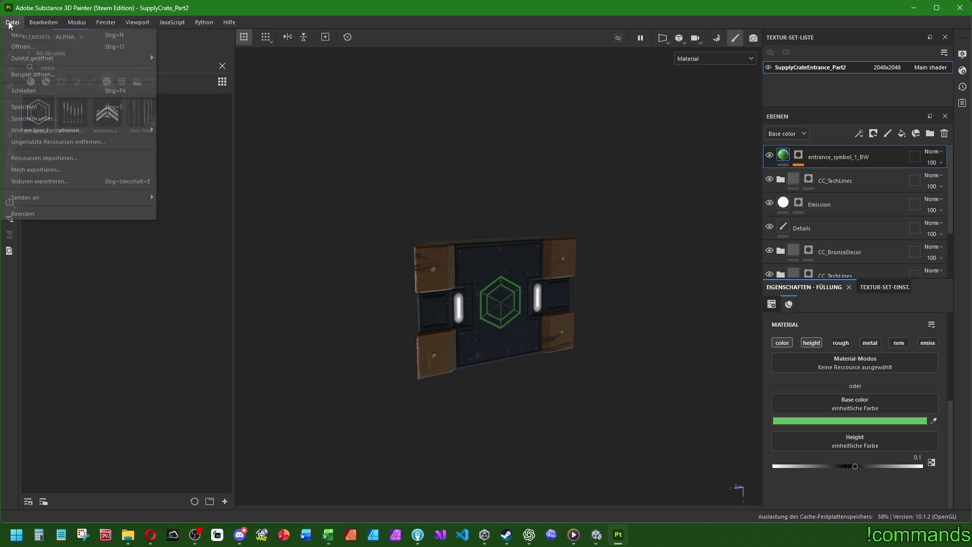
left_click(59, 180)
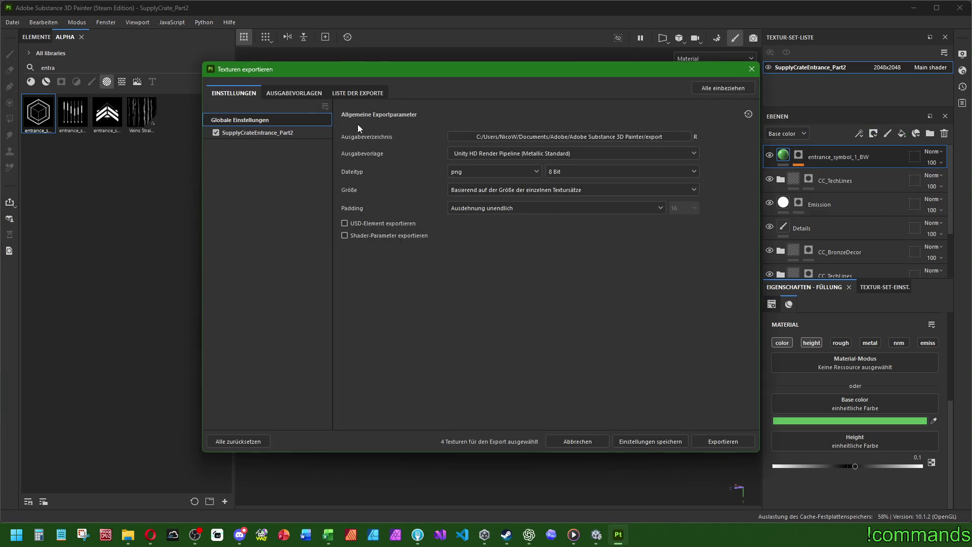
left_click(257, 133)
left_click(278, 92)
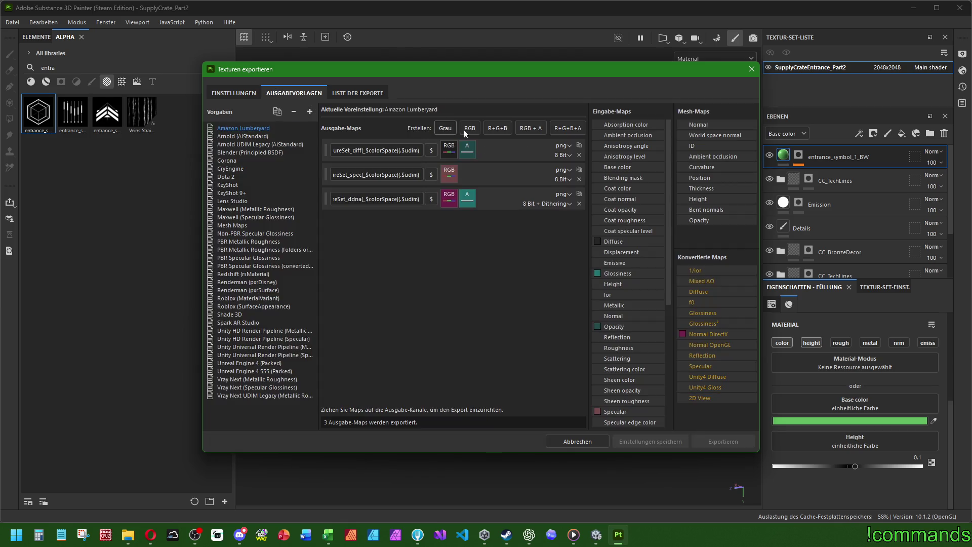
left_click(270, 348)
left_click(248, 98)
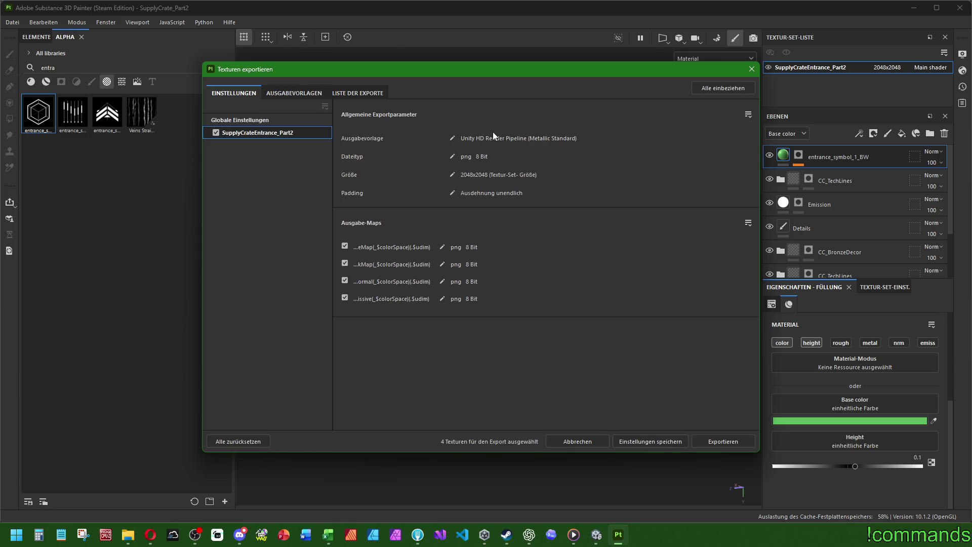
left_click(240, 120)
Step: Browse the output folder to the Cube Crawler project's Assets/Art/Textures folder
left_click(506, 132)
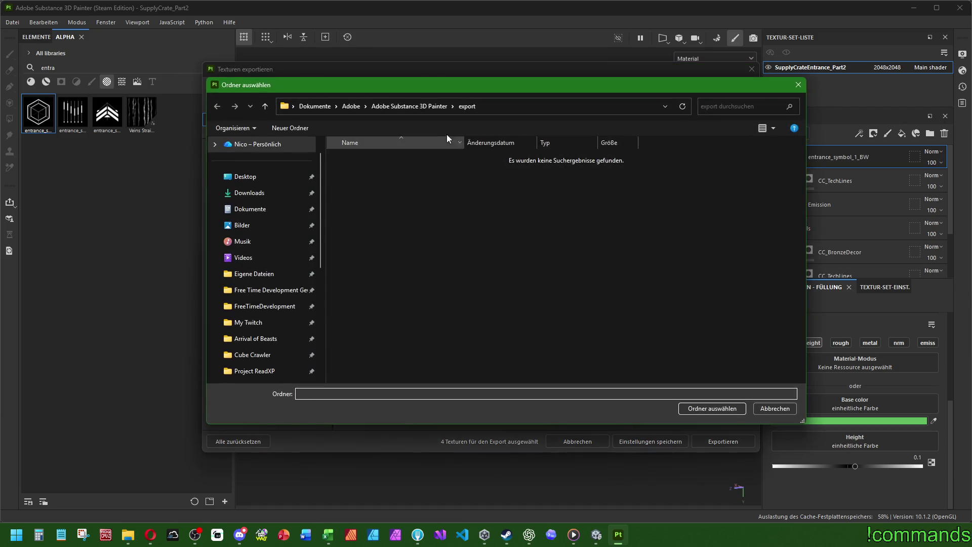
left_click(244, 338)
left_click(252, 354)
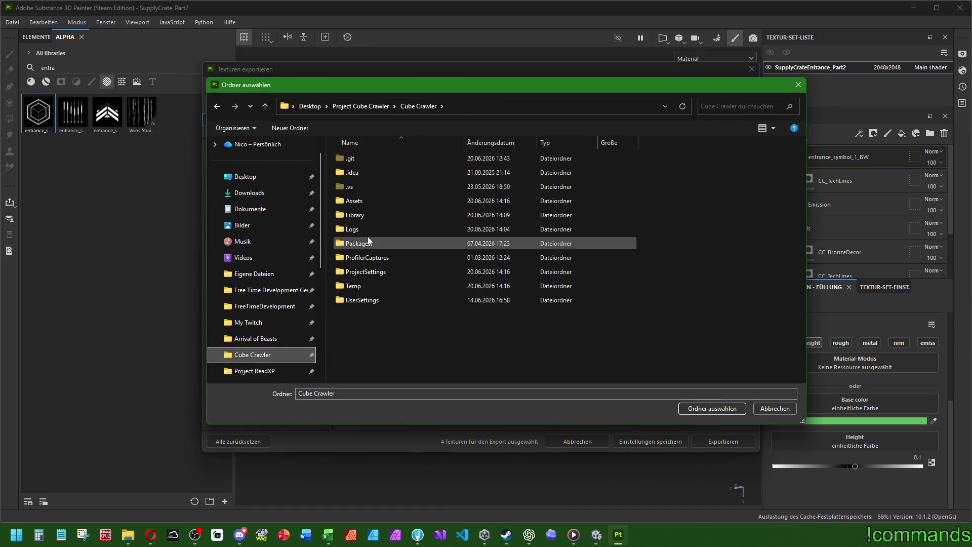
left_click(360, 201)
double_click(360, 200)
double_click(355, 172)
double_click(357, 173)
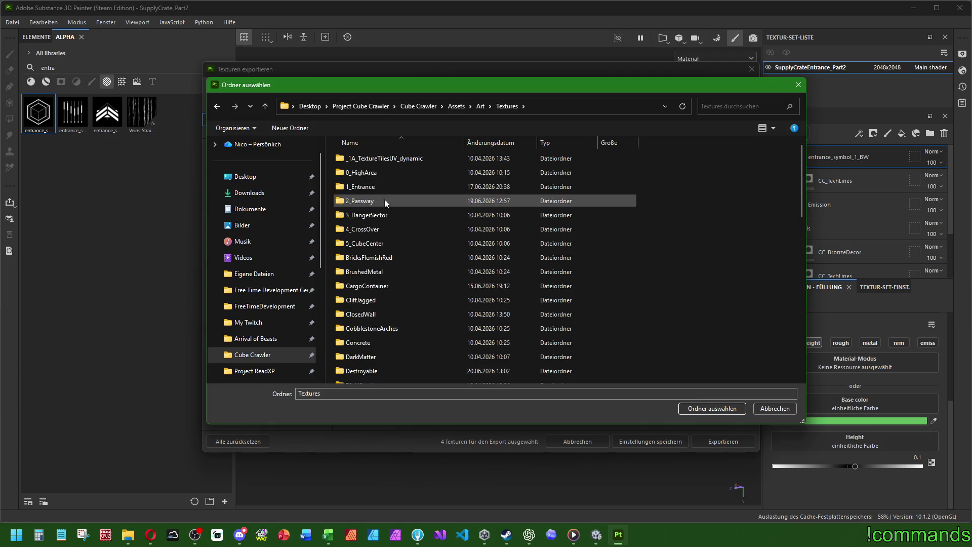
scroll(376, 345, "down", 2)
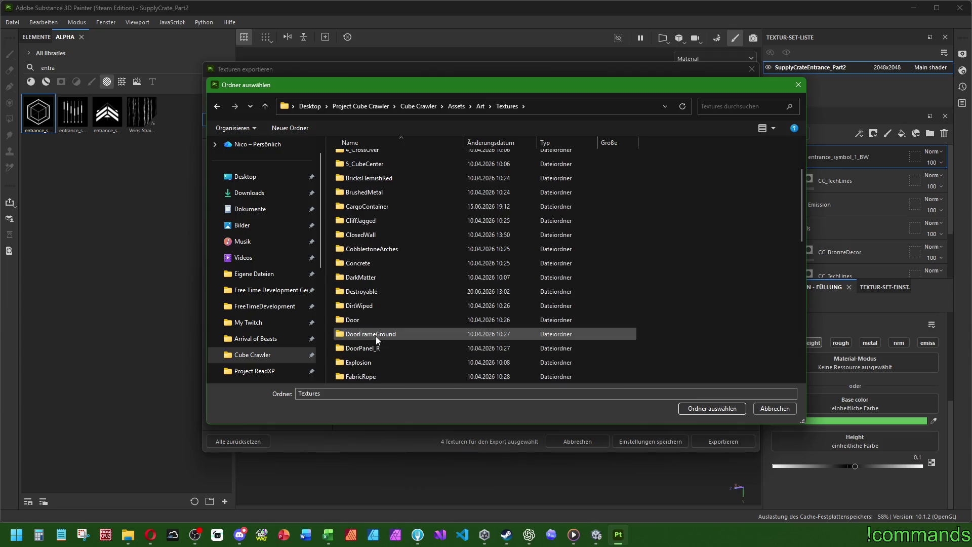
Step: Set Destroyable/RunLootProps/Entrance/SupplyCrate as output and export the four 2048×2048 PNG maps
double_click(367, 293)
double_click(369, 171)
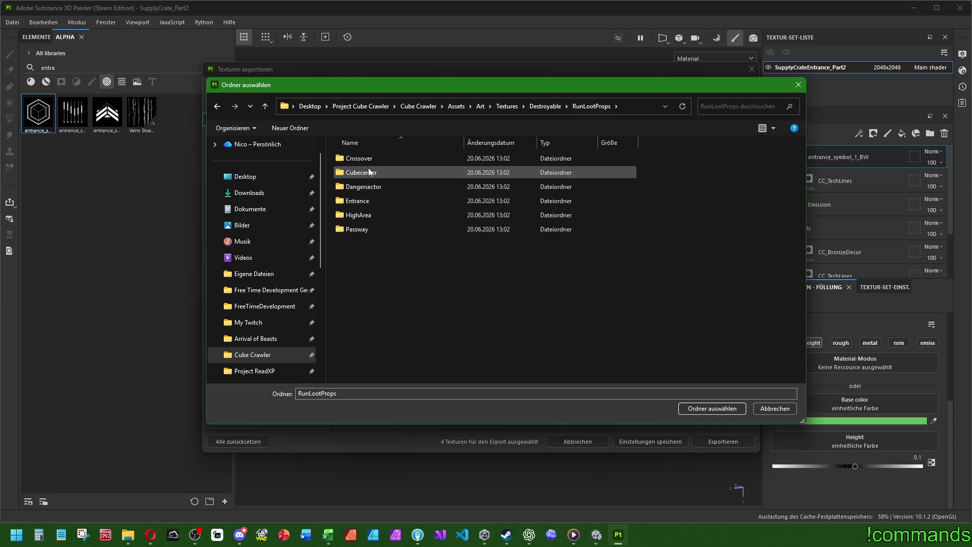
left_click(372, 215)
double_click(372, 200)
double_click(373, 157)
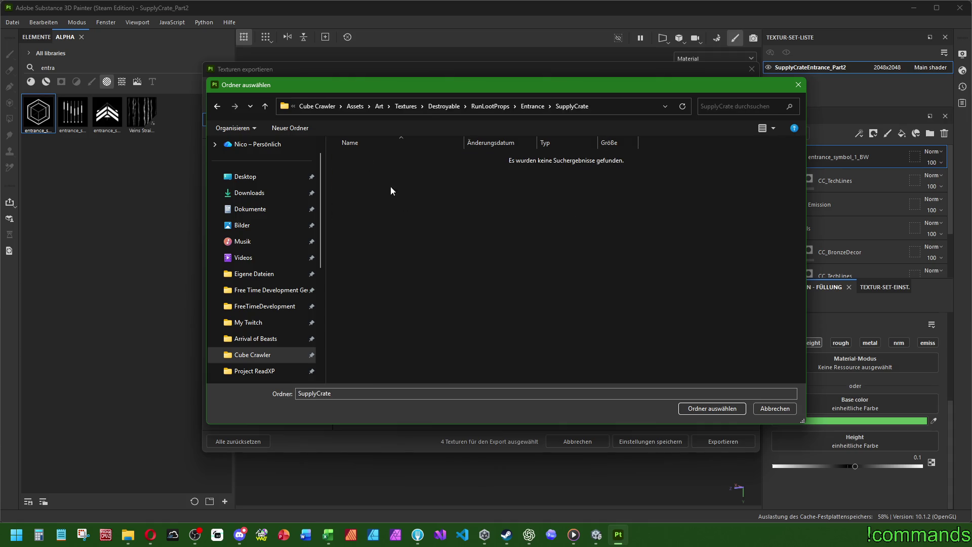
left_click(695, 409)
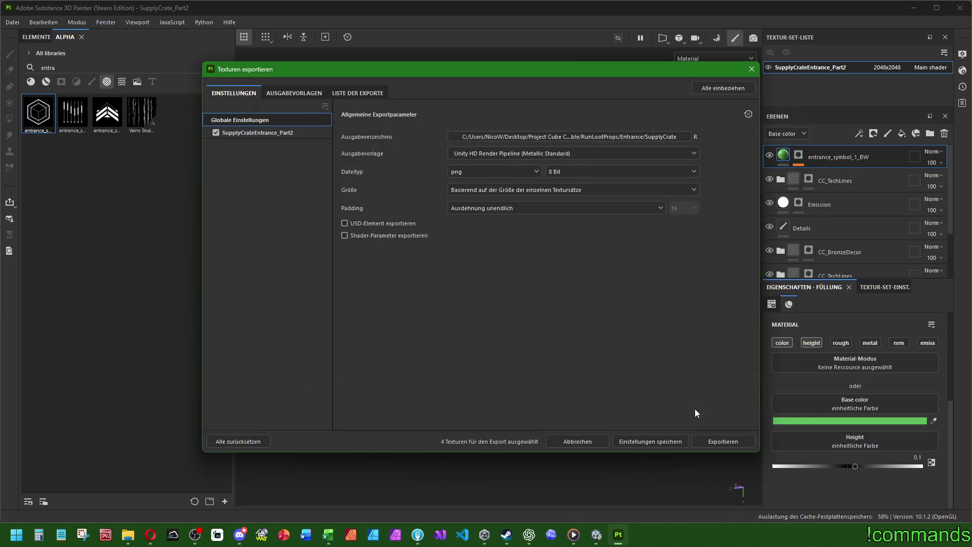
left_click(712, 438)
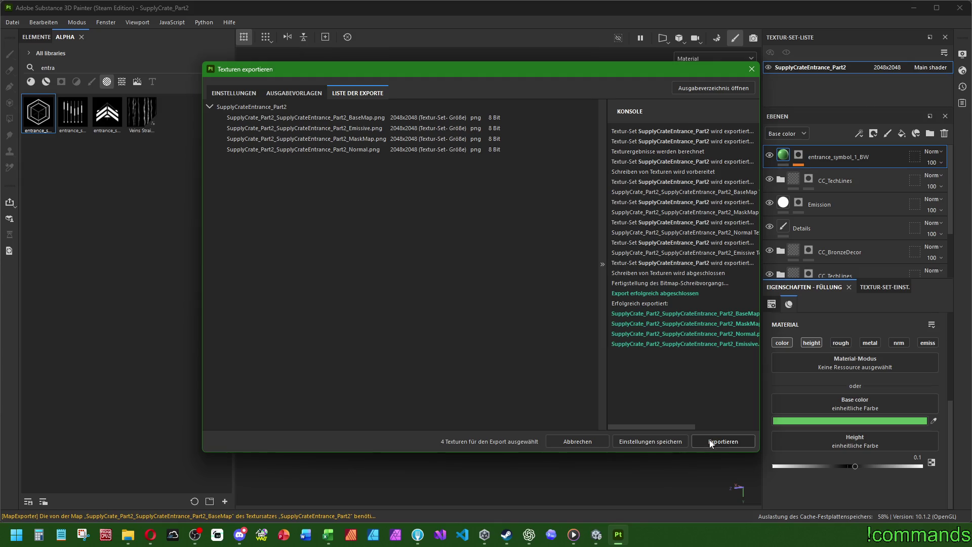
left_click(596, 534)
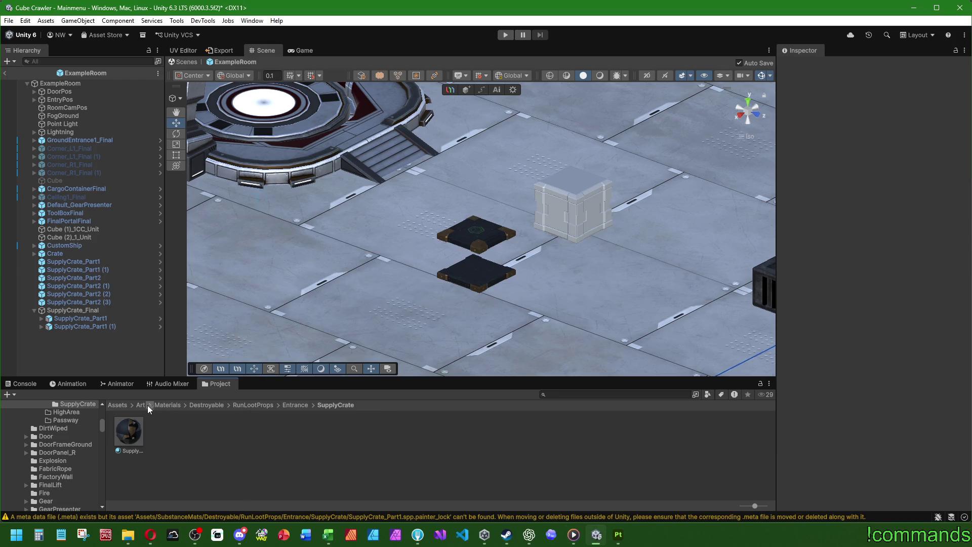
Step: Browse Unity's Project window to Art/Textures/Destroyable/RunLootProps/Entrance/SupplyCrate to see the exported textures
scroll(75, 424, "up", 5)
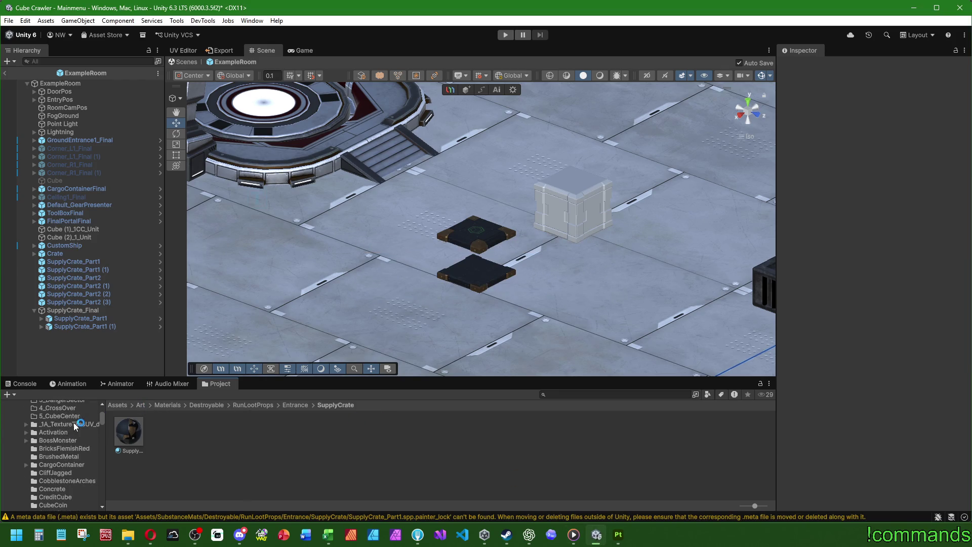
scroll(71, 436, "down", 3)
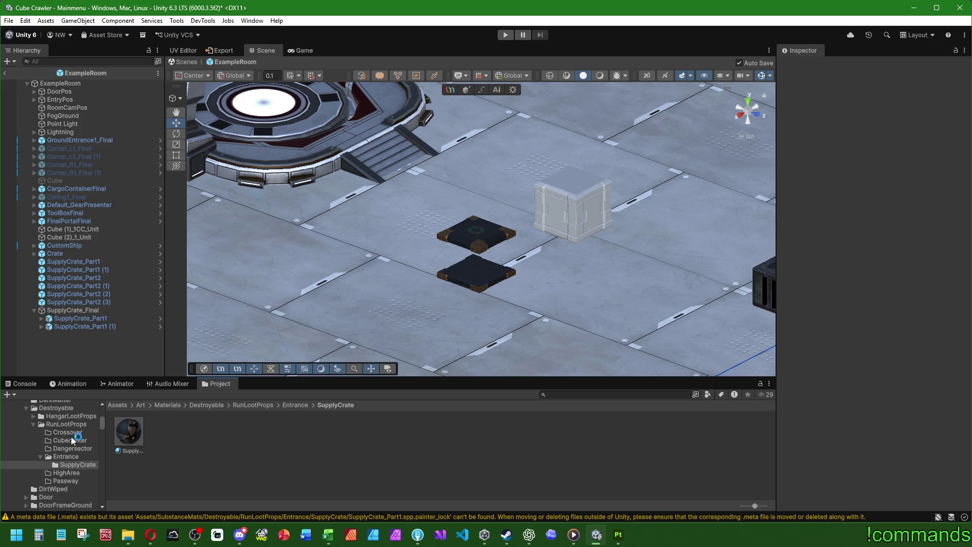
left_click(143, 406)
double_click(161, 433)
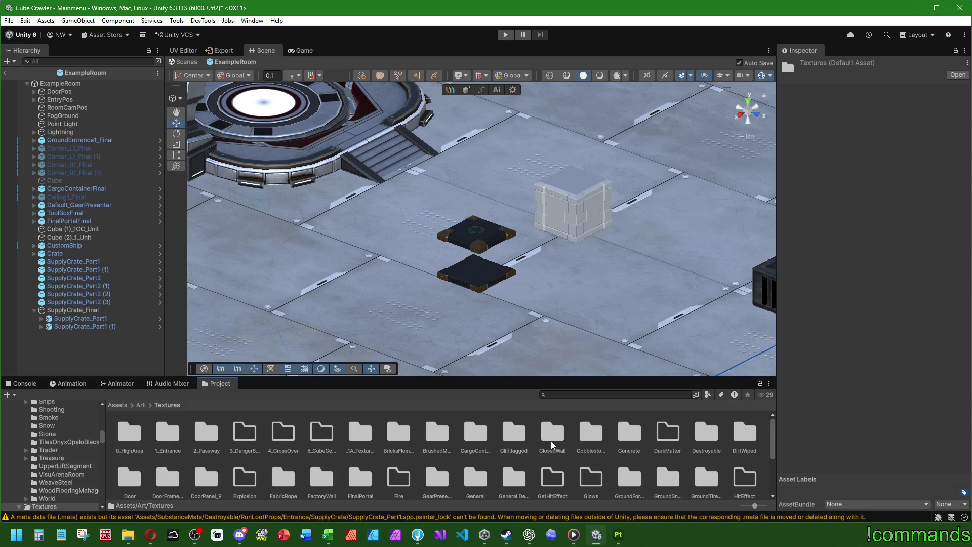
double_click(706, 433)
double_click(168, 433)
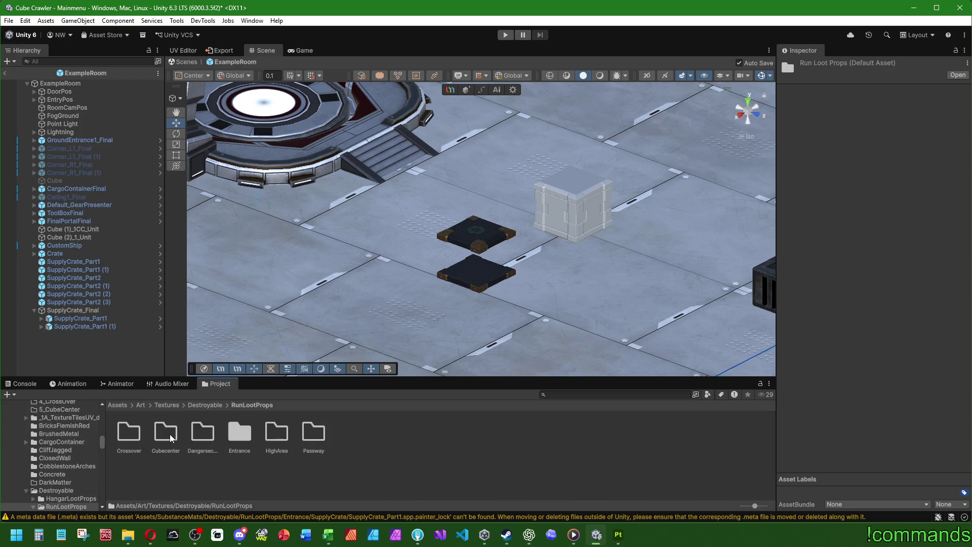
double_click(240, 433)
double_click(122, 428)
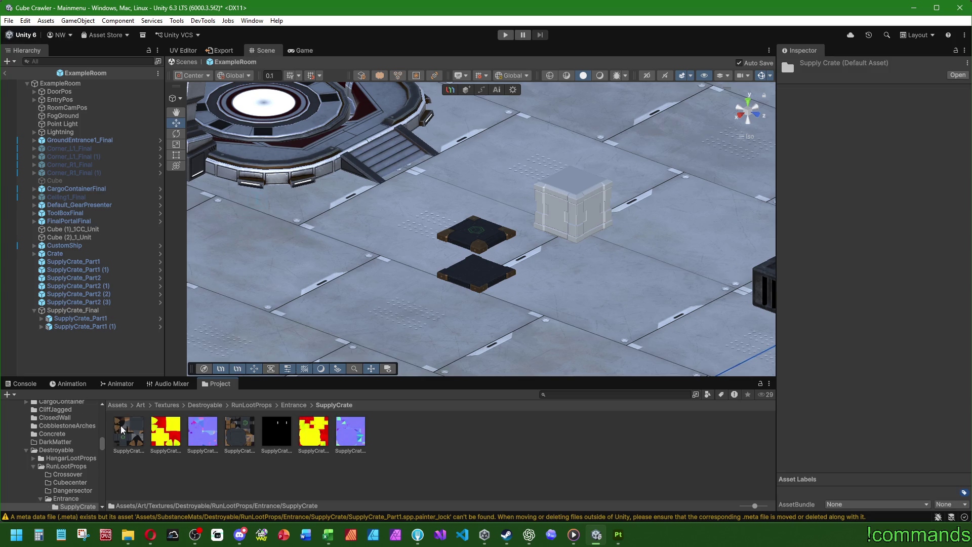
Step: Give the four Part2 textures crunch compression at High Quality and apply
left_click(126, 426)
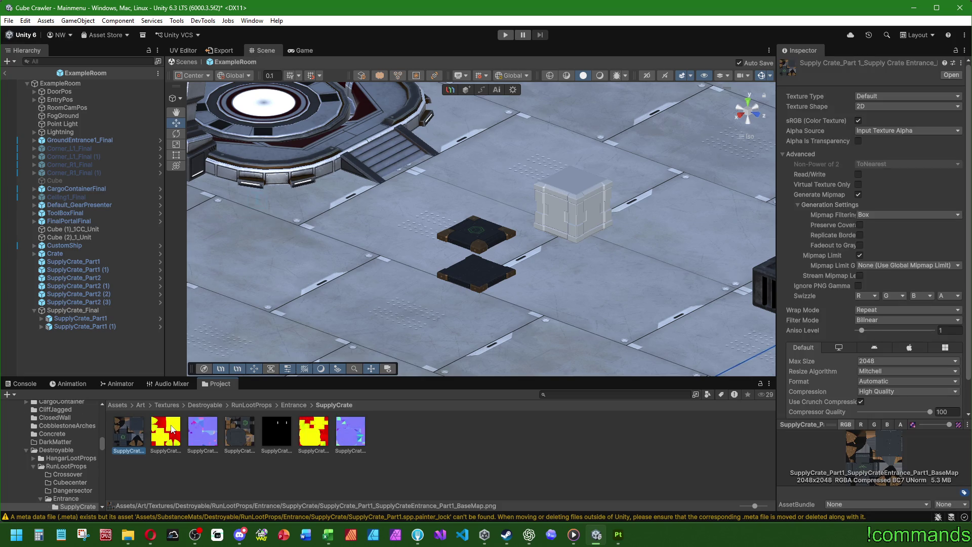
left_click(211, 429)
left_click(247, 431)
left_click(351, 431, "shift")
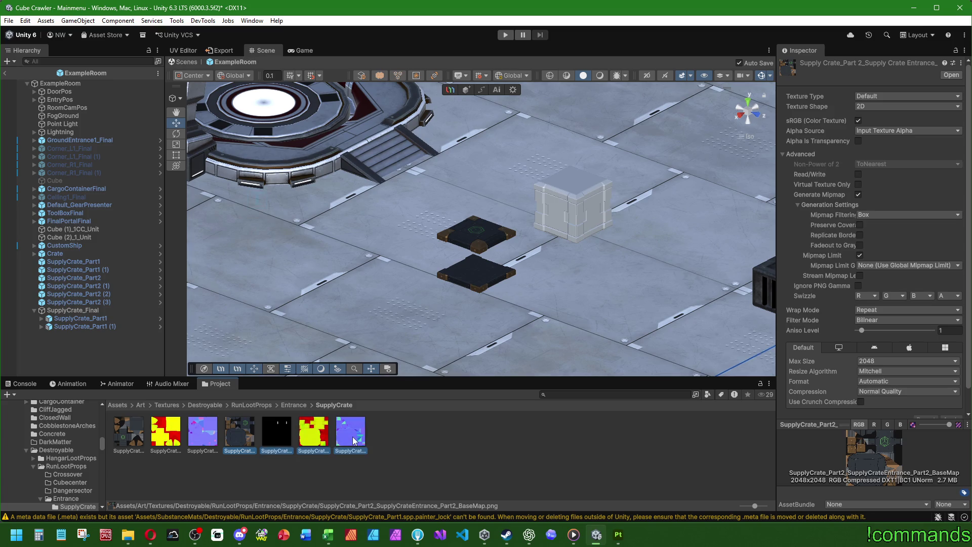
left_click(861, 402)
scroll(936, 400, "down", 1)
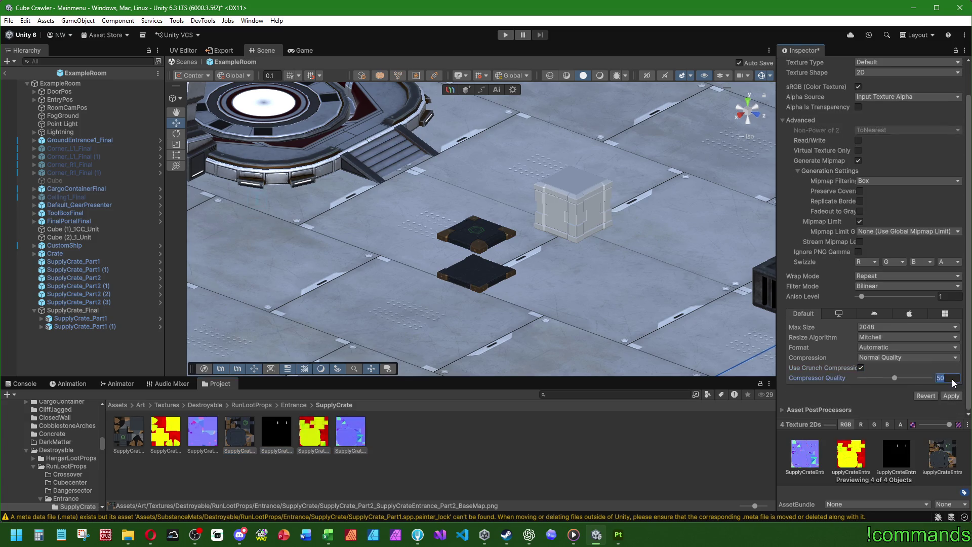
left_click(906, 357)
left_click(893, 403)
left_click(951, 396)
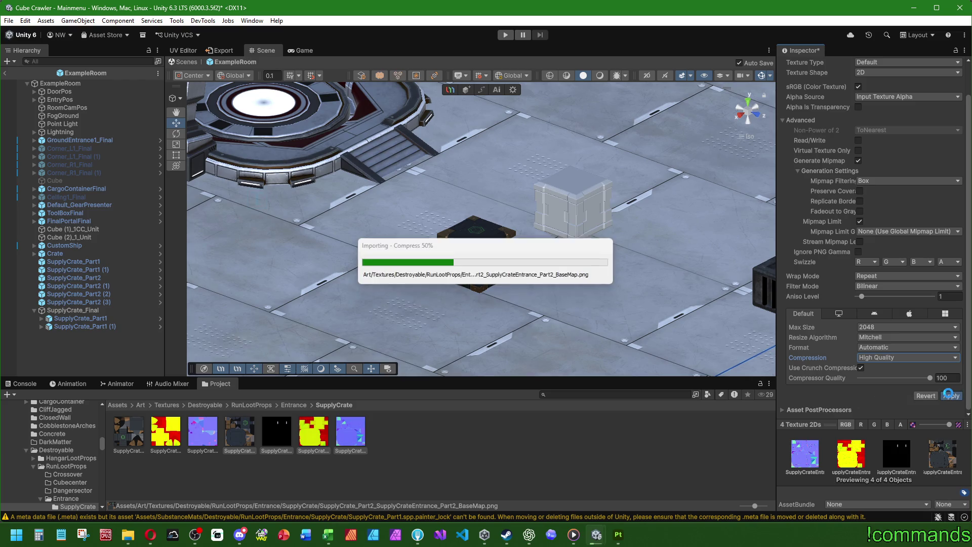
Step: Set the Part2 normal texture's type to Normal map and apply
left_click(352, 433)
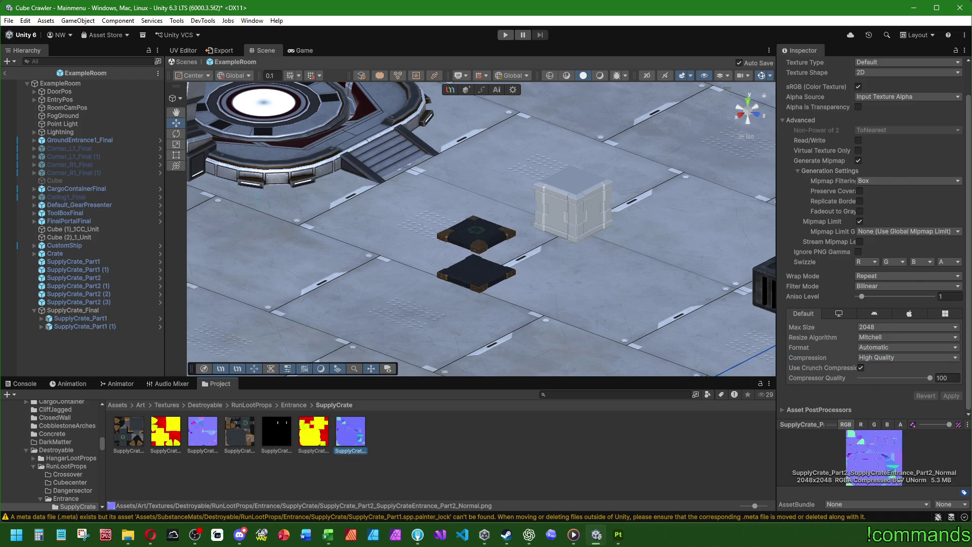
left_click(868, 97)
left_click(883, 119)
scroll(882, 202, "down", 1)
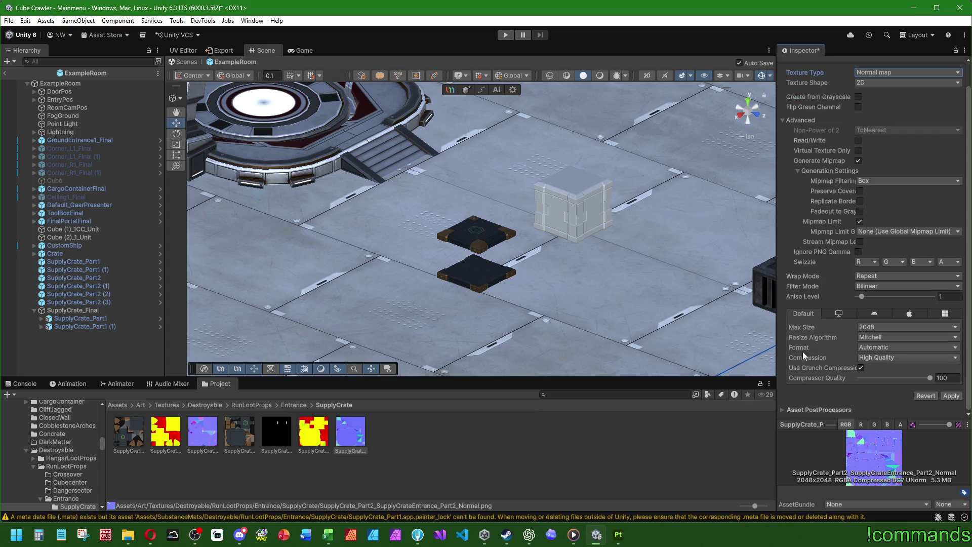
left_click(951, 396)
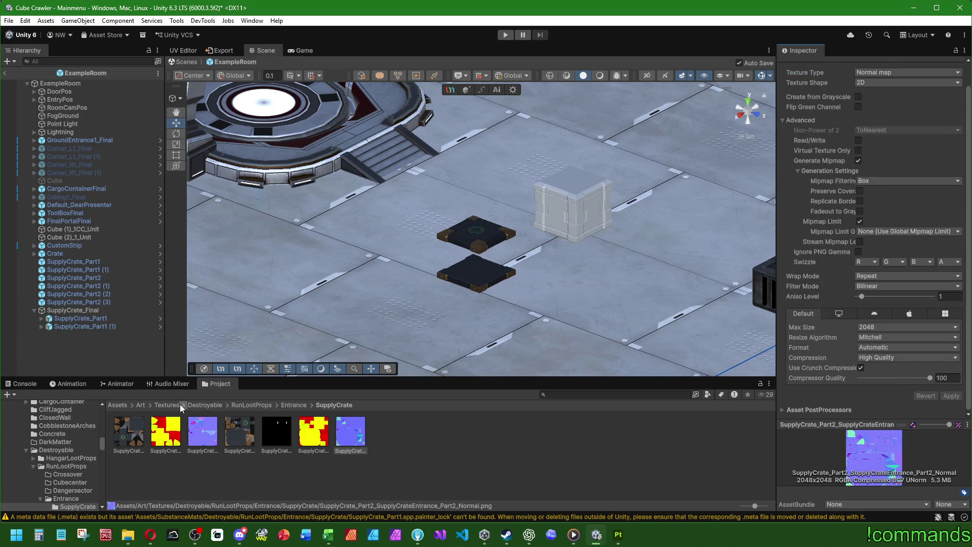
Step: Go to the SupplyCrate materials folder
scroll(56, 427, "up", 5)
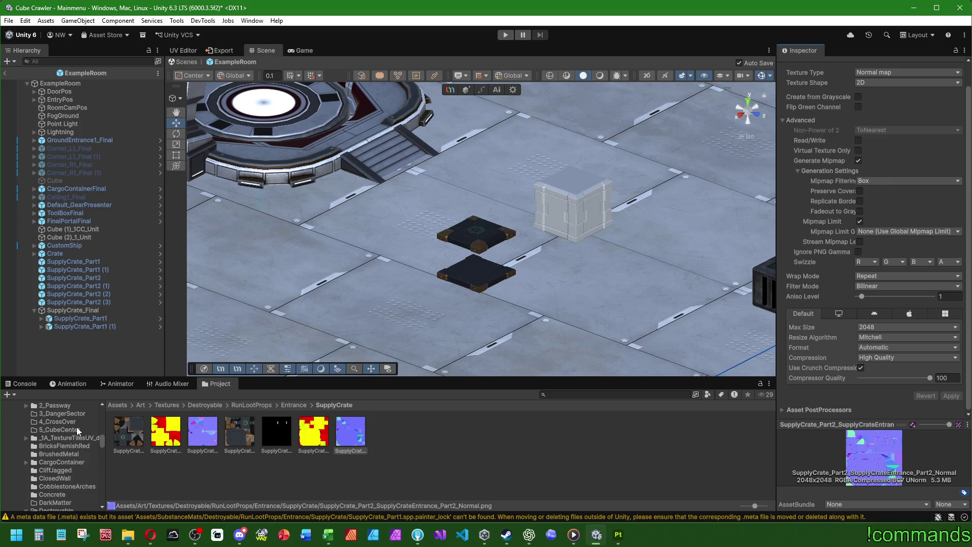
scroll(43, 441, "down", 6)
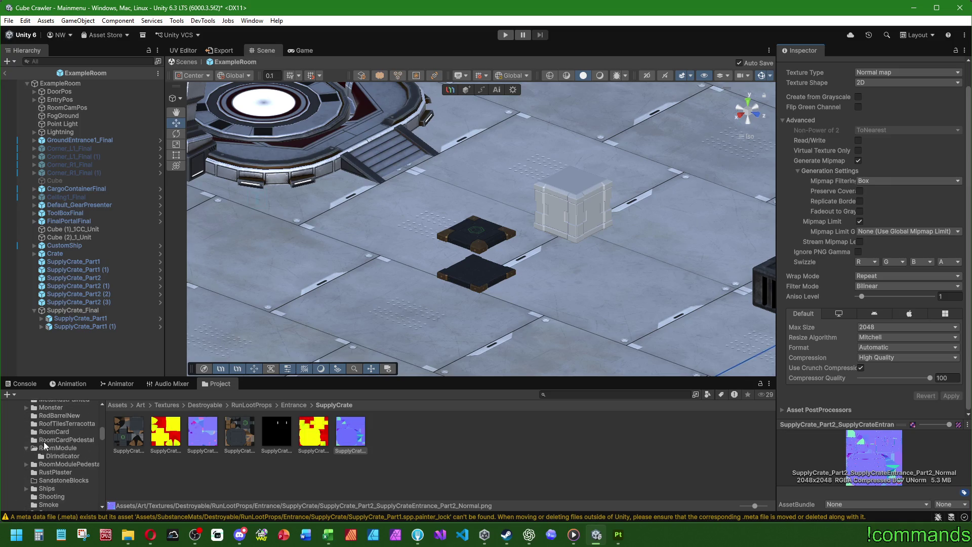
scroll(59, 443, "up", 4)
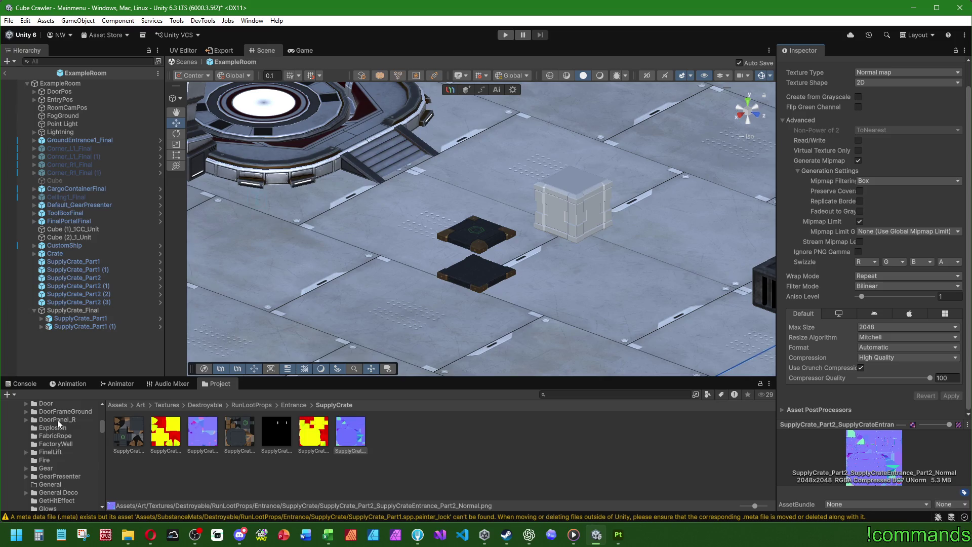
left_click(72, 463)
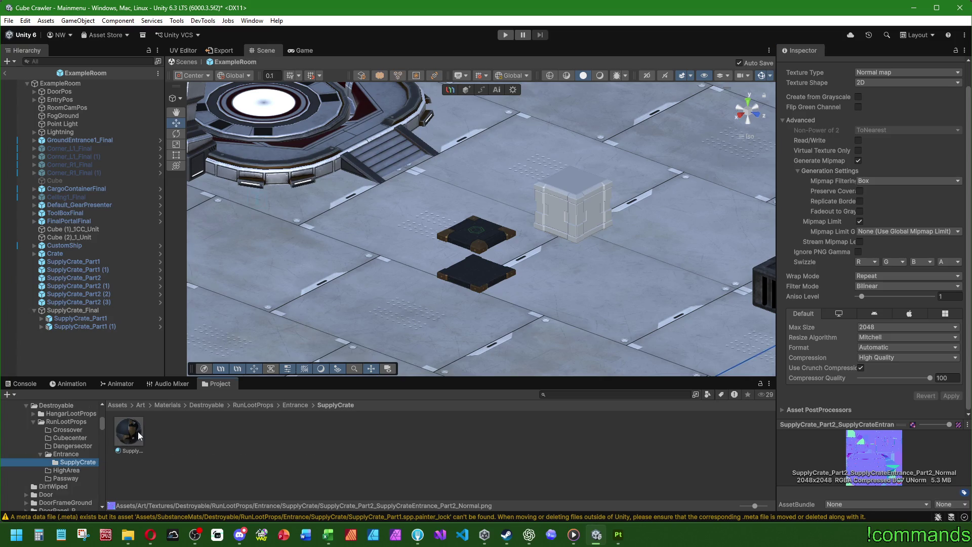
Step: Duplicate the SupplyCrateEntrancePart1 material as SupplyCrateEntrancePart2
left_click(138, 431)
key("ctrl+d")
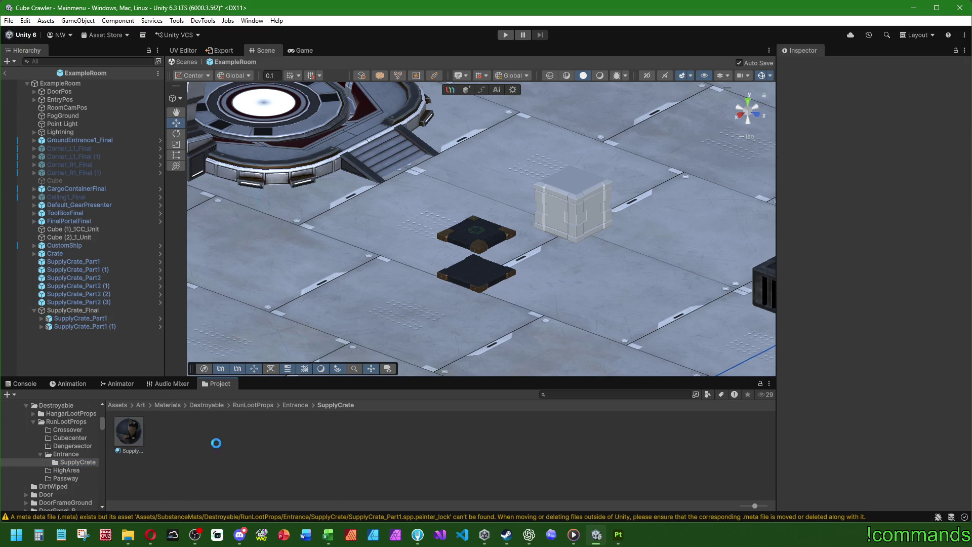
key("BackSpace")
key("BackSpace")
key("BackSpace")
type("2")
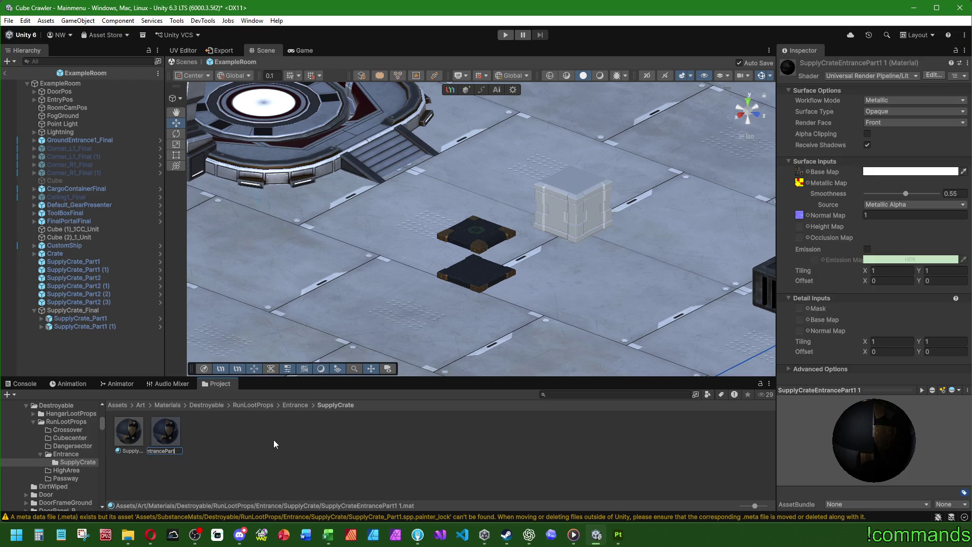
key("Return")
Step: Assign the Part2 base colour, metallic and normal textures to the new material
left_click(807, 172)
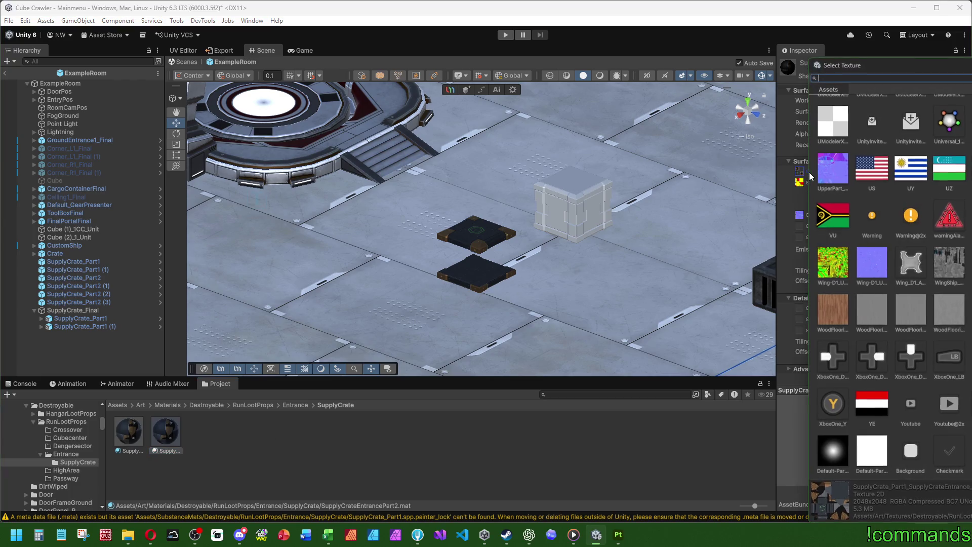
type("part2")
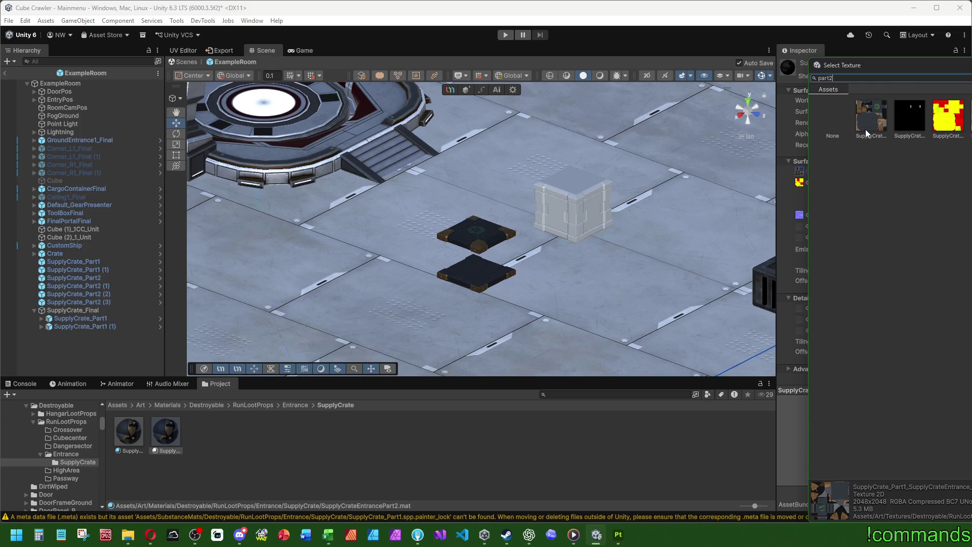
double_click(866, 132)
left_click(808, 182)
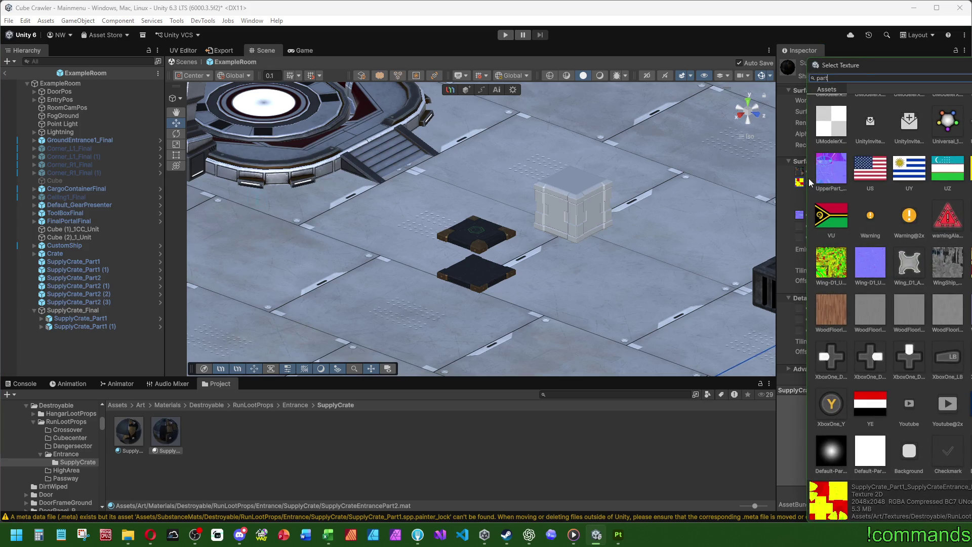
type("2")
double_click(946, 116)
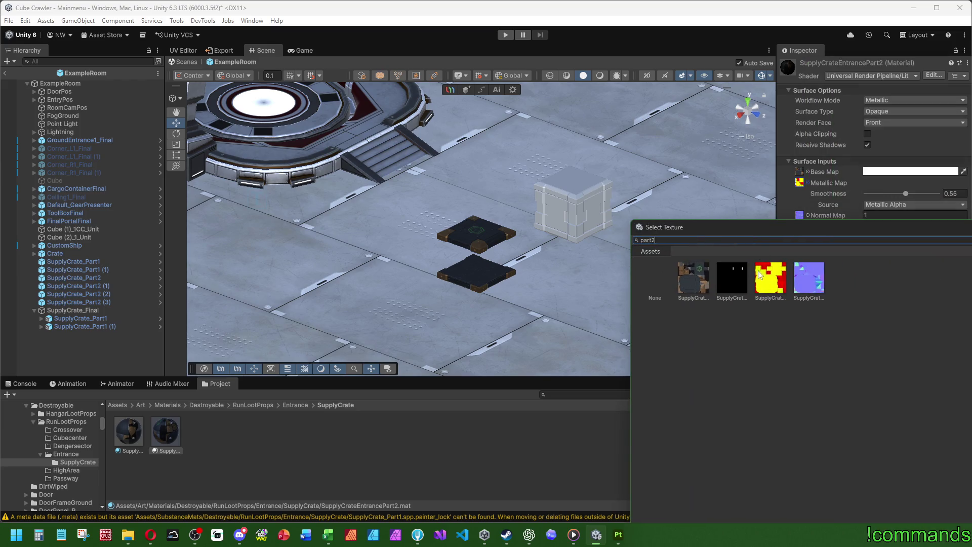
left_click(800, 218)
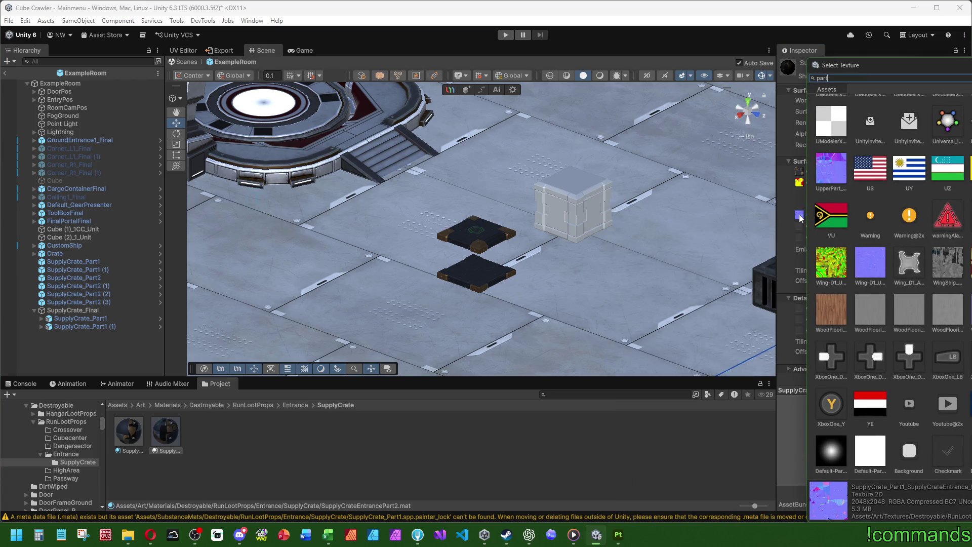
type("2")
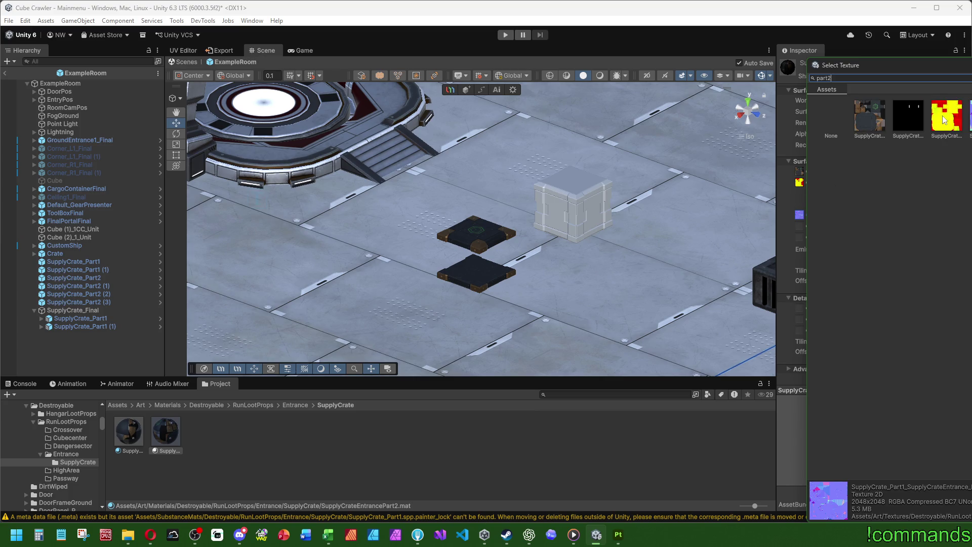
double_click(944, 120)
Step: Enable emission using the black Part2 texture as the emission map
left_click(867, 249)
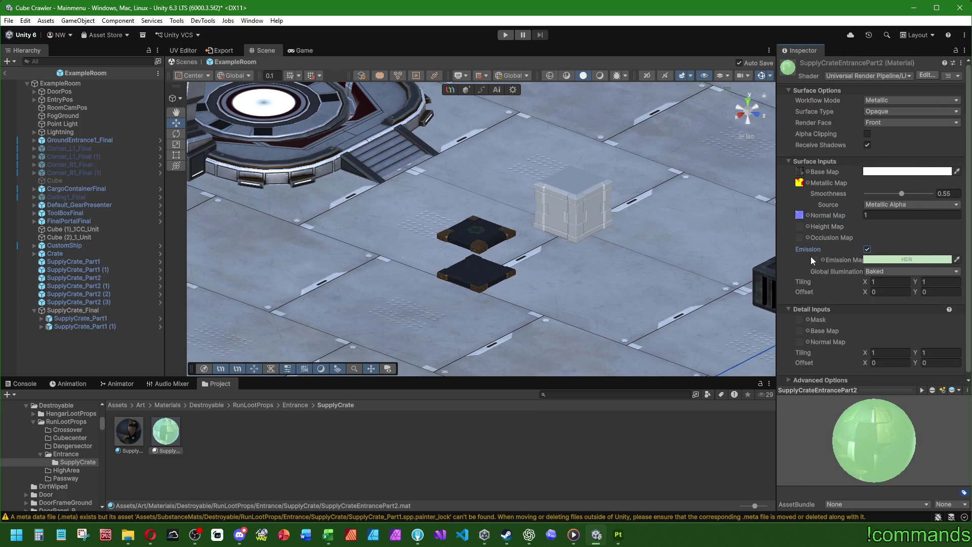
left_click(821, 258)
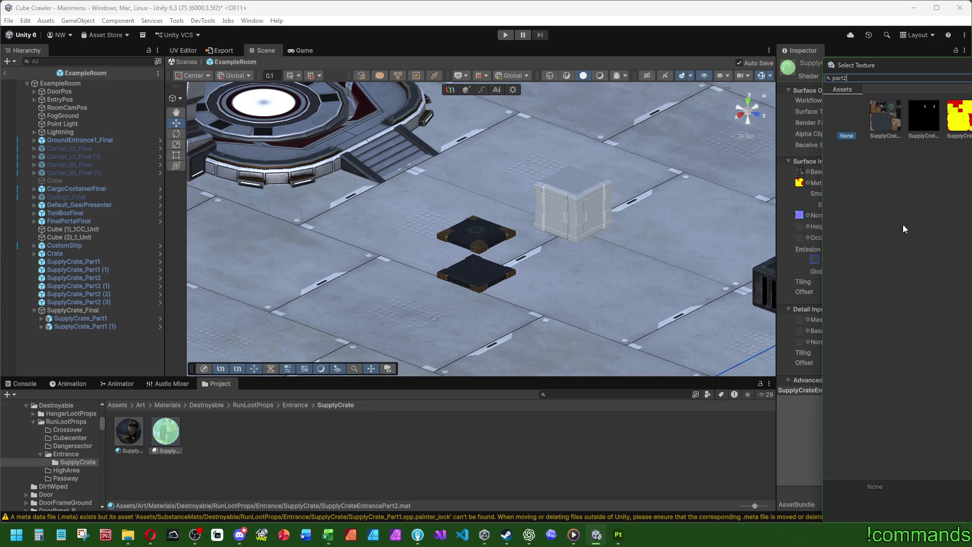
double_click(934, 124)
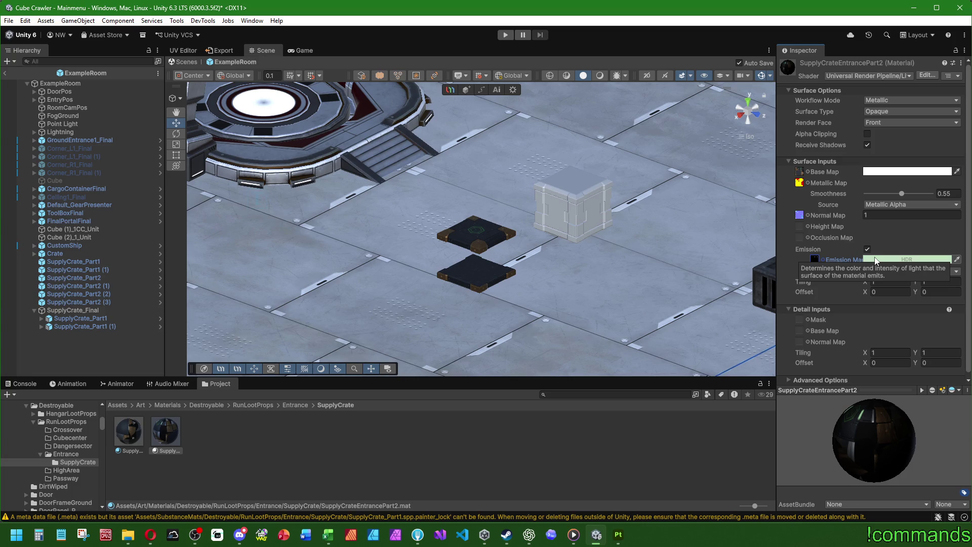
left_click(297, 454)
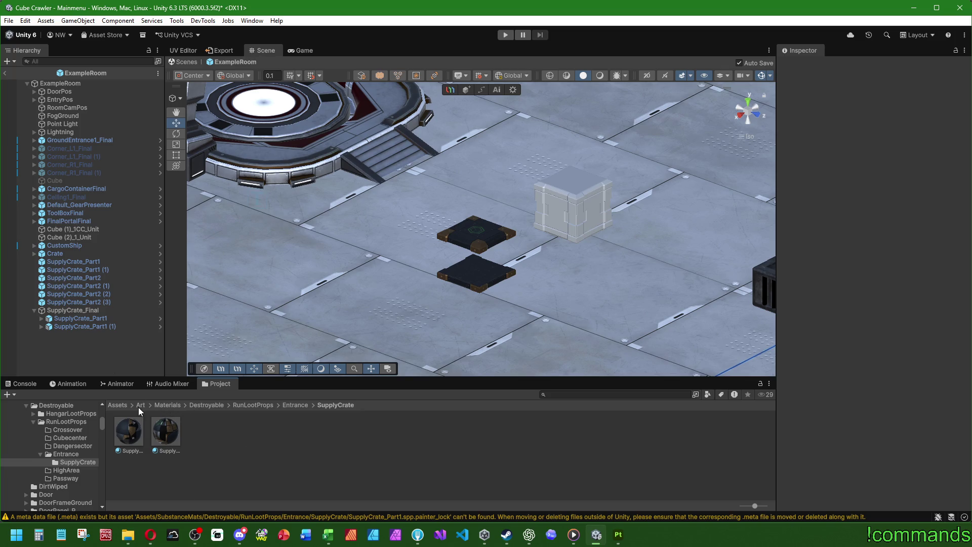
Step: Browse to SubstanceObj/Destroyable/RunLootProps/Entrance/SupplyCrate in the Project window
left_click(139, 407)
scroll(304, 430, "up", 1)
double_click(287, 450)
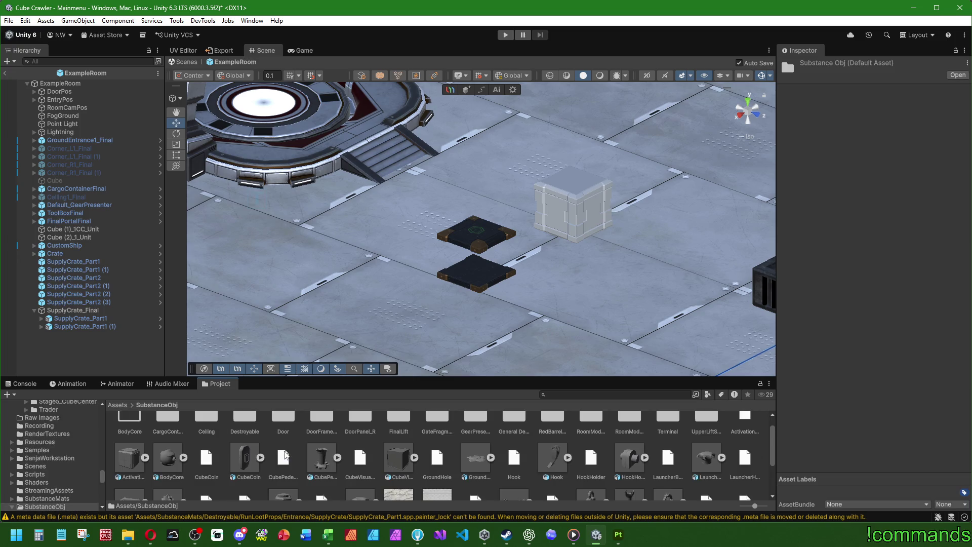
scroll(412, 466, "up", 1)
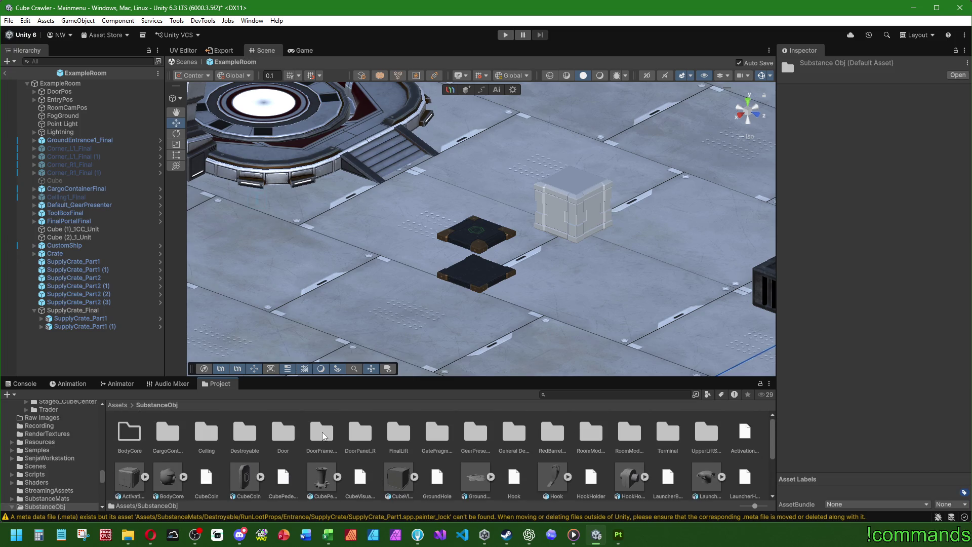
double_click(245, 434)
double_click(165, 431)
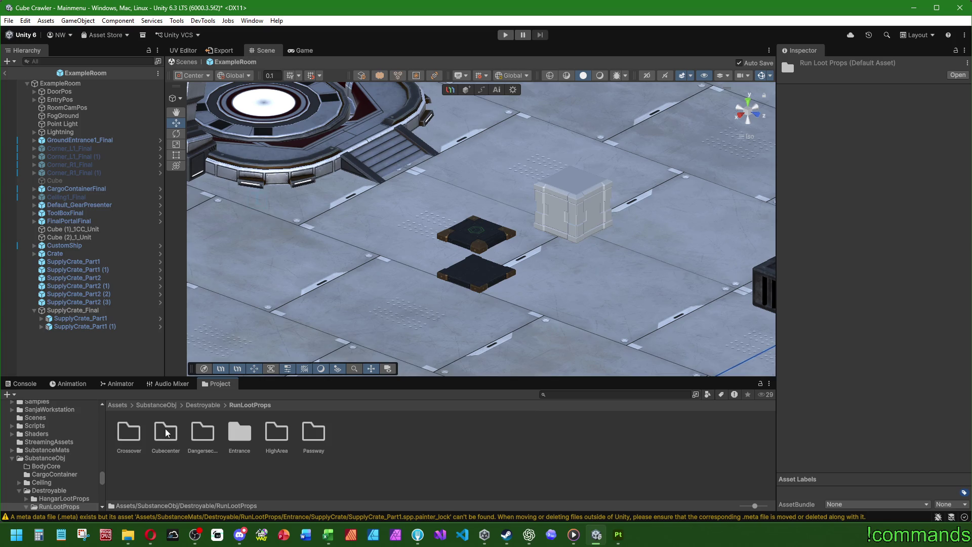
double_click(239, 430)
double_click(128, 430)
Step: Add a SupplyCrate_Part2 instance to the scene, then undo it with Ctrl+Z
mouse_move(164, 430)
left_mouse_down()
mouse_move(100, 369)
mouse_move(99, 354)
left_mouse_up()
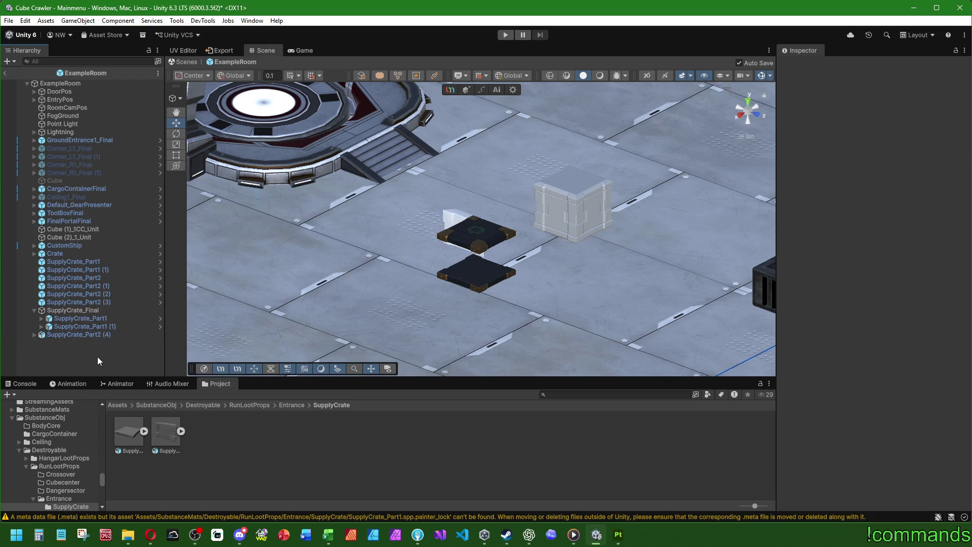
left_click(102, 335)
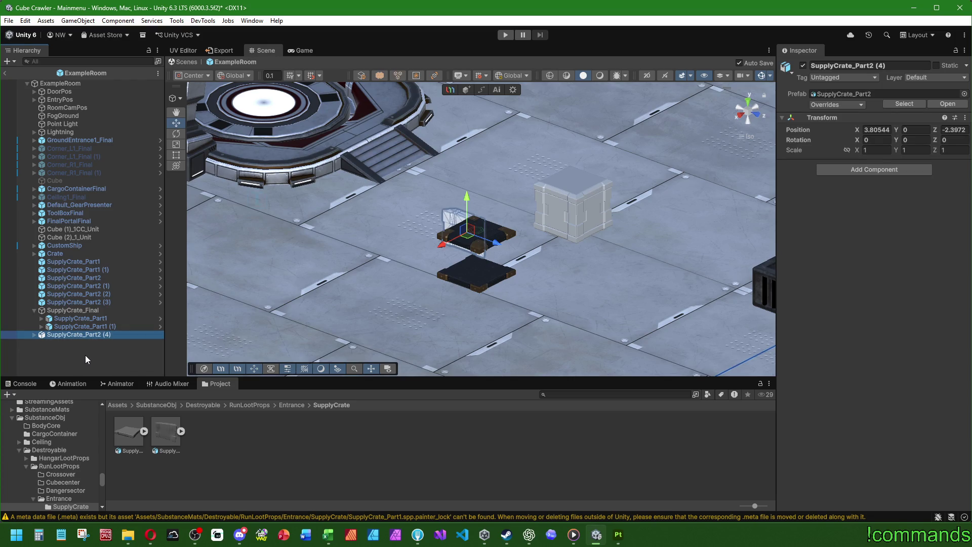
left_click(84, 357)
left_click(92, 338)
left_click(65, 360)
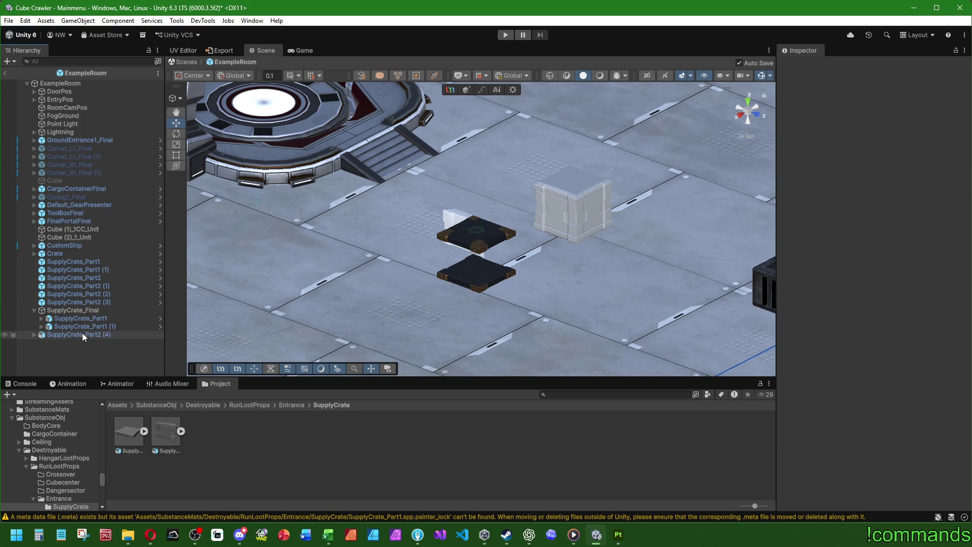
key("ctrl+z")
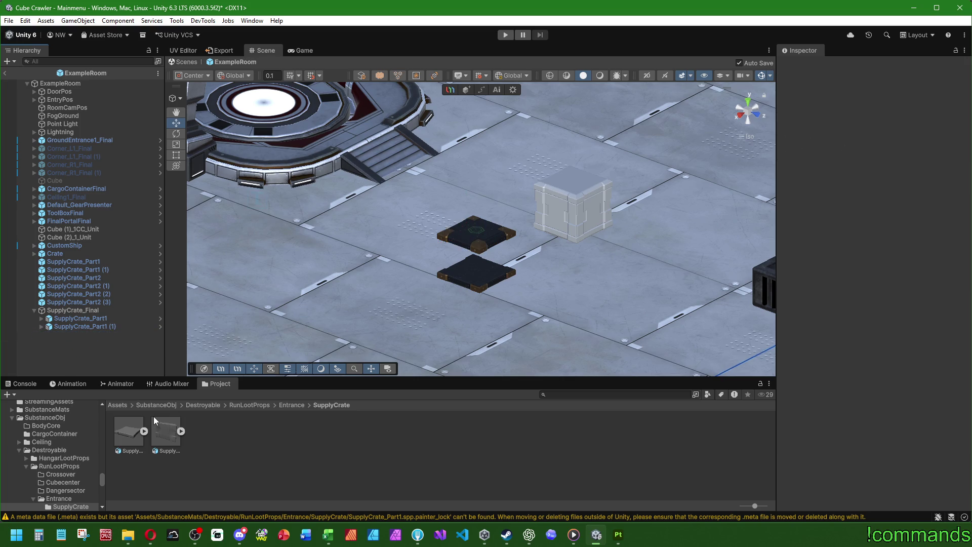
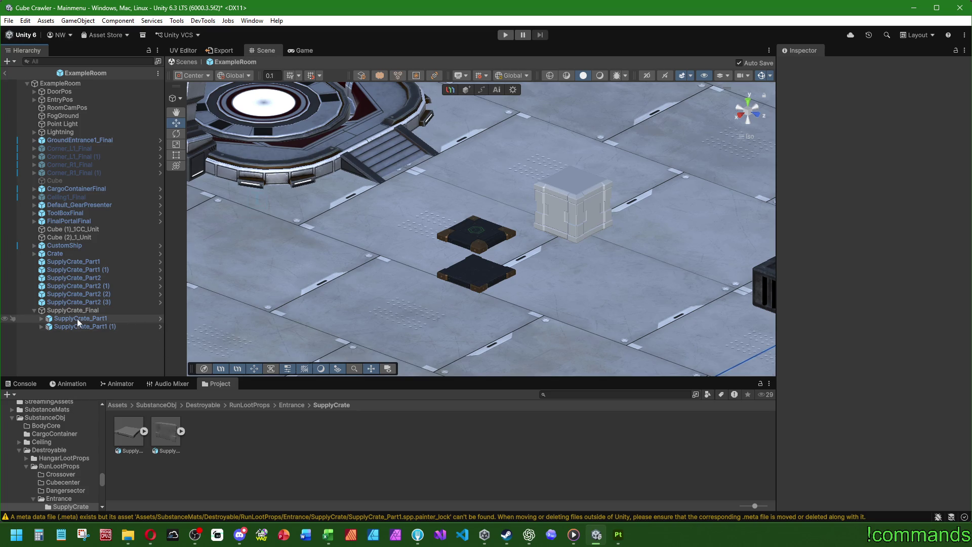
Step: Check the SupplyCrate_Part1 prefab in Prefabs/Destroyable/RunLootProps/Entrance/SupplyCrate
left_click(41, 318)
left_click(41, 319)
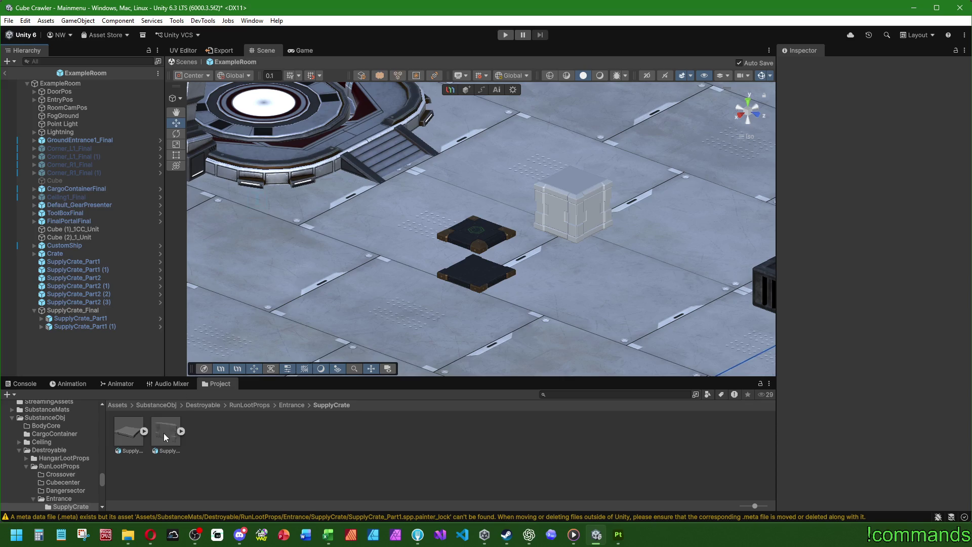
left_click(116, 405)
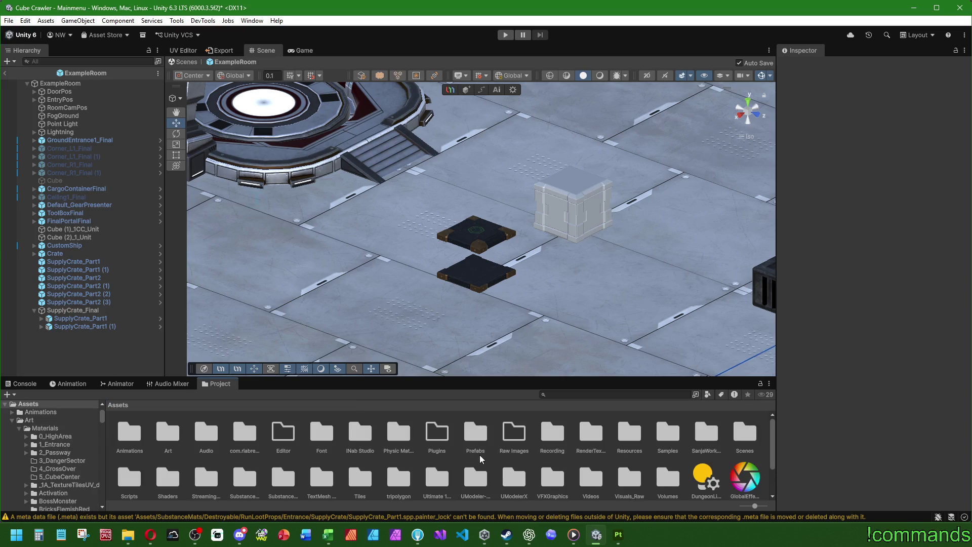
double_click(475, 433)
double_click(360, 431)
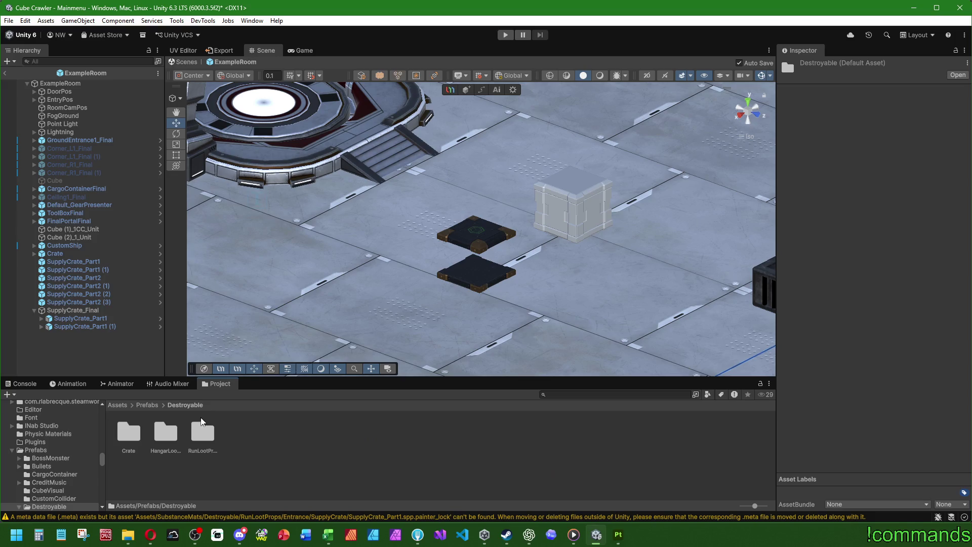
left_click(174, 435)
double_click(203, 432)
double_click(243, 433)
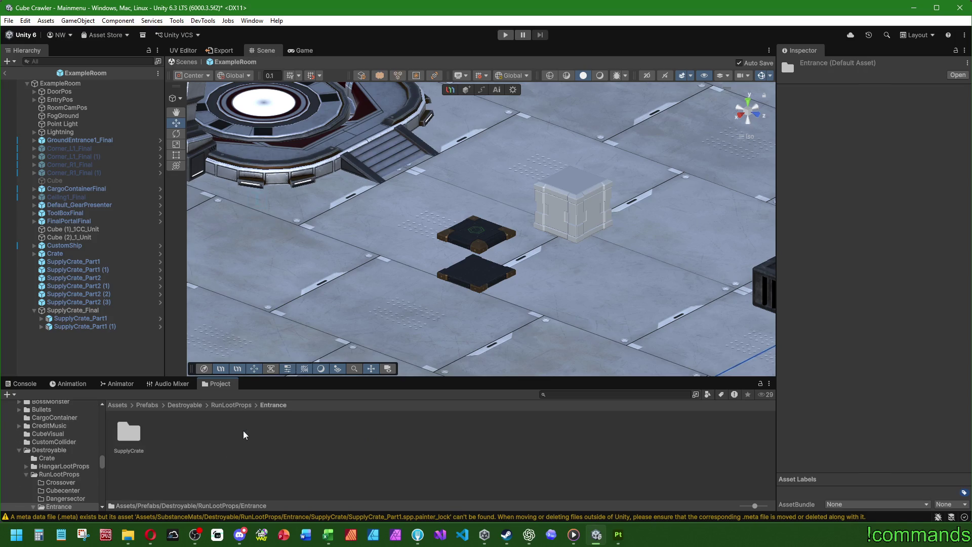
double_click(135, 433)
left_click(169, 432)
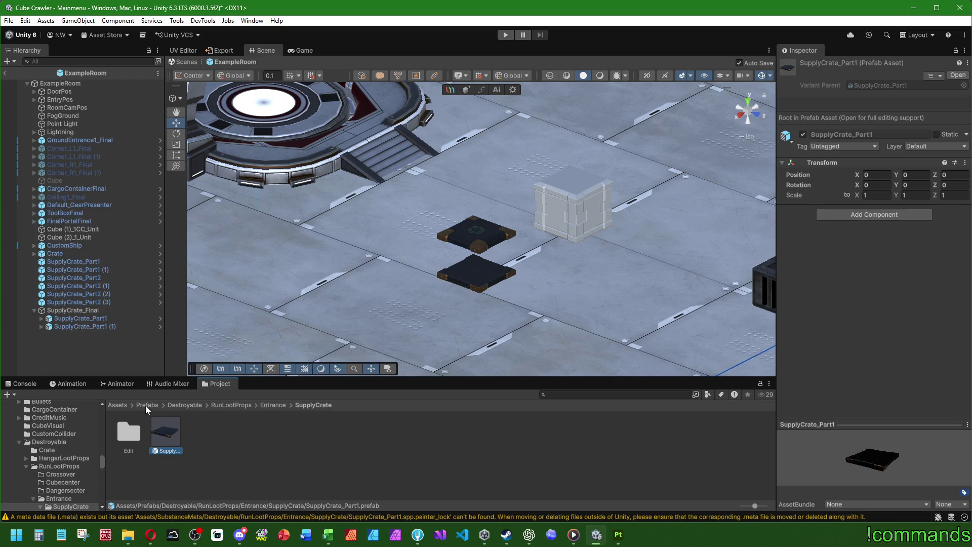
Step: Drag the SupplyCrate_Part2 model from SubstanceObj/Destroyable/RunLootProps/Entrance/SupplyCrate into ExampleRoom
left_click(118, 405)
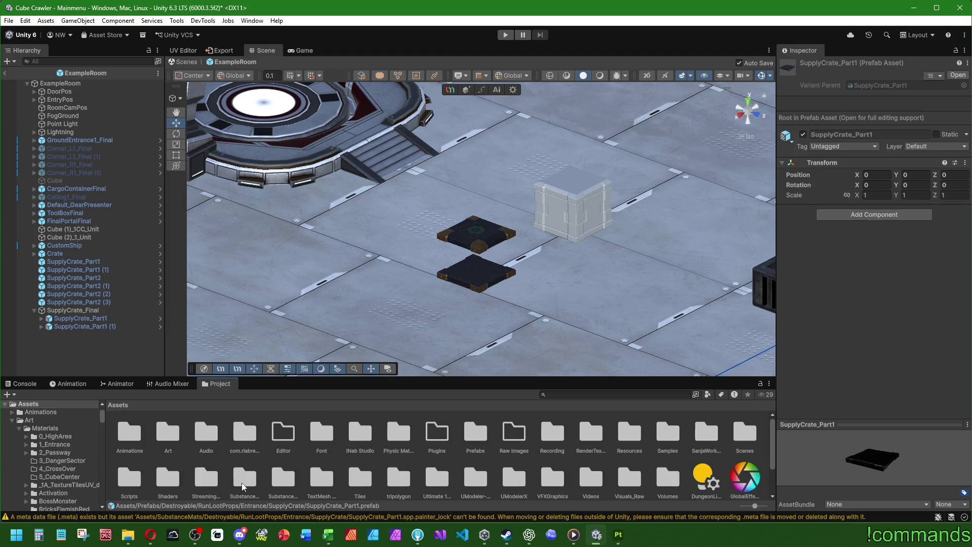
double_click(282, 479)
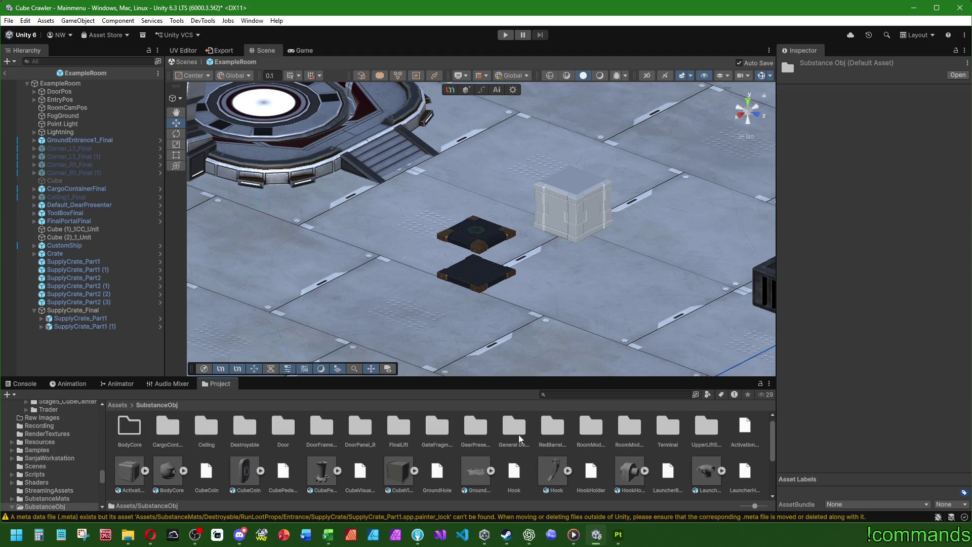
double_click(244, 429)
double_click(161, 431)
double_click(238, 429)
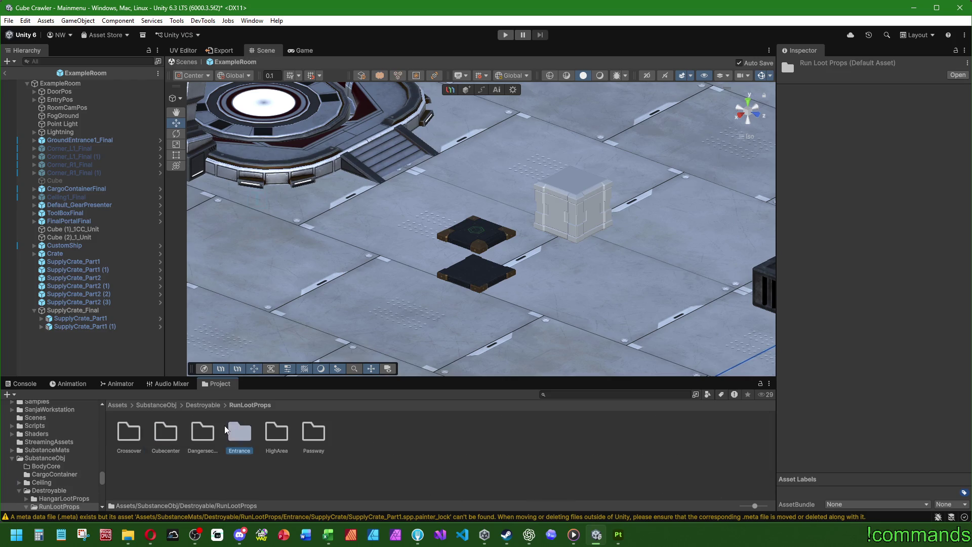
double_click(129, 431)
left_click(166, 430)
left_click_drag(166, 430, 76, 356)
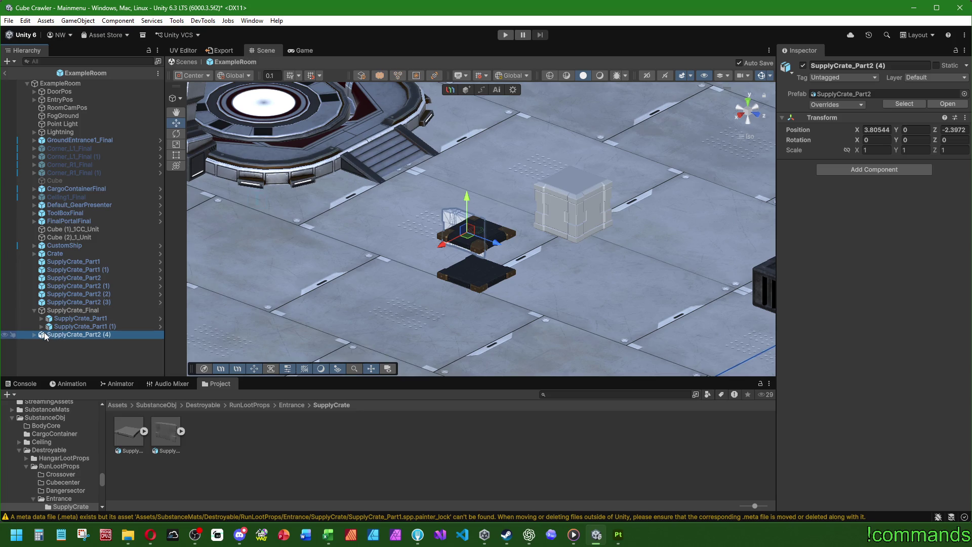
Step: Reset SupplyCrate_Part2 (4) to position zero, then raise it to about 4.42 on Y
left_click(34, 334)
left_click(66, 343)
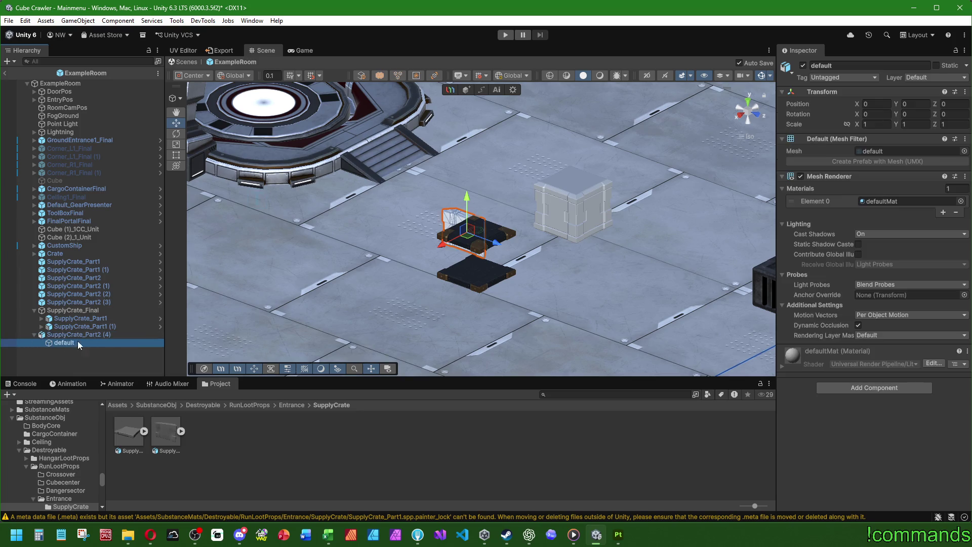
left_click(161, 433)
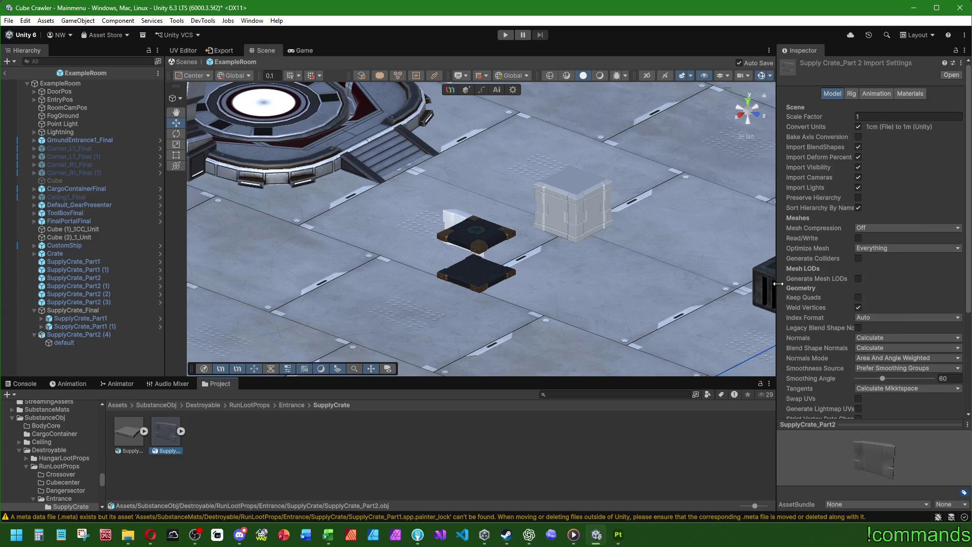
left_click(75, 334)
right_click(826, 117)
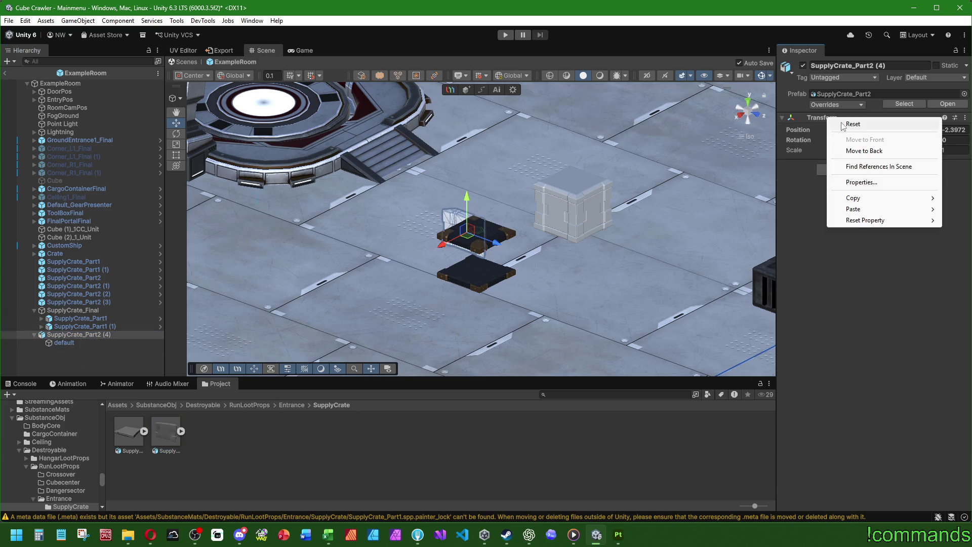
left_click(840, 124)
left_click_drag(551, 183, 569, 102)
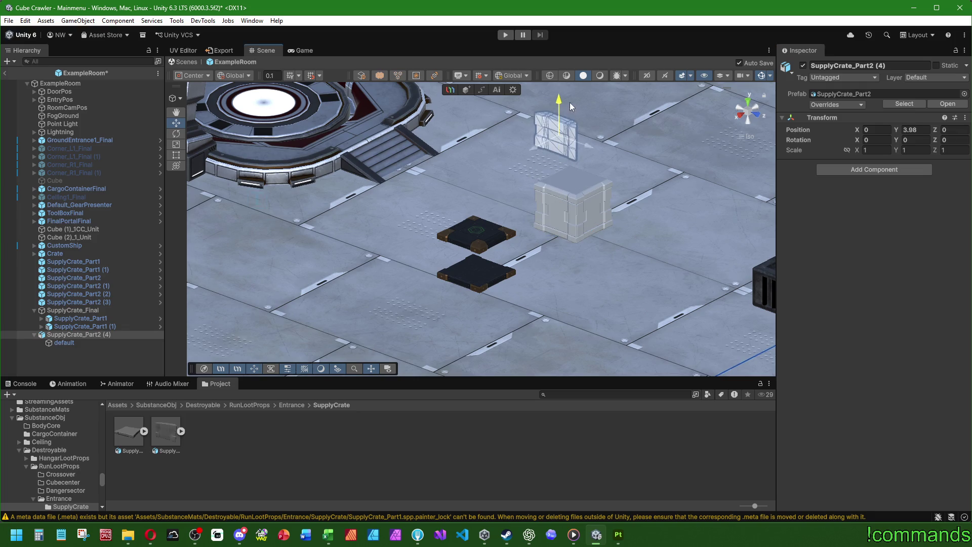
key("f")
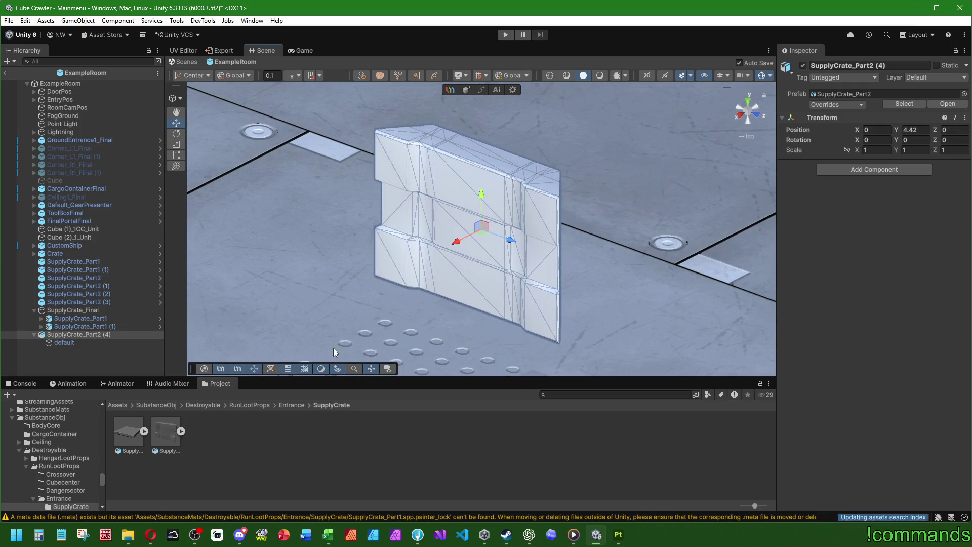
Step: Set the SupplyCrate_Part2 model's Smoothing Angle to 15 and apply
left_click(166, 432)
scroll(833, 293, "down", 3)
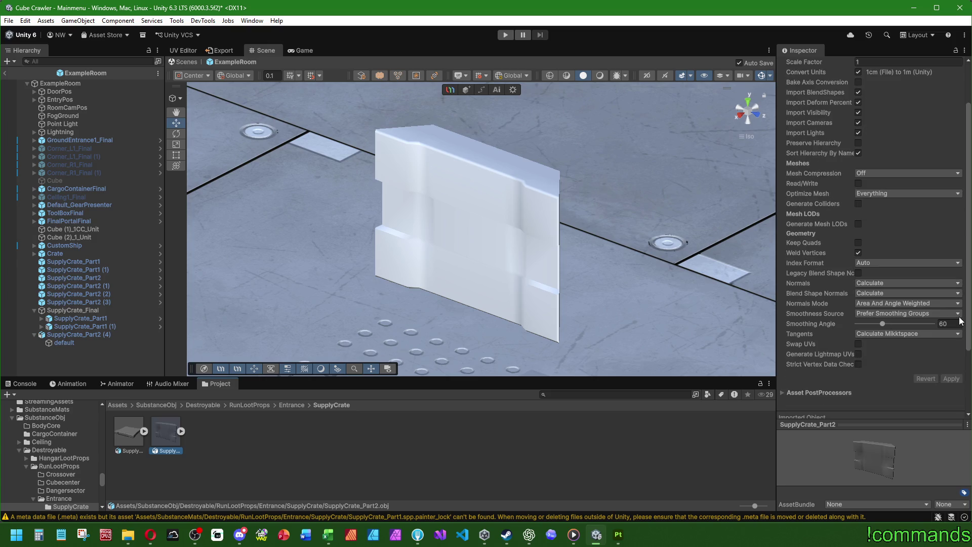
left_click(954, 324)
type("15")
left_click(951, 378)
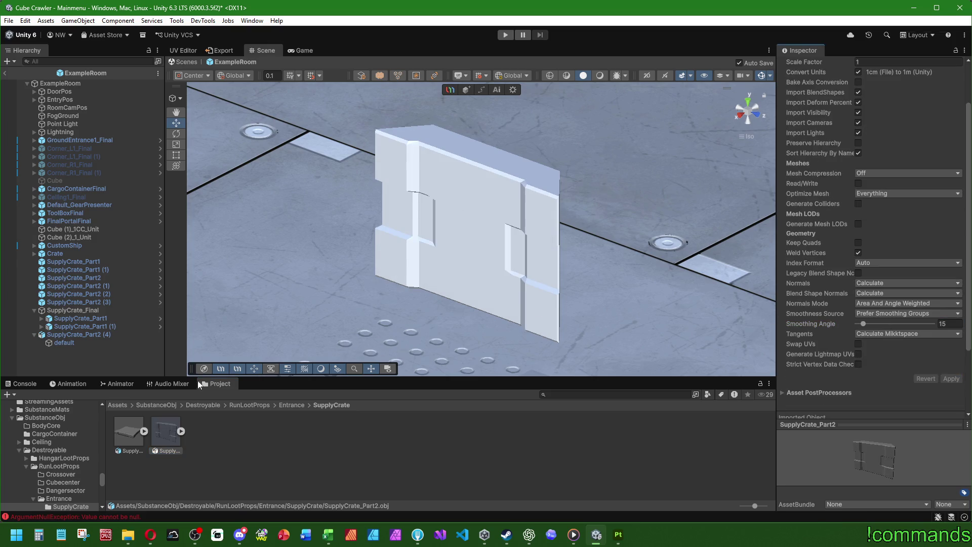
Step: Assign the SupplyCrateEntrancePart2 material to the panel's default mesh
left_click(81, 342)
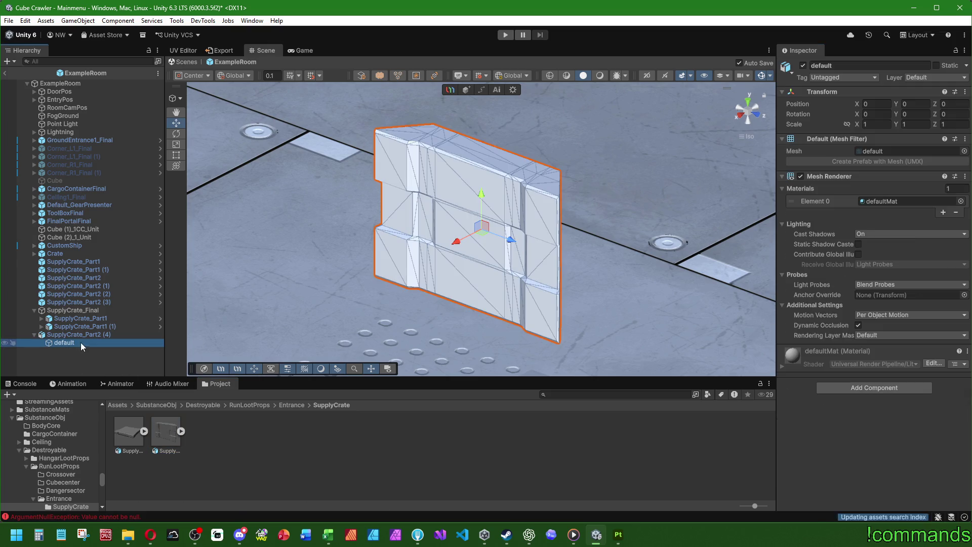
left_click(960, 202)
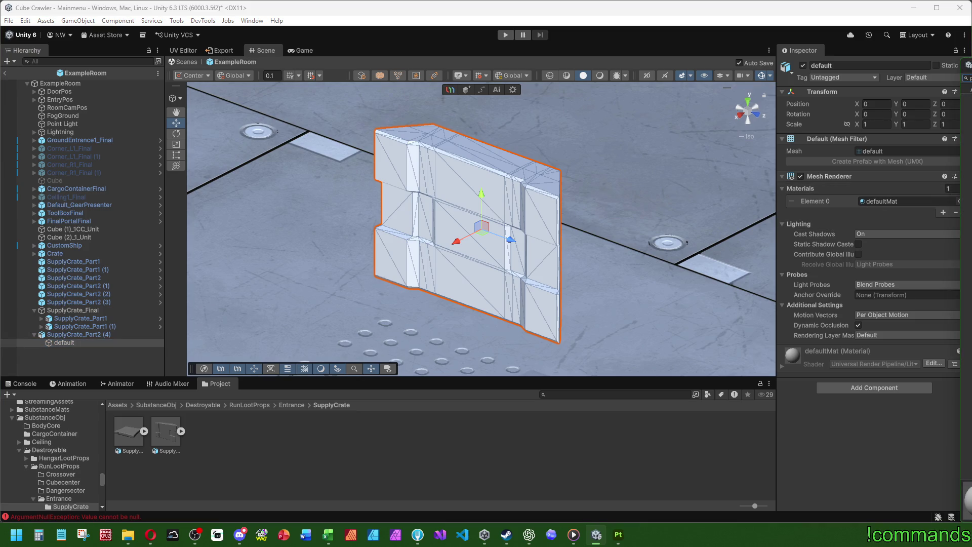
left_click(968, 501)
left_click(389, 265)
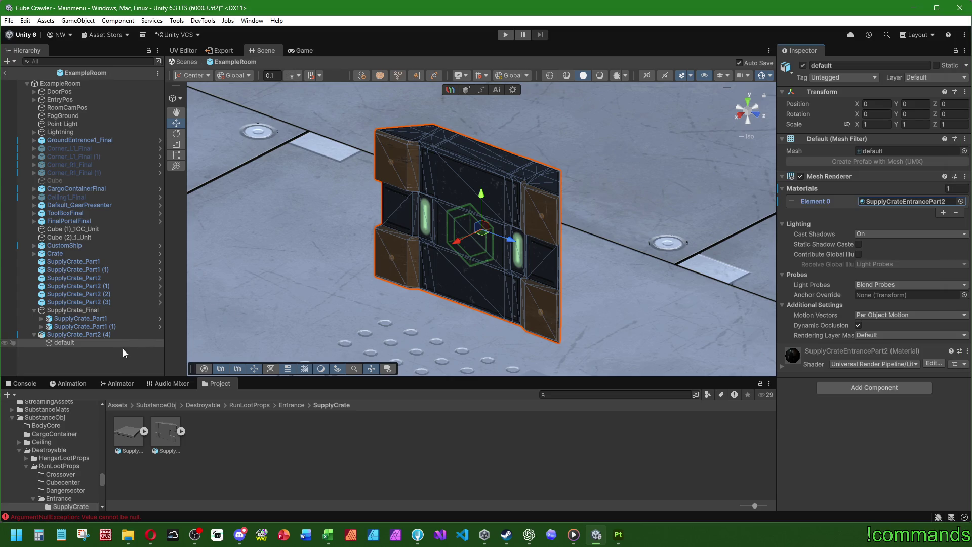
left_click(122, 353)
mouse_move(420, 283)
left_mouse_down("alt")
mouse_move(454, 223)
mouse_move(186, 147)
mouse_move(67, 259)
mouse_move(355, 284)
mouse_move(402, 312)
left_mouse_up("alt")
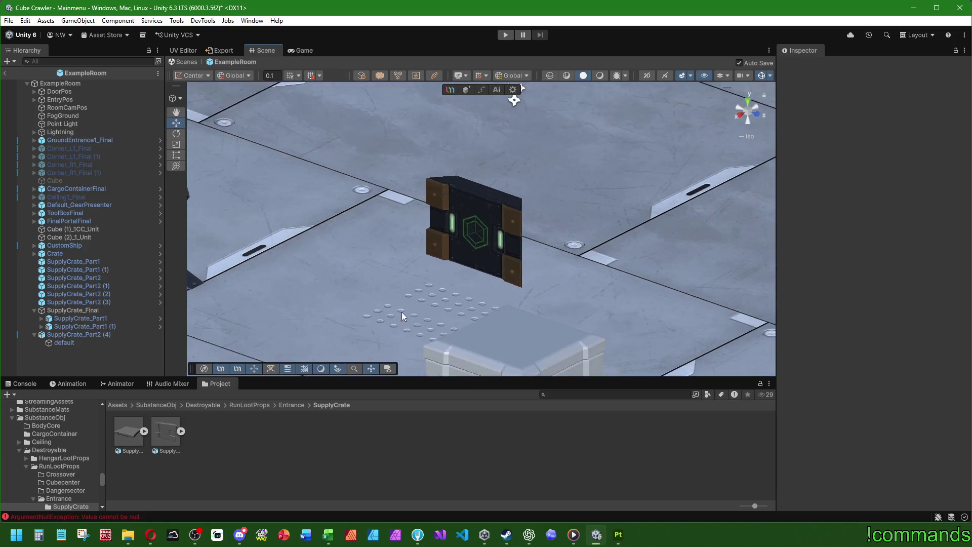
Step: Browse to Prefabs/Destroyable/RunLootProps/Entrance/SupplyCrate with SupplyCrate_Part2 (4) selected
scroll(402, 312, "down", 5)
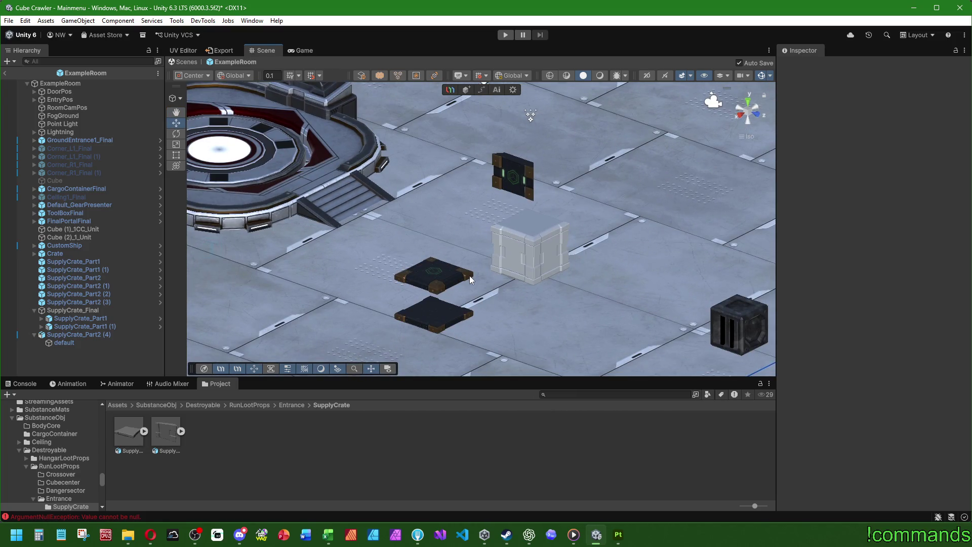
scroll(469, 279, "up", 3)
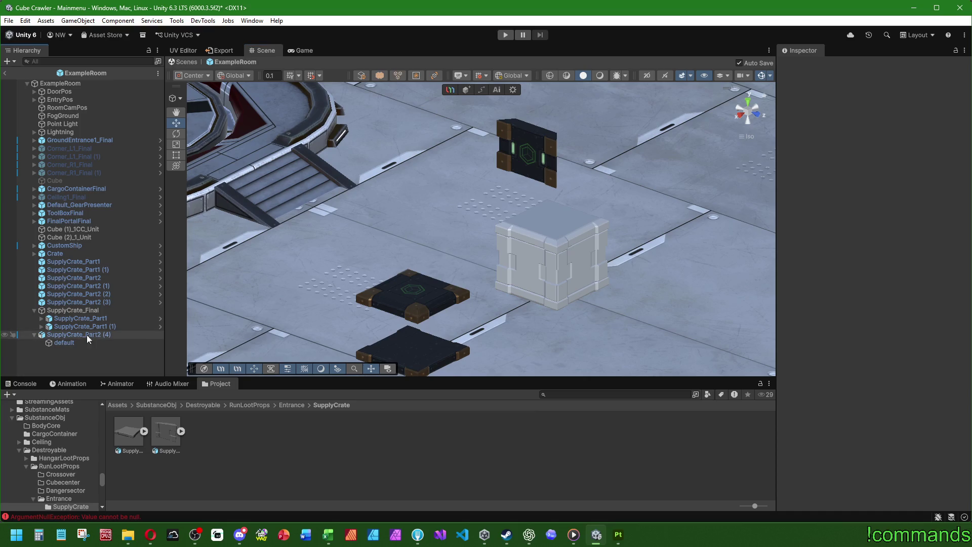
left_click(120, 406)
double_click(435, 453)
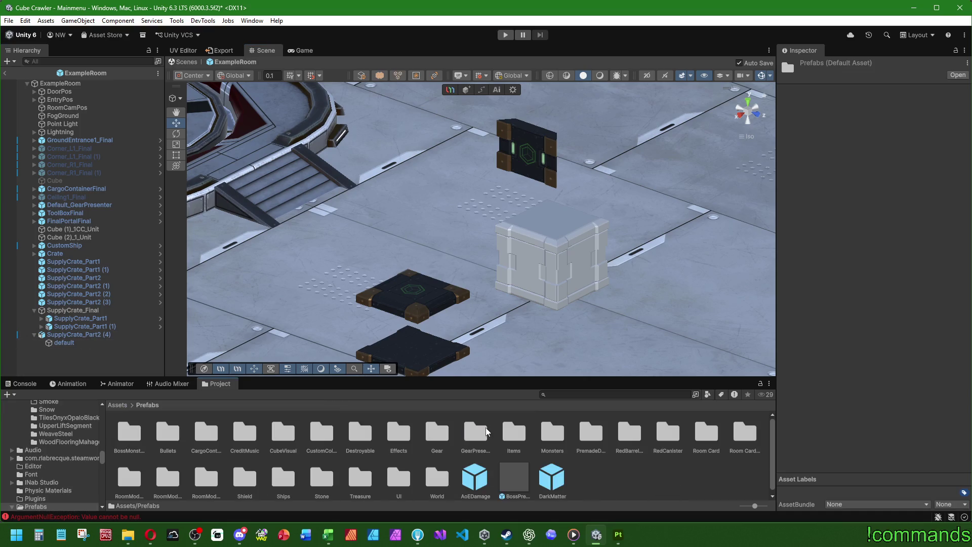
left_click(104, 334)
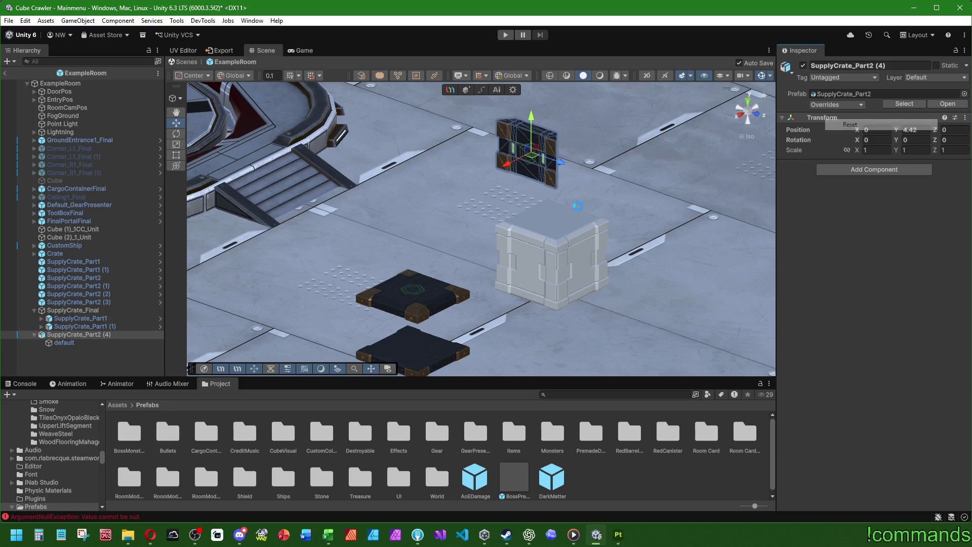
double_click(359, 431)
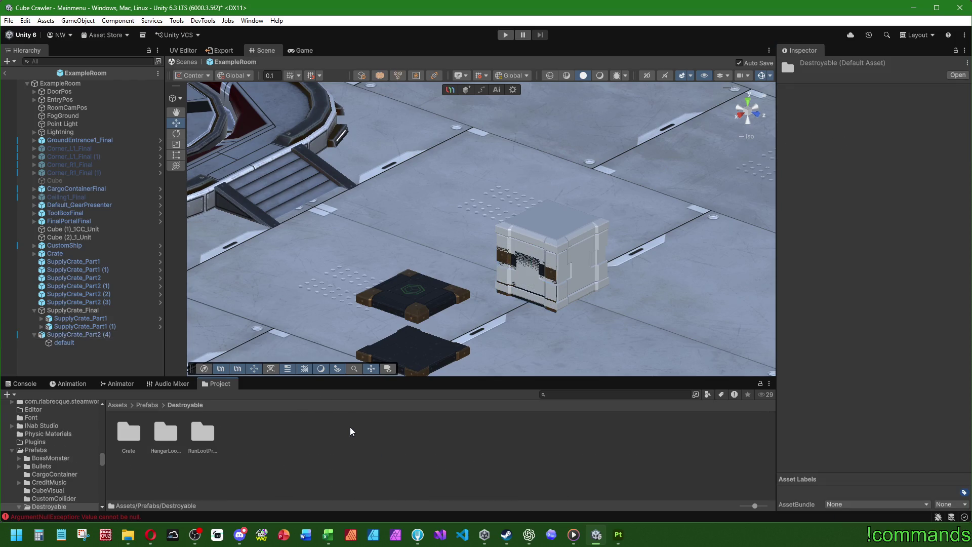
double_click(208, 433)
double_click(235, 436)
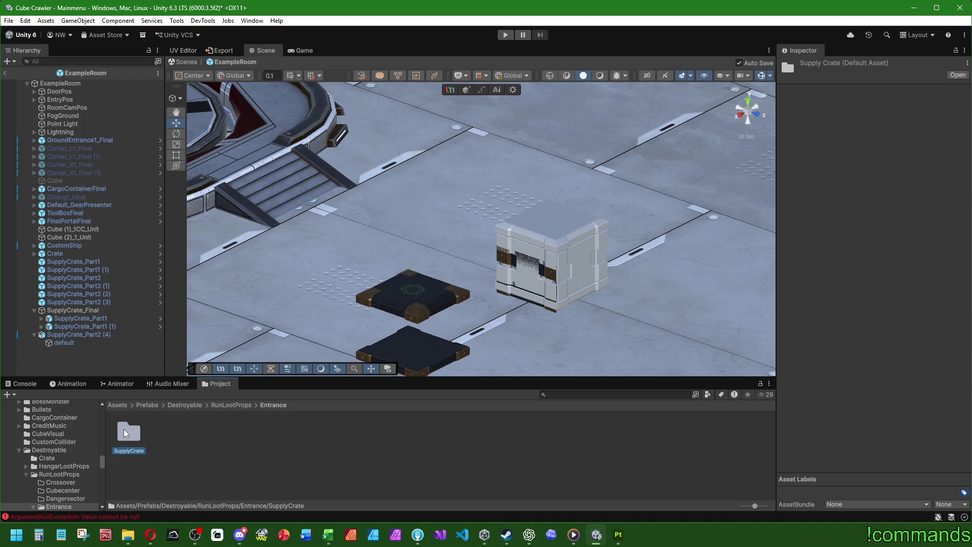
double_click(129, 433)
Step: Save SupplyCrate_Part2 (4) as a prefab named SupplyCrate_Part2 and delete the scene instance
left_click_drag(87, 335, 263, 445)
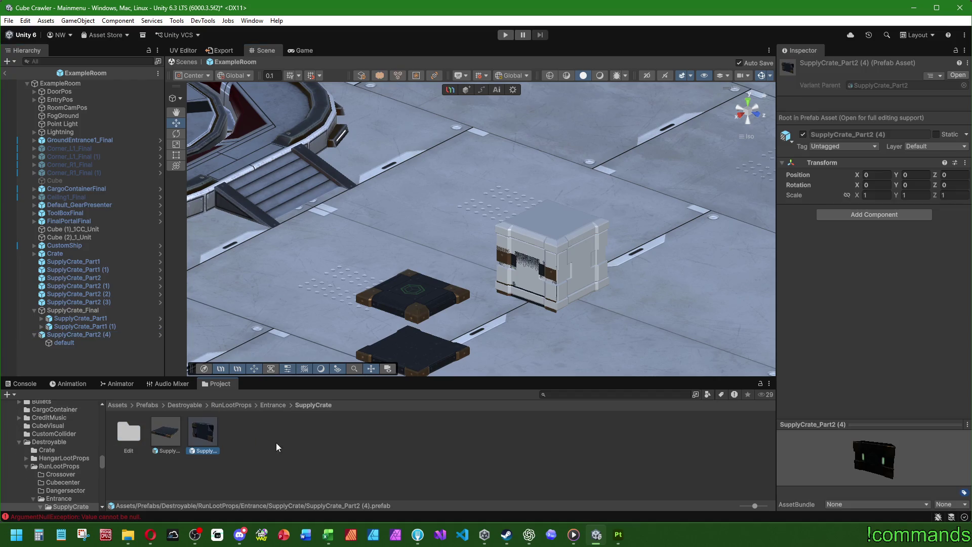
left_click(60, 337)
key("Delete")
left_click(212, 424)
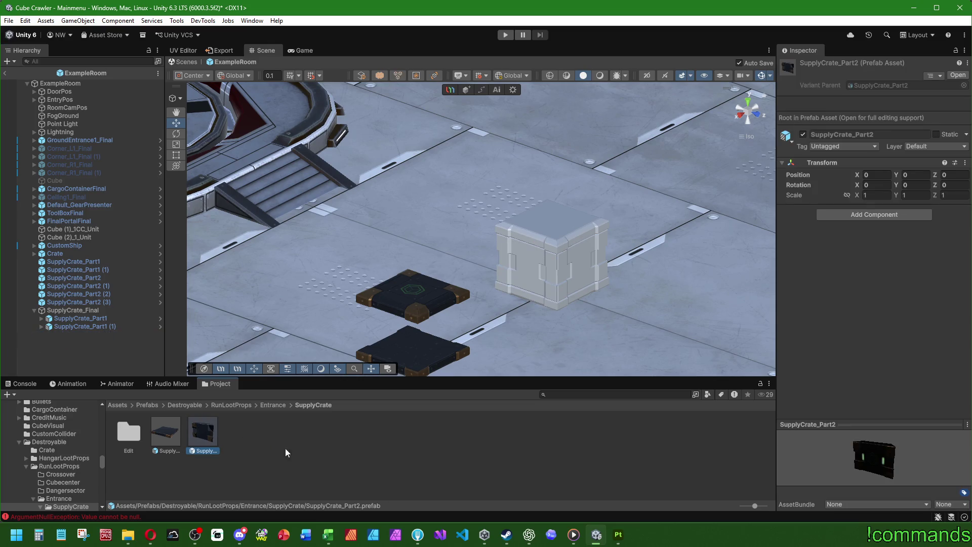
left_click(306, 440)
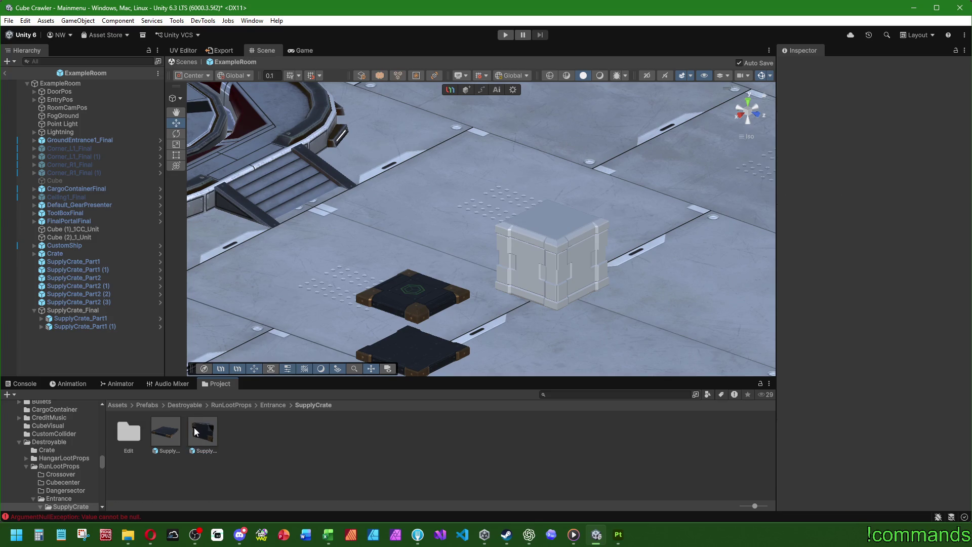
Step: Save SupplyCrate_Final as a prefab and delete its instance from ExampleRoom
mouse_move(195, 431)
left_mouse_down()
mouse_move(88, 305)
mouse_move(265, 435)
mouse_move(311, 414)
left_mouse_up()
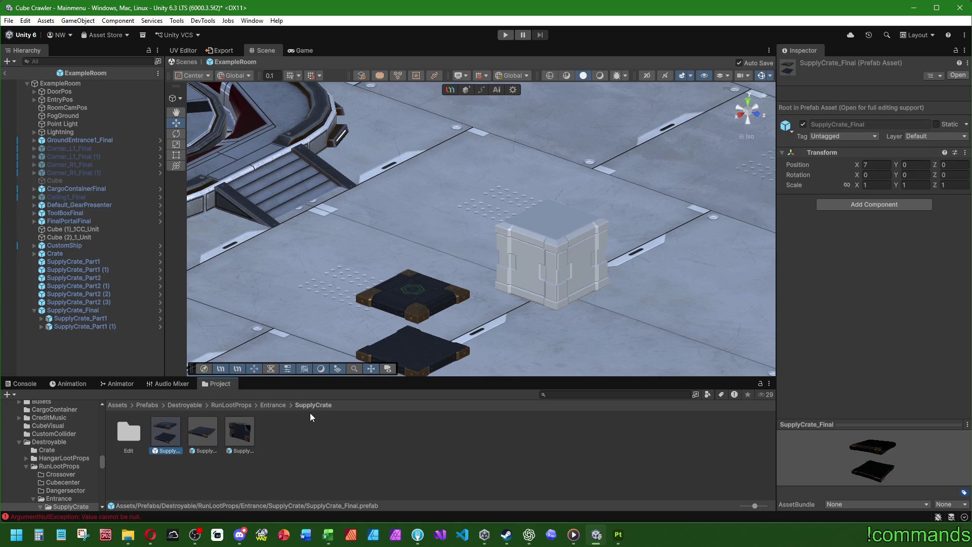
left_click(71, 361)
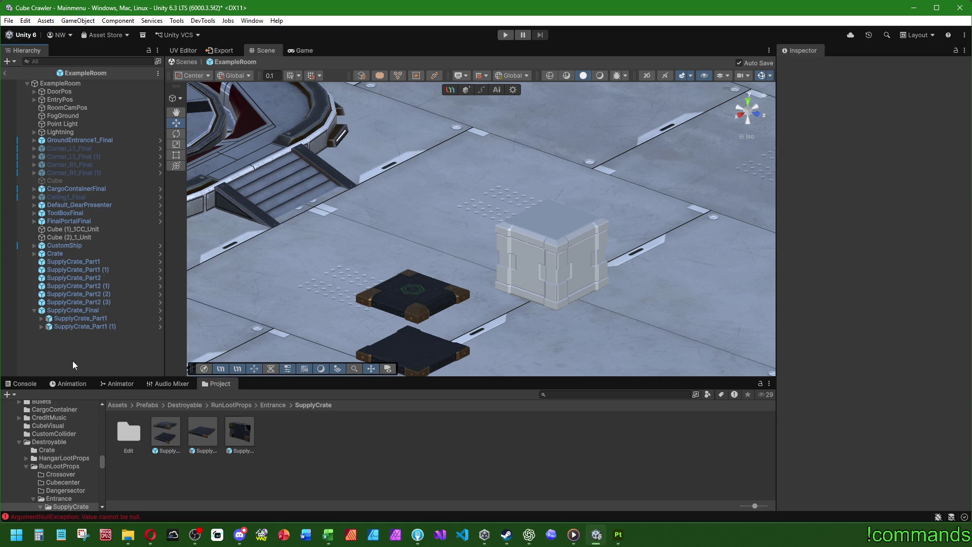
left_click(78, 309)
key("Delete")
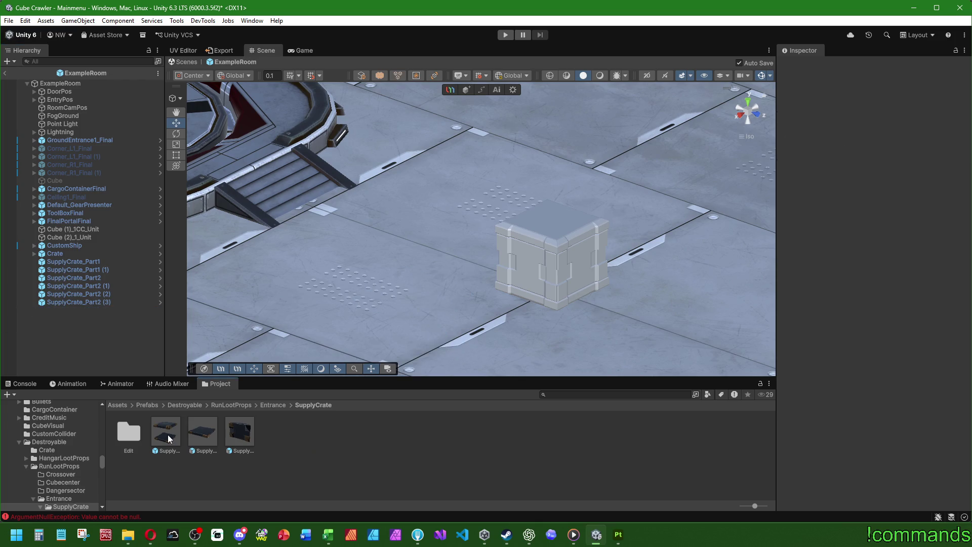
Step: Add SupplyCrate_Part2 inside the SupplyCrate_Final prefab at position zero, handle at pivot
double_click(170, 438)
left_click(133, 263)
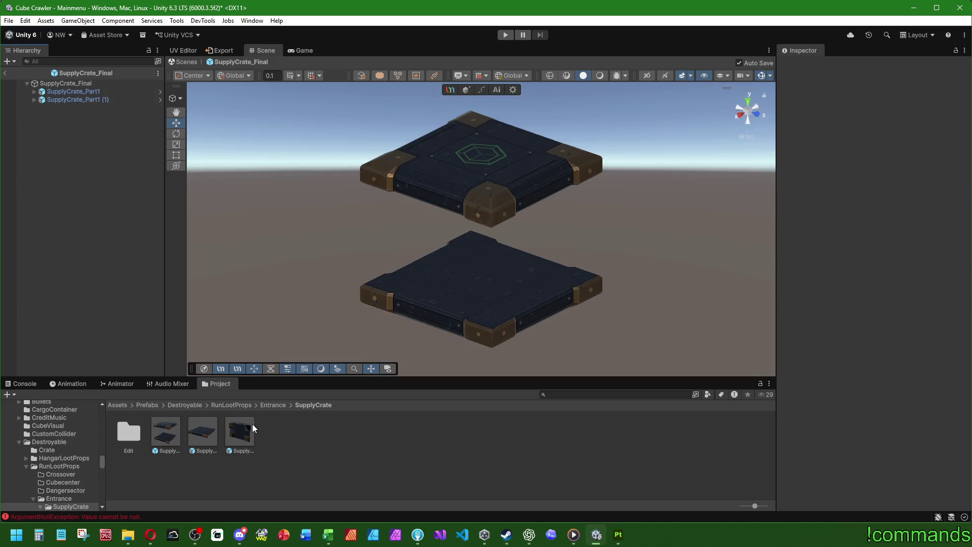
left_click_drag(246, 434, 88, 299)
left_click_drag(78, 146, 77, 83)
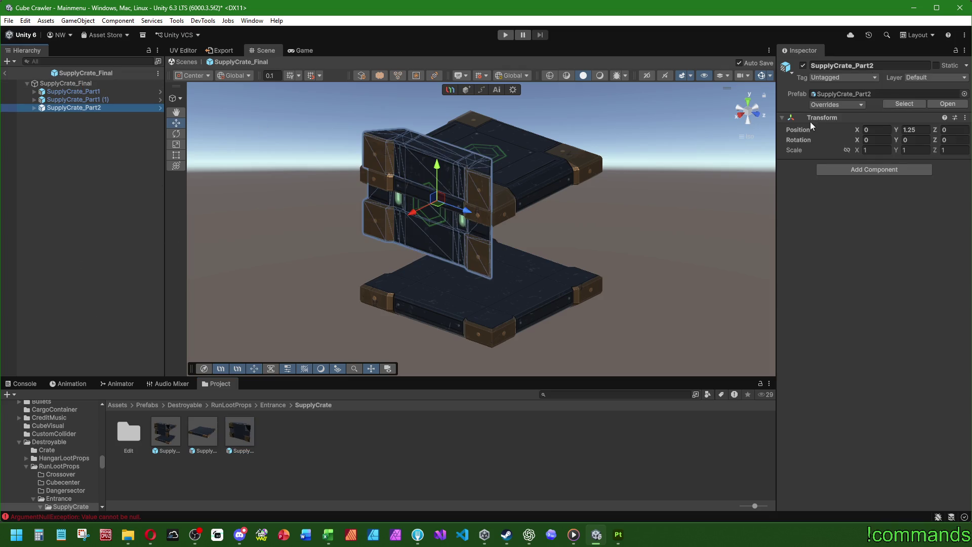
right_click(810, 126)
left_click(835, 152)
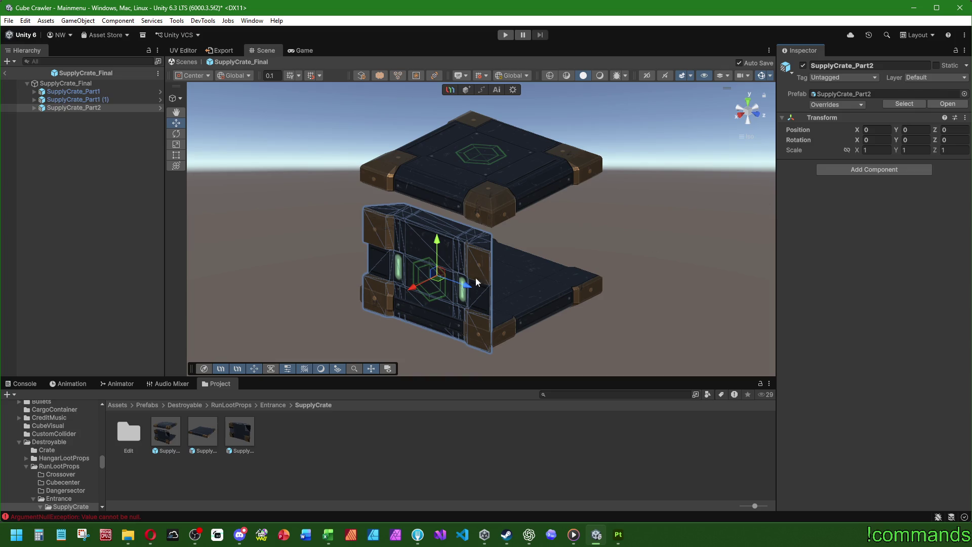
left_click(206, 77)
left_click(192, 87)
Step: Set the side wall's Position Y to 0.4
left_click_drag(538, 214, 679, 187, "alt")
left_click(913, 129)
type("0.4")
key("Return")
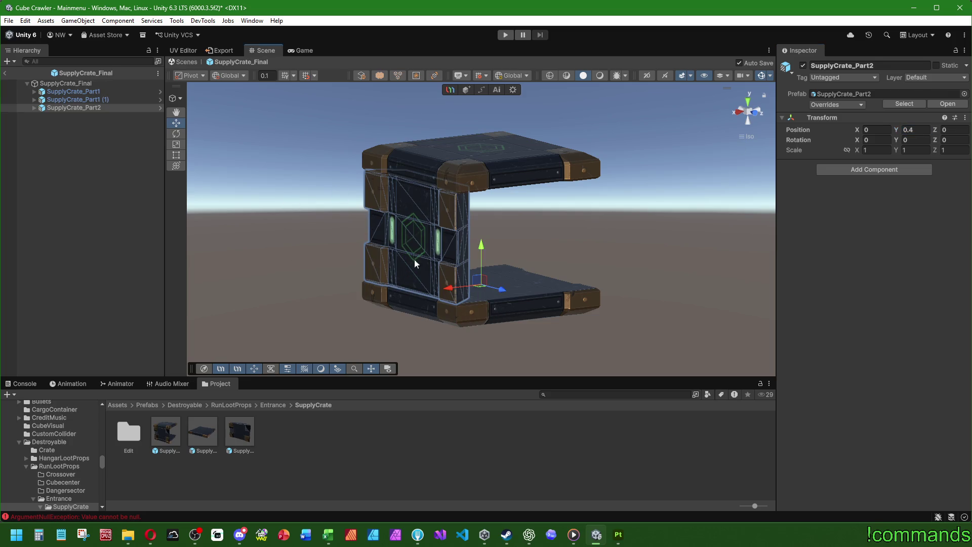
left_click_drag(414, 259, 504, 229, "alt")
left_click(169, 246)
mouse_move(384, 238)
left_mouse_down("alt")
mouse_move(455, 238)
mouse_move(566, 284)
mouse_move(206, 226)
left_mouse_up("alt")
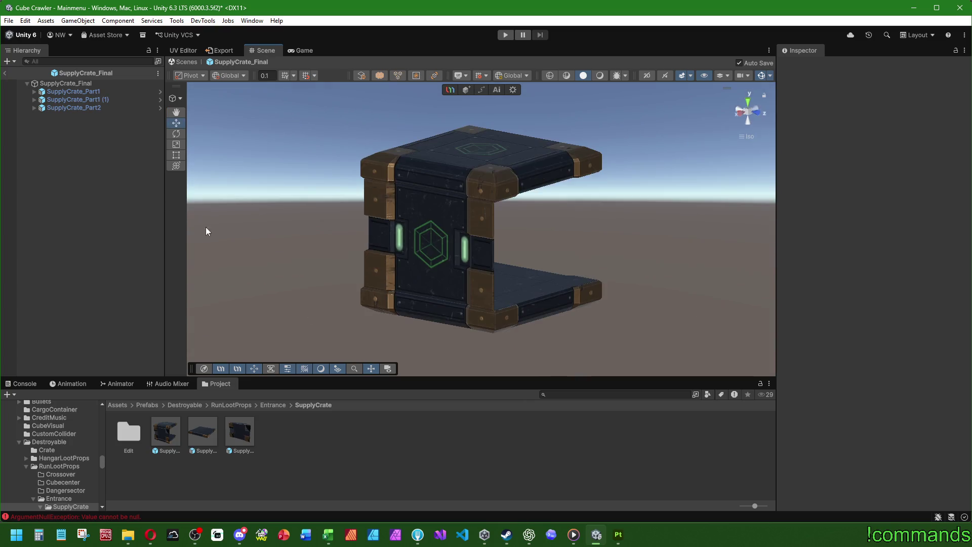
Step: Duplicate the side wall twice, rotating the copies to Y 90 and 180
left_click(95, 109)
key("ctrl+d")
left_click(914, 140)
type("90")
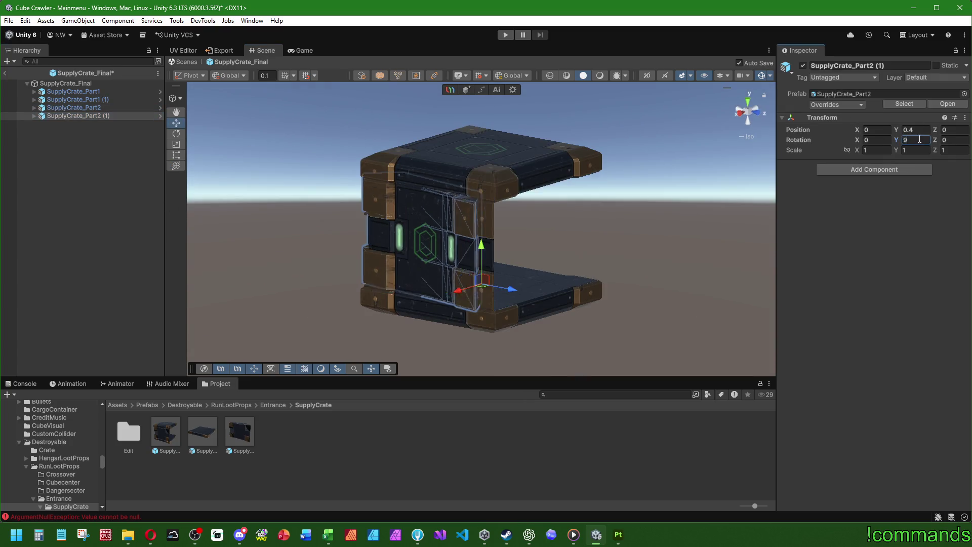
left_click(88, 108)
left_click(89, 115)
key("ctrl+d")
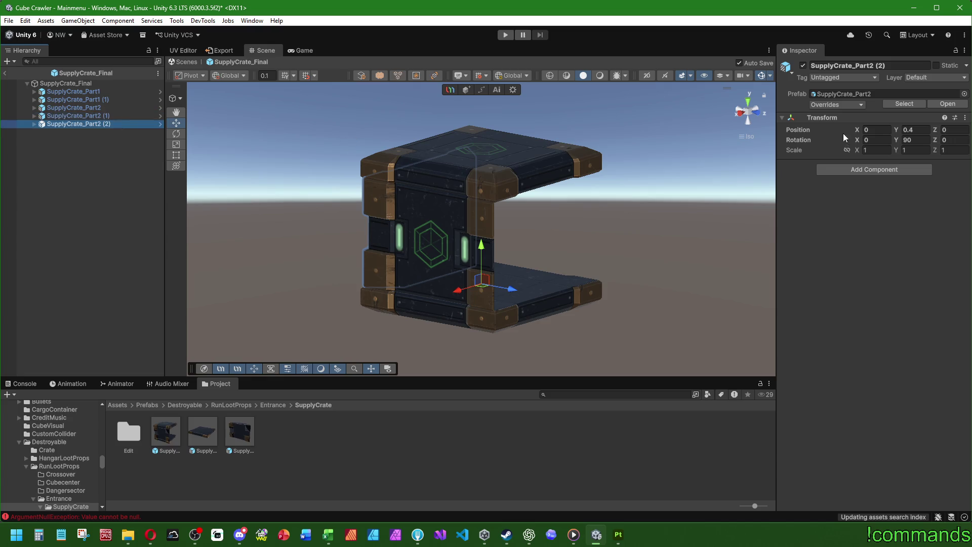
left_click(915, 140)
type("180")
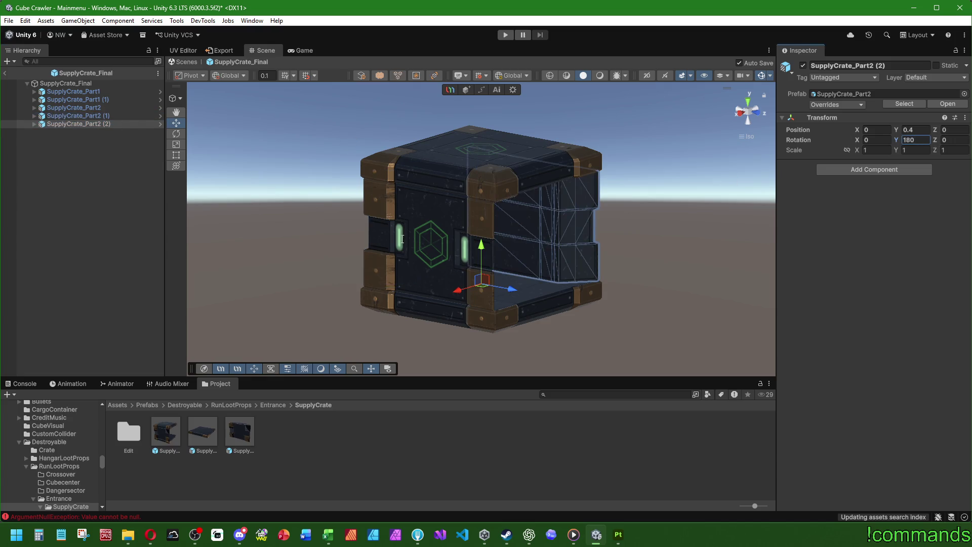
Step: Add a fourth wall copy rotated to Y 270, closing the crate's sides
left_click(102, 121)
key("ctrl+d")
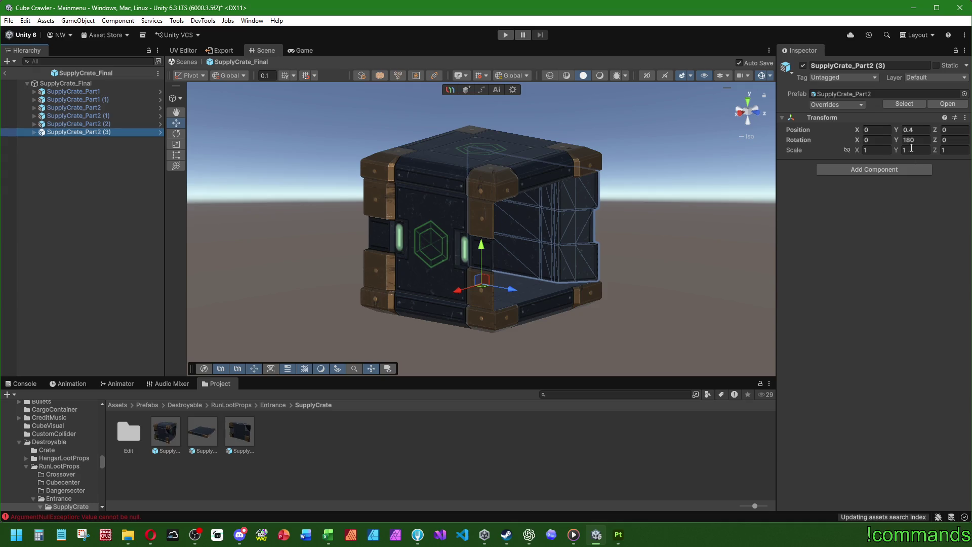
left_click(922, 143)
type("270")
key("Return")
left_click(597, 291)
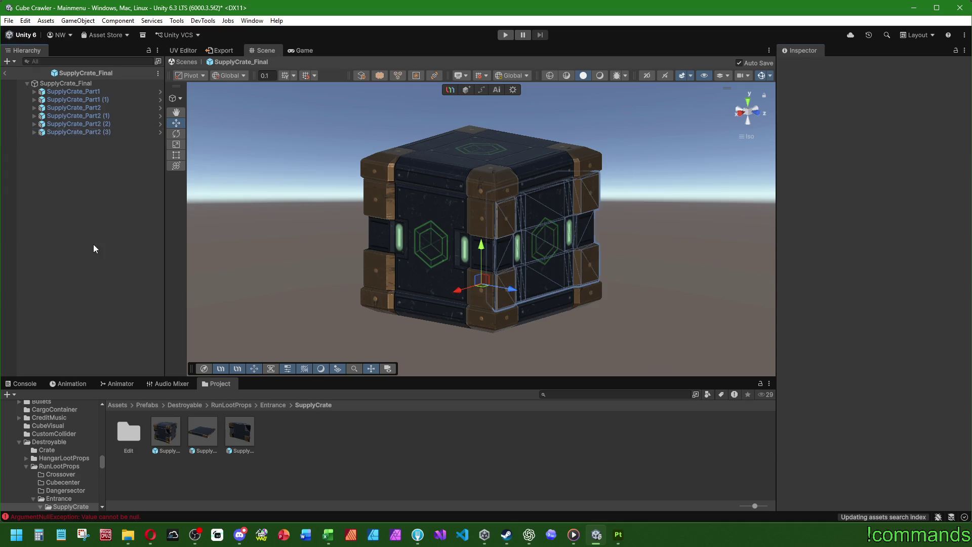
mouse_move(598, 291)
left_mouse_down("alt")
mouse_move(585, 289)
mouse_move(556, 198)
mouse_move(336, 273)
mouse_move(5, 273)
mouse_move(446, 238)
mouse_move(557, 192)
mouse_move(593, 322)
mouse_move(588, 349)
mouse_move(614, 328)
mouse_move(642, 243)
mouse_move(626, 226)
mouse_move(554, 248)
mouse_move(607, 271)
mouse_move(387, 190)
mouse_move(566, 236)
mouse_move(486, 223)
left_mouse_up("alt")
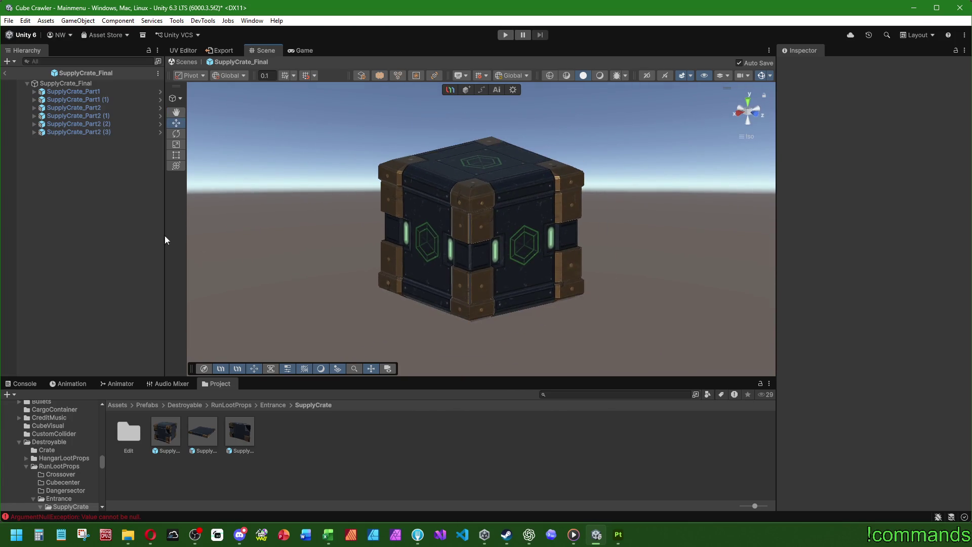
Step: Exit Prefab Mode and open the Prefabs/World/Stage1_Entrance/ExampleRoom prefab
left_click(6, 74)
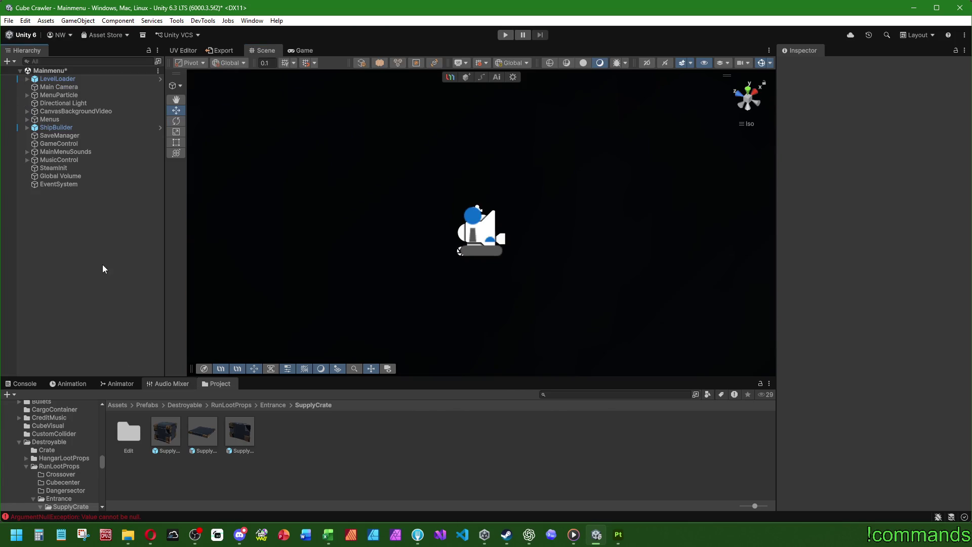
left_click(147, 405)
double_click(435, 468)
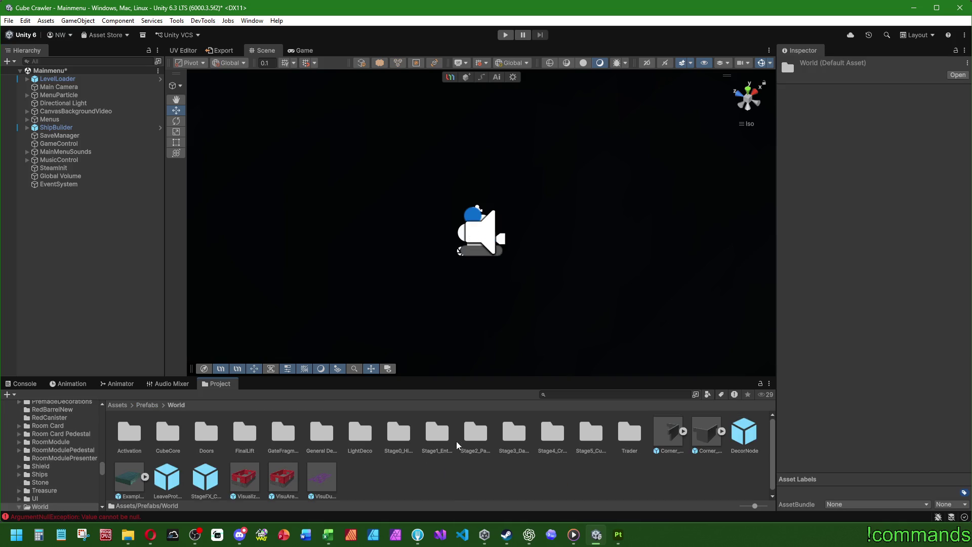
double_click(437, 433)
double_click(413, 429)
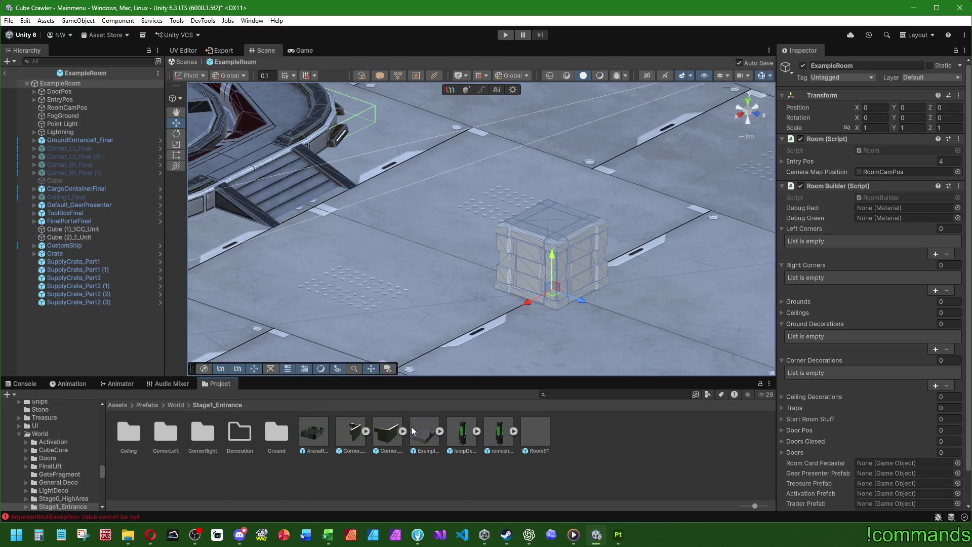
left_click(96, 303)
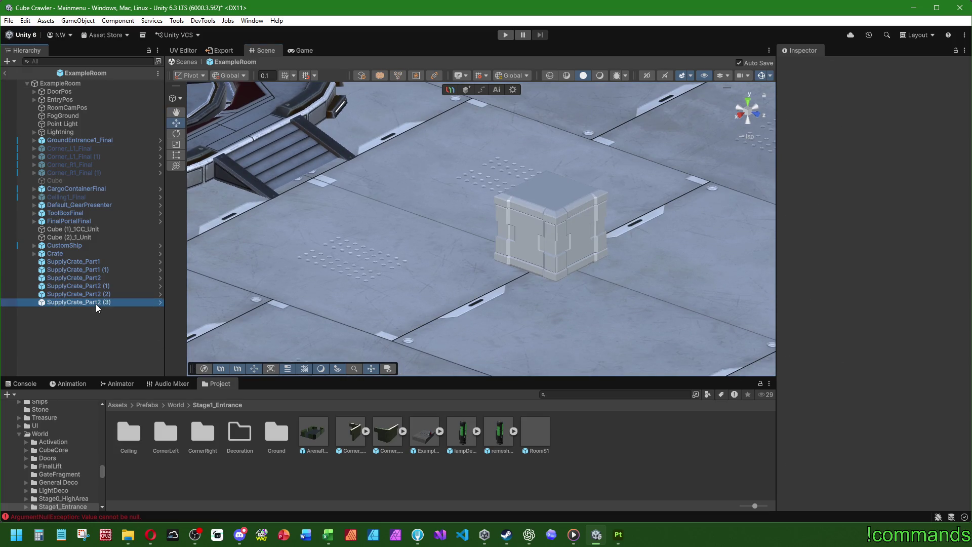
left_click(66, 263, "shift")
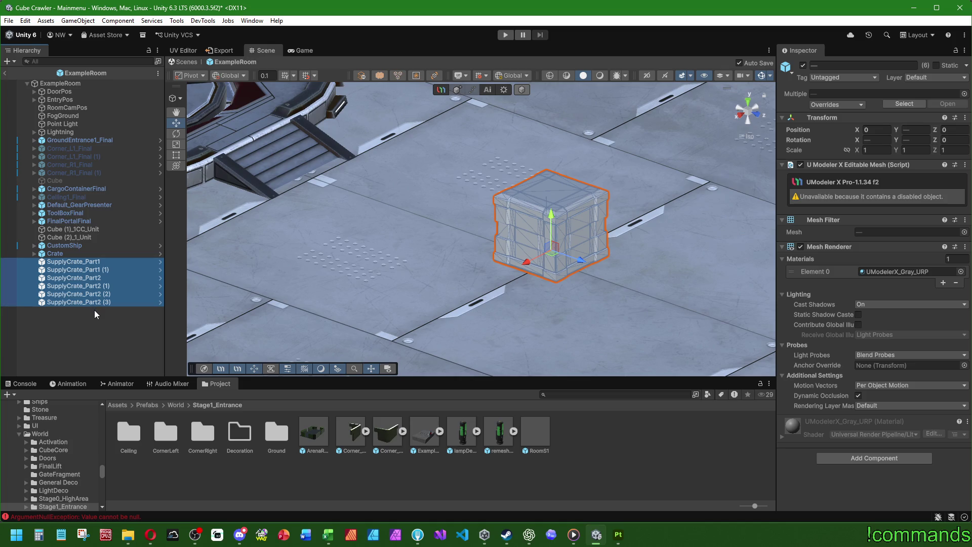
left_click(101, 352)
Step: Drag SupplyCrate_Final from the Entrance SupplyCrate prefab folder into ExampleRoom
left_click(175, 404)
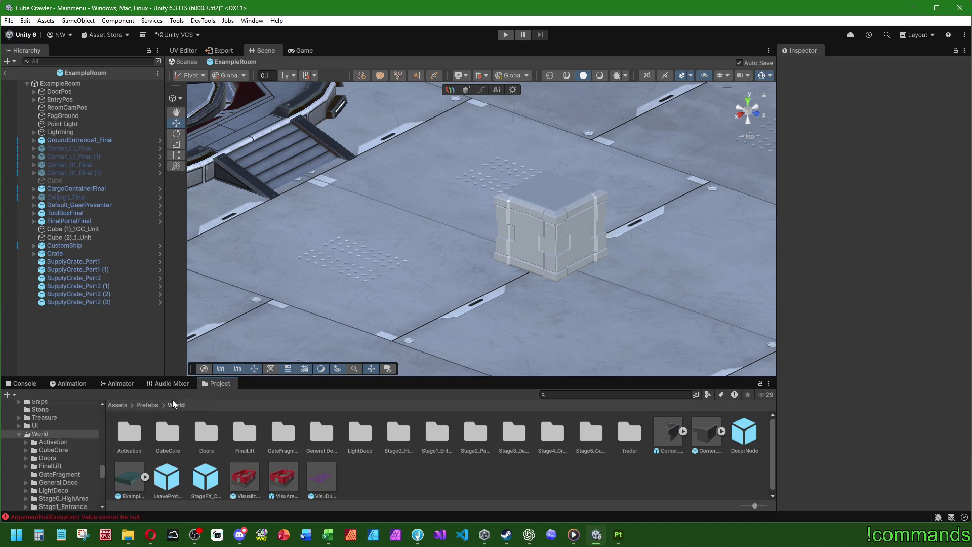
left_click(147, 404)
left_click(349, 435)
double_click(349, 436)
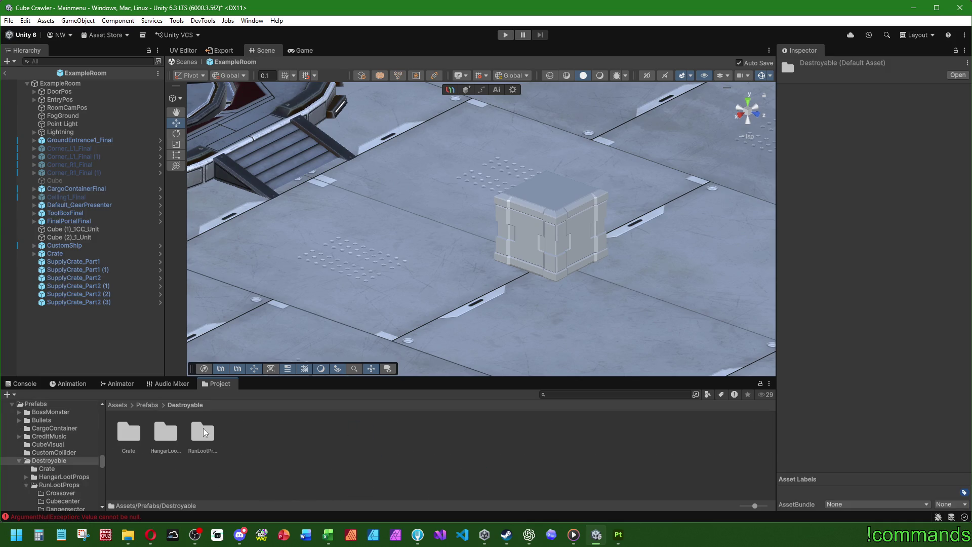
double_click(206, 433)
double_click(244, 433)
double_click(126, 433)
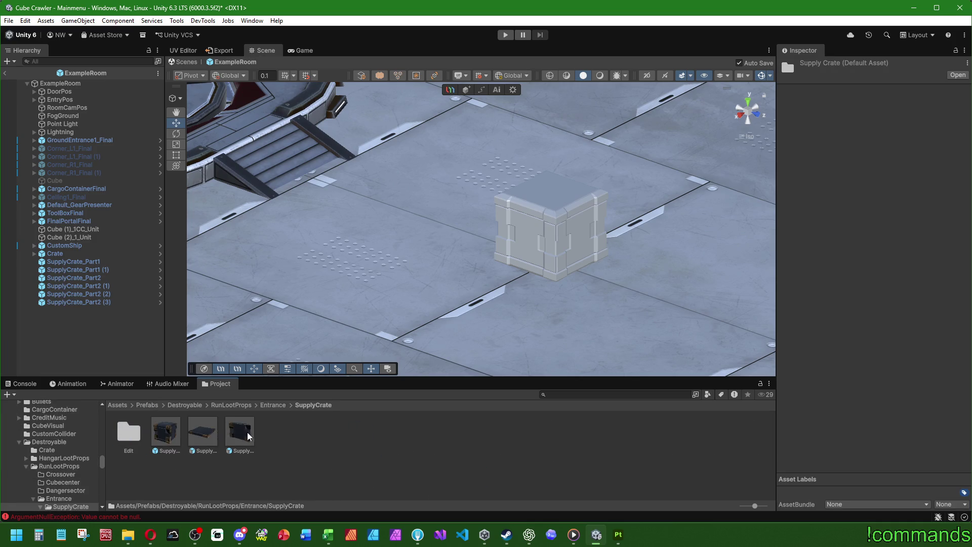
left_click_drag(165, 431, 86, 326)
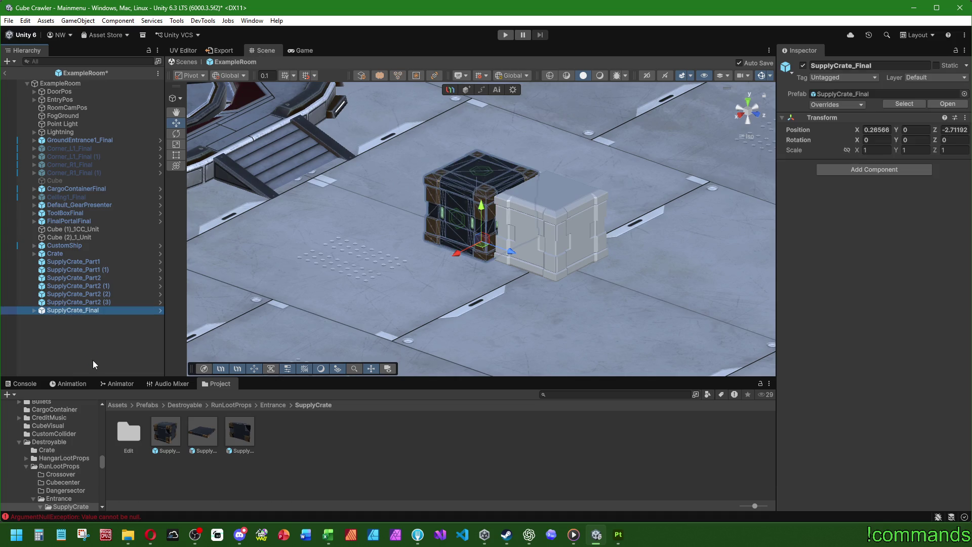
Step: Reset SupplyCrate_Final's position so it stands beside the pale placeholder crate
left_click(267, 340)
mouse_move(268, 340)
left_mouse_down("alt")
mouse_move(666, 251)
mouse_move(817, 256)
mouse_move(383, 214)
mouse_move(393, 273)
left_mouse_up("alt")
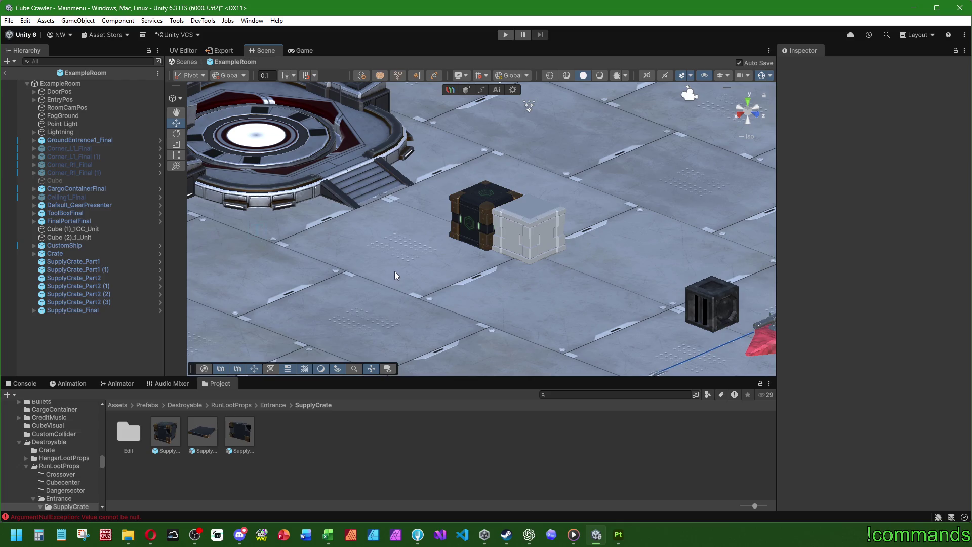
scroll(390, 279, "up", 3)
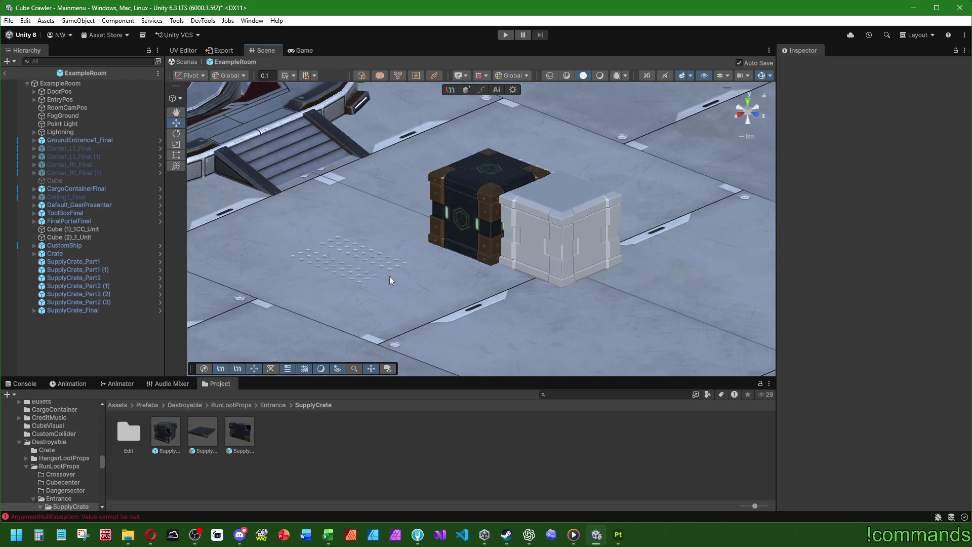
left_click(115, 310)
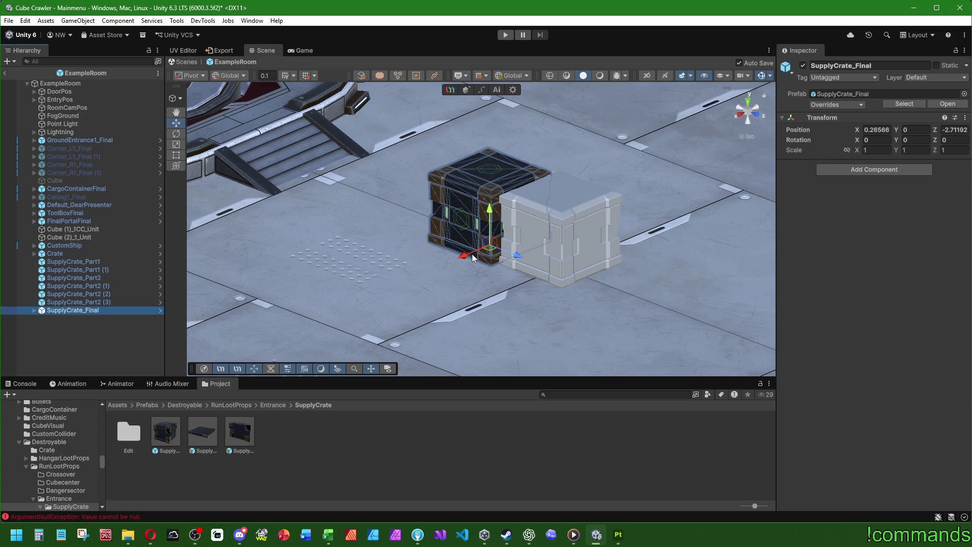
right_click(824, 119)
left_click(855, 167)
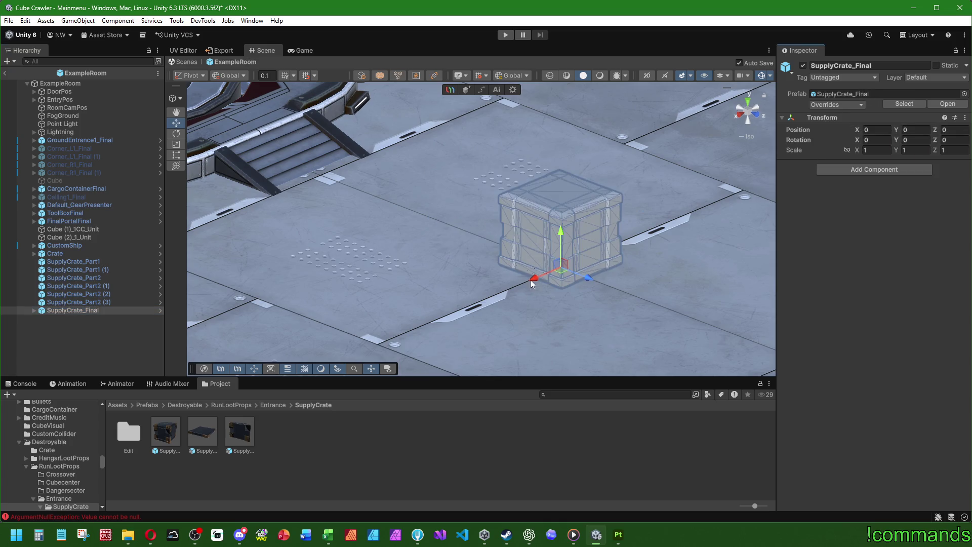
left_click(124, 347)
mouse_move(354, 228)
left_mouse_down("alt")
mouse_move(345, 254)
mouse_move(888, 244)
mouse_move(870, 271)
mouse_move(378, 258)
mouse_move(536, 285)
mouse_move(407, 322)
mouse_move(567, 405)
mouse_move(561, 473)
mouse_move(401, 210)
mouse_move(425, 284)
left_mouse_up("alt")
scroll(433, 301, "up", 5)
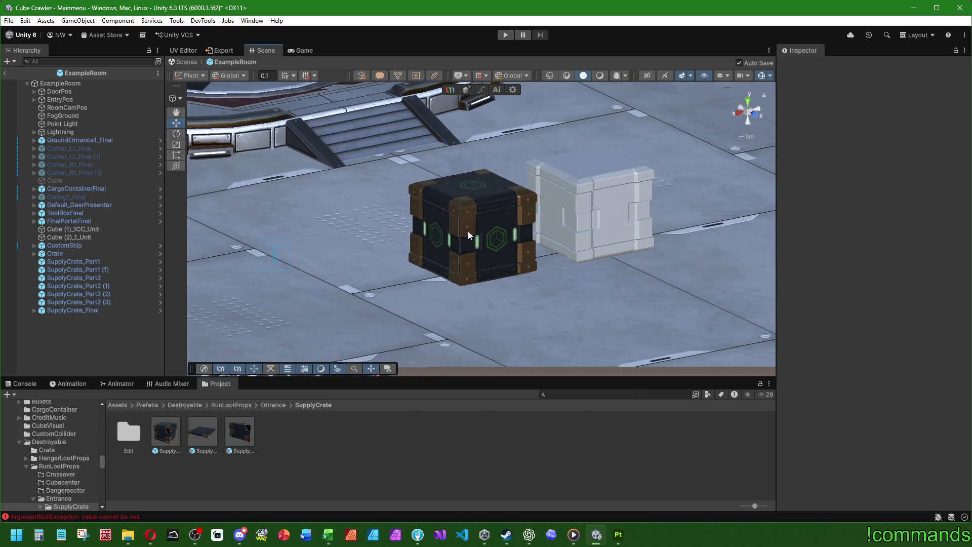
scroll(481, 230, "up", 5)
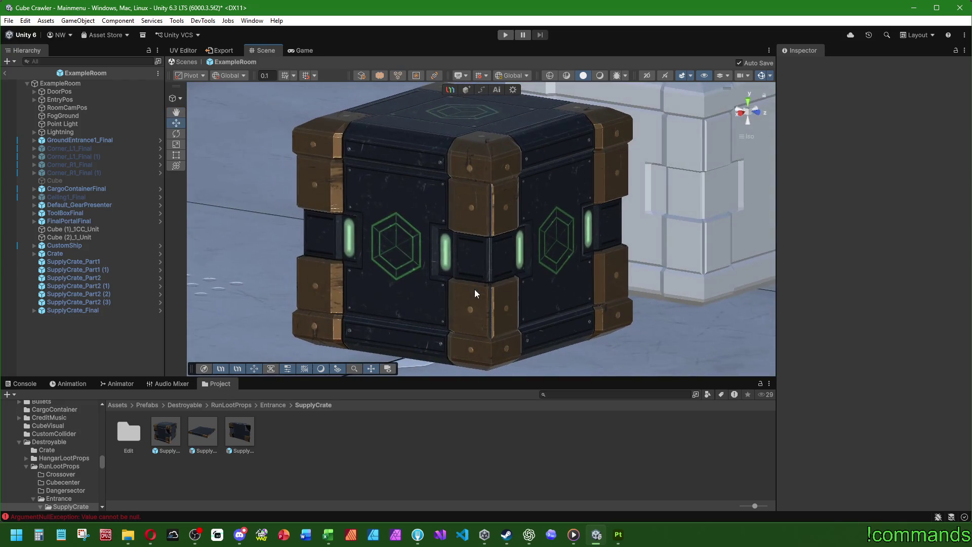
left_click(33, 310)
left_click(62, 310)
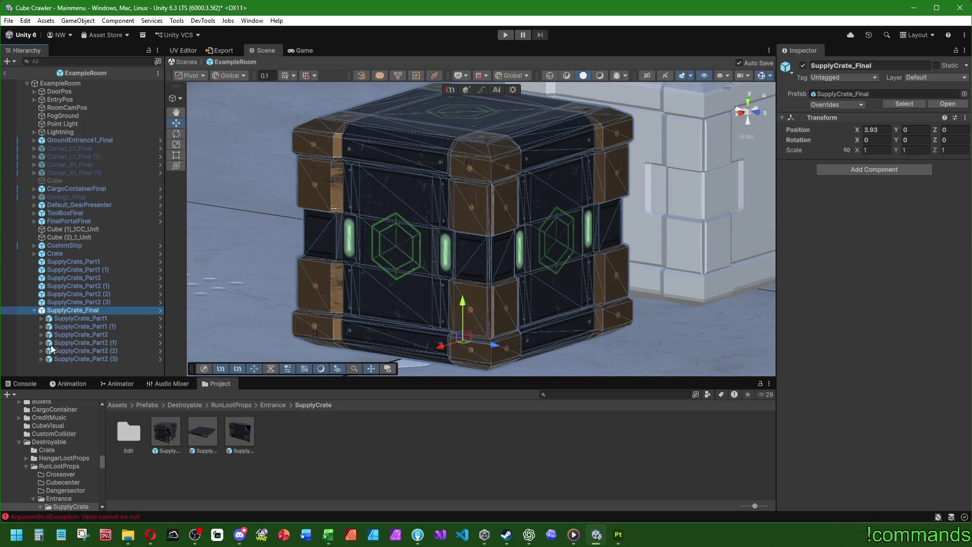
left_click(103, 332)
key("shift+Down")
key("shift+Down")
key("shift+Down")
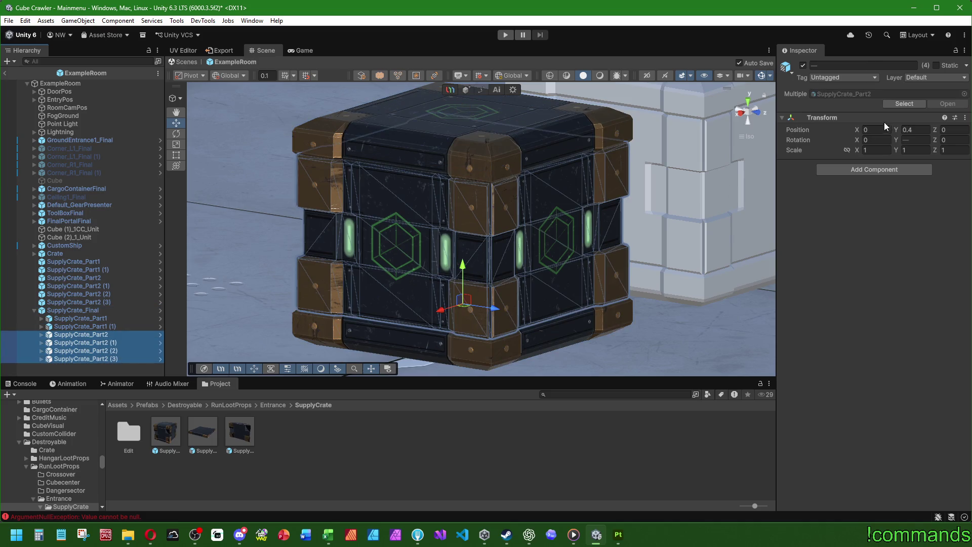
mouse_move(899, 150)
left_mouse_down()
mouse_move(860, 152)
mouse_move(889, 152)
left_mouse_up()
left_click(348, 411)
mouse_move(385, 324)
left_mouse_down("alt")
mouse_move(499, 250)
mouse_move(373, 296)
mouse_move(362, 323)
mouse_move(415, 253)
left_mouse_up("alt")
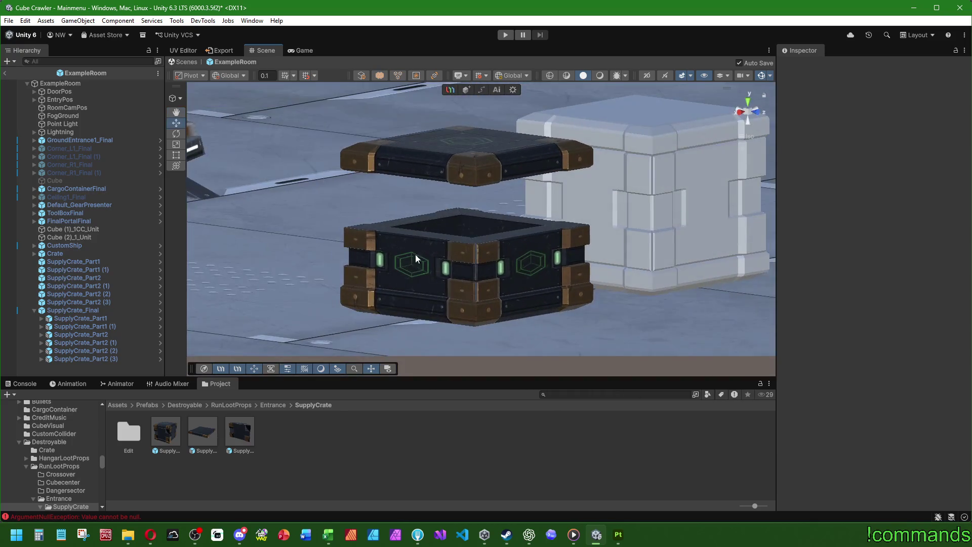
left_click(391, 303)
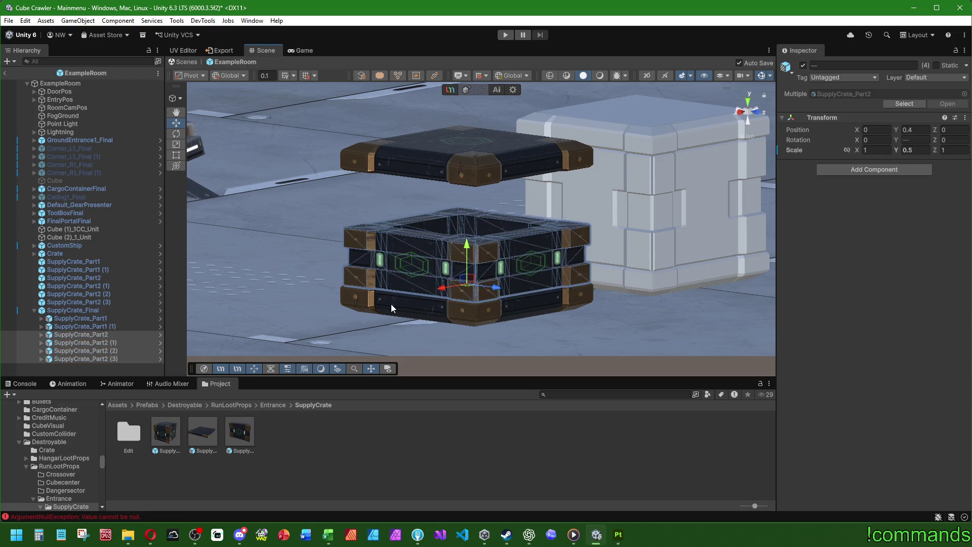
key("ctrl+z")
scroll(392, 283, "down", 3)
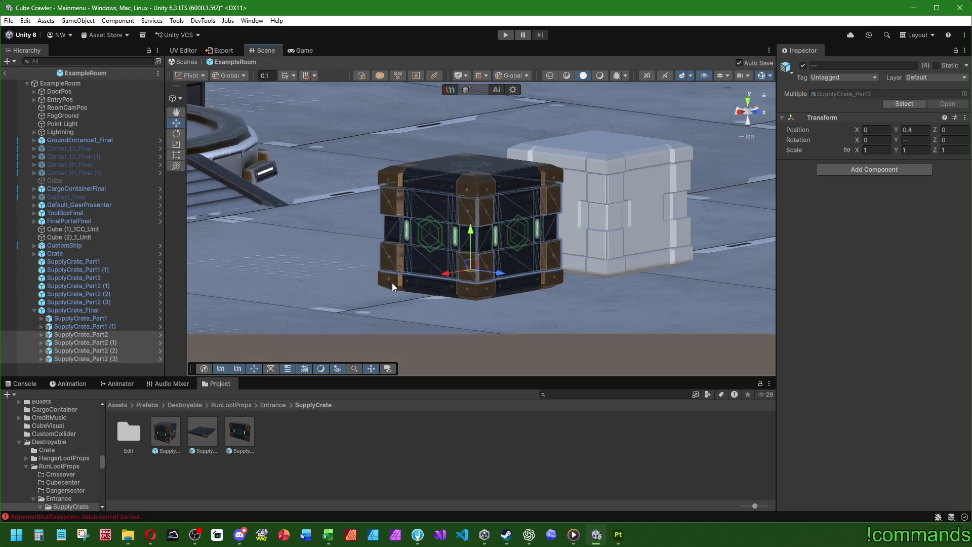
left_click_drag(392, 283, 505, 260, "alt")
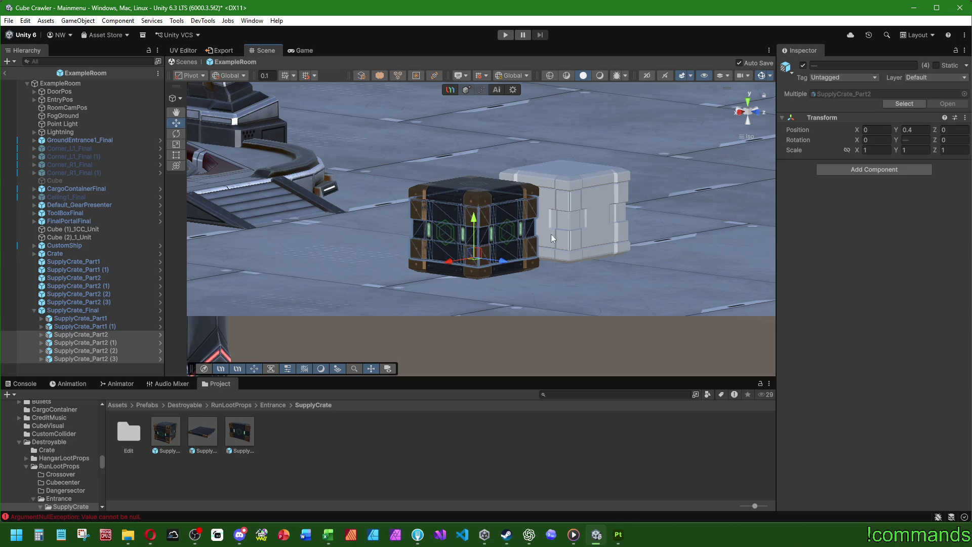
scroll(528, 263, "up", 10)
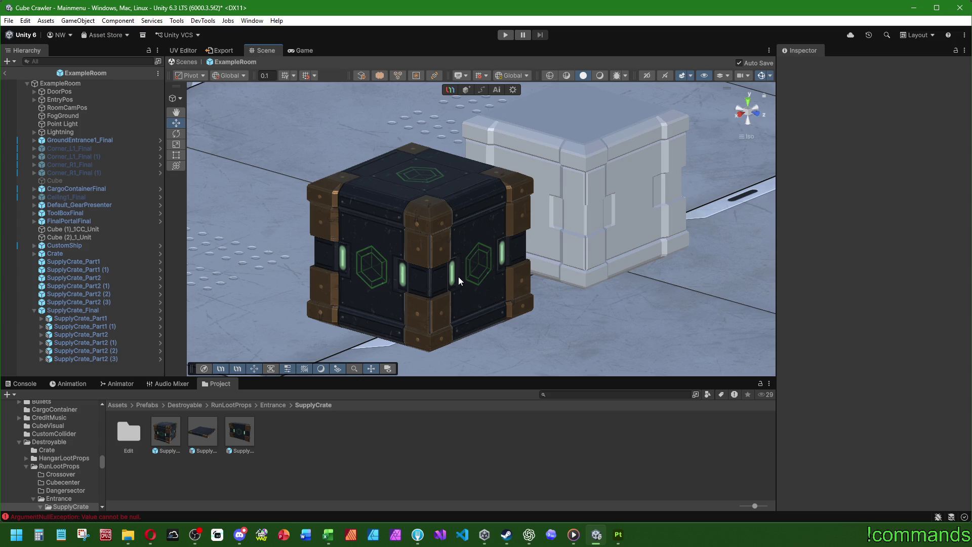
scroll(457, 274, "down", 5)
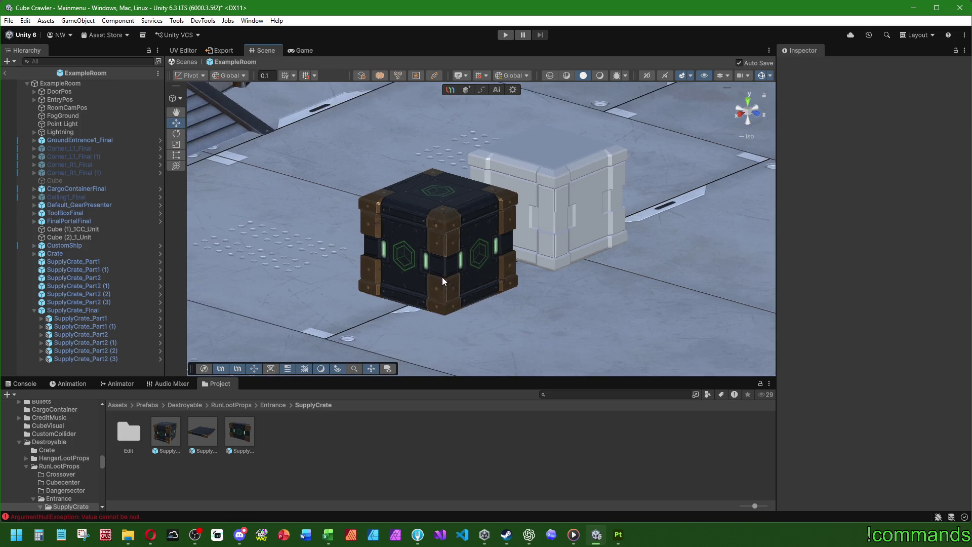
mouse_move(565, 244)
left_mouse_down("alt")
mouse_move(494, 289)
mouse_move(655, 156)
mouse_move(448, 269)
left_mouse_up("alt")
scroll(448, 268, "up", 3)
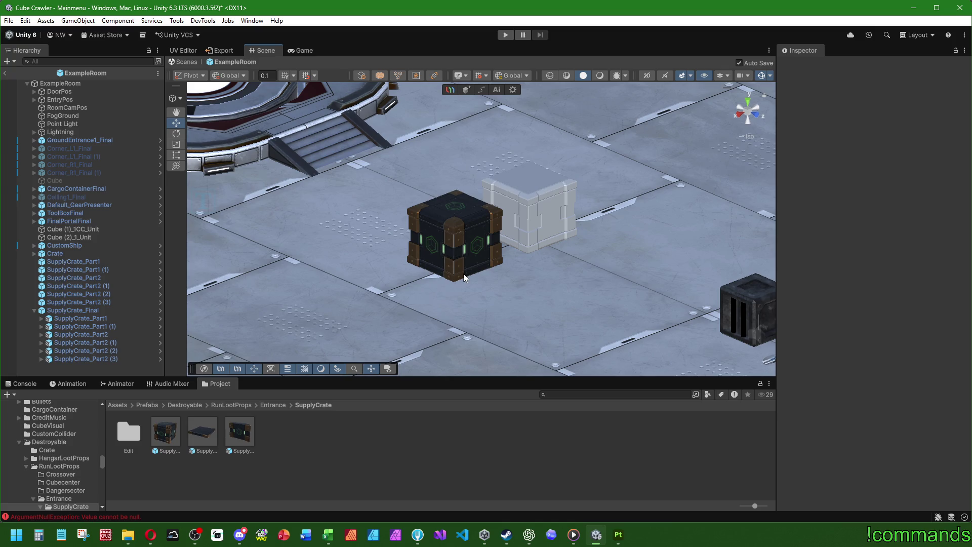
scroll(477, 254, "up", 5)
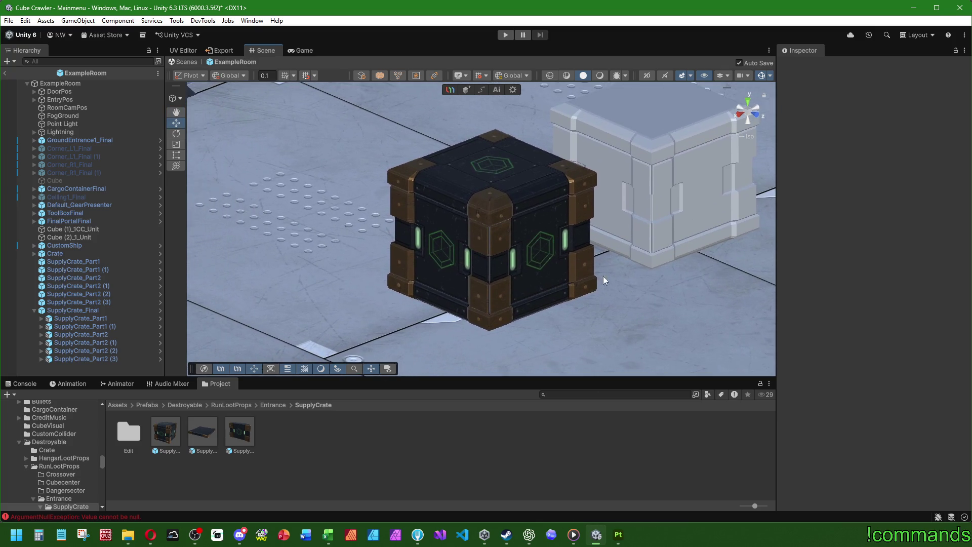
mouse_move(603, 275)
left_mouse_down("alt")
mouse_move(603, 238)
mouse_move(603, 285)
left_mouse_up("alt")
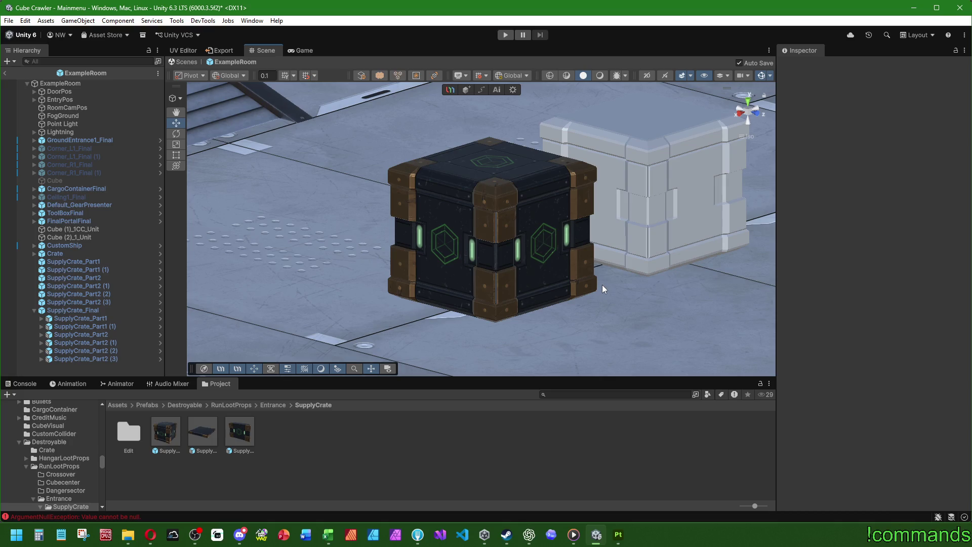
mouse_move(602, 284)
left_mouse_down("alt")
mouse_move(565, 277)
mouse_move(562, 262)
left_mouse_up("alt")
scroll(563, 266, "down", 2)
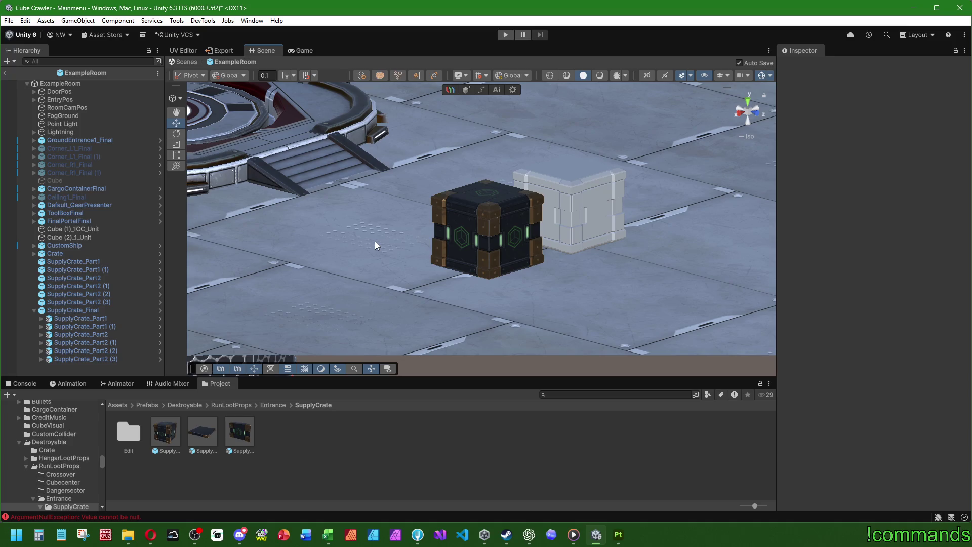
scroll(387, 234, "down", 4)
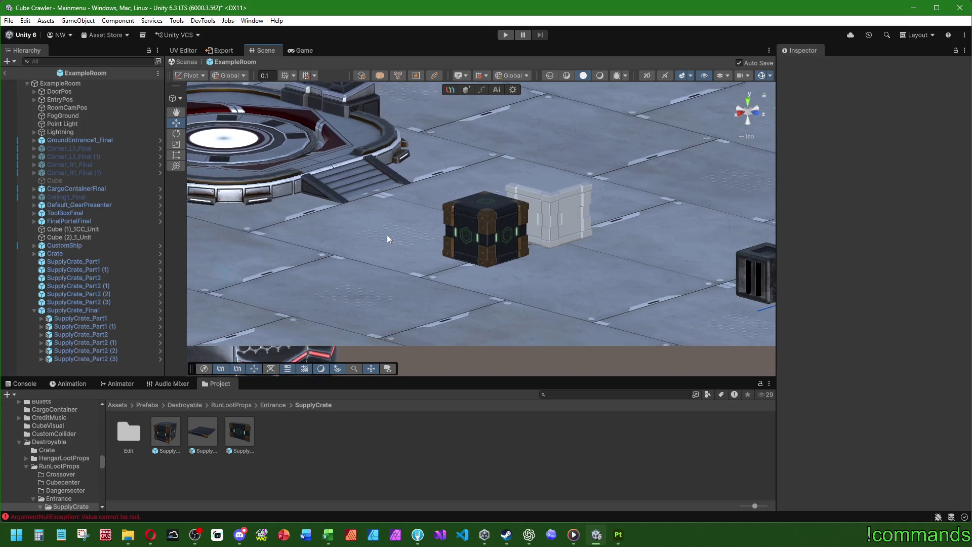
mouse_move(405, 196)
left_mouse_down("alt")
mouse_move(539, 205)
mouse_move(366, 219)
mouse_move(446, 228)
left_mouse_up("alt")
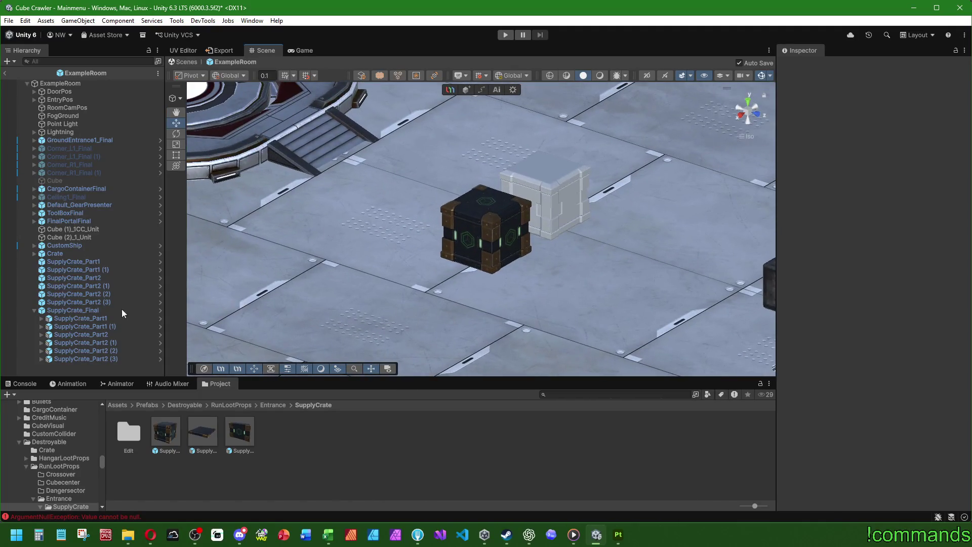
Step: Delete the SupplyCrate_Final instance and rename its prefab to SupplyCrate_Entrance_Final
left_click(96, 310)
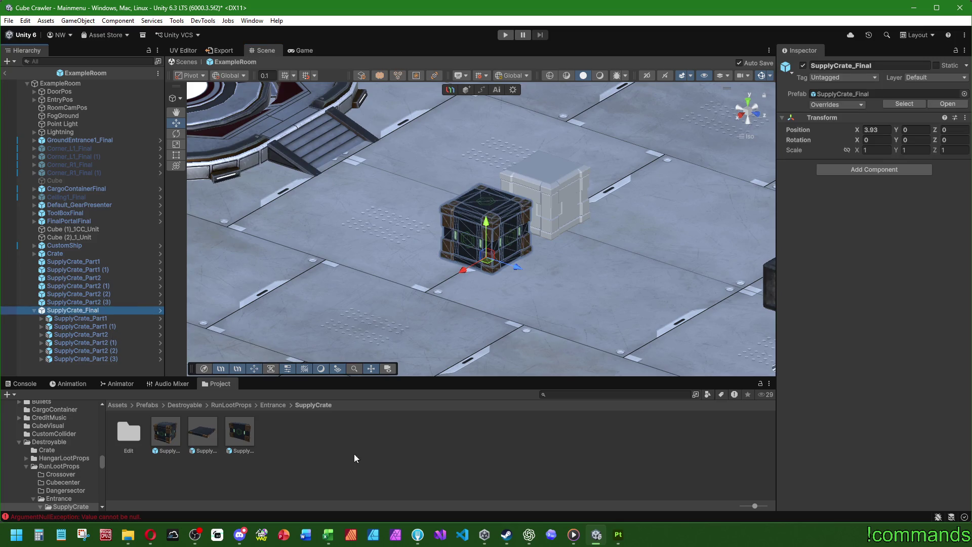
key("Delete")
left_click(170, 438)
key("F2")
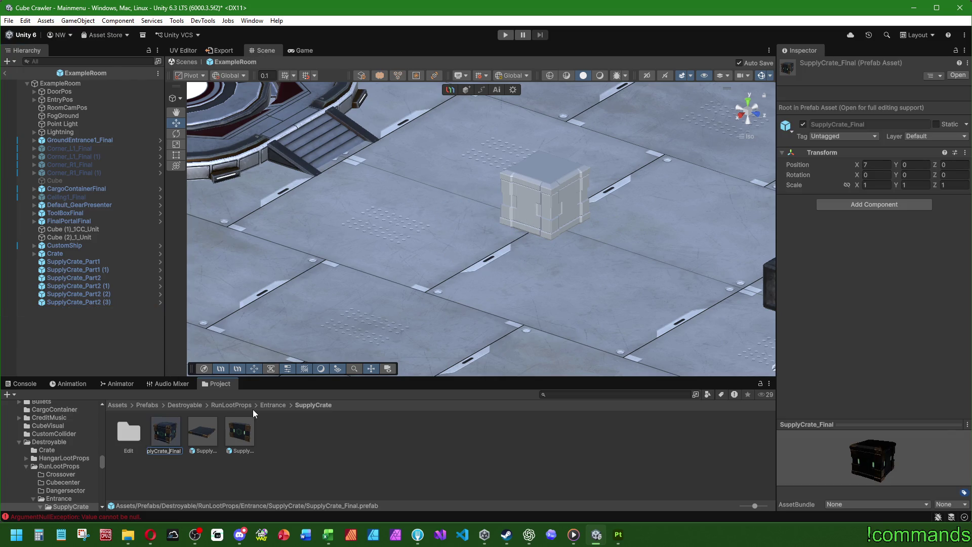
key("BackSpace")
key("BackSpace")
key("BackSpace")
type("Entrance")
key("Return")
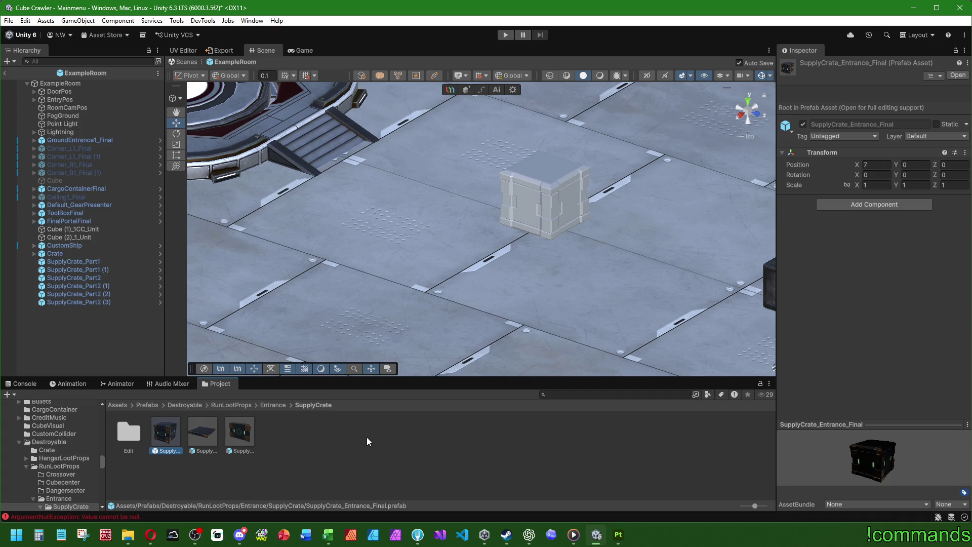
Step: Place SupplyCrate_Entrance_Final at the origin, slide it along X, and save the scene
left_click_drag(152, 413, 482, 247)
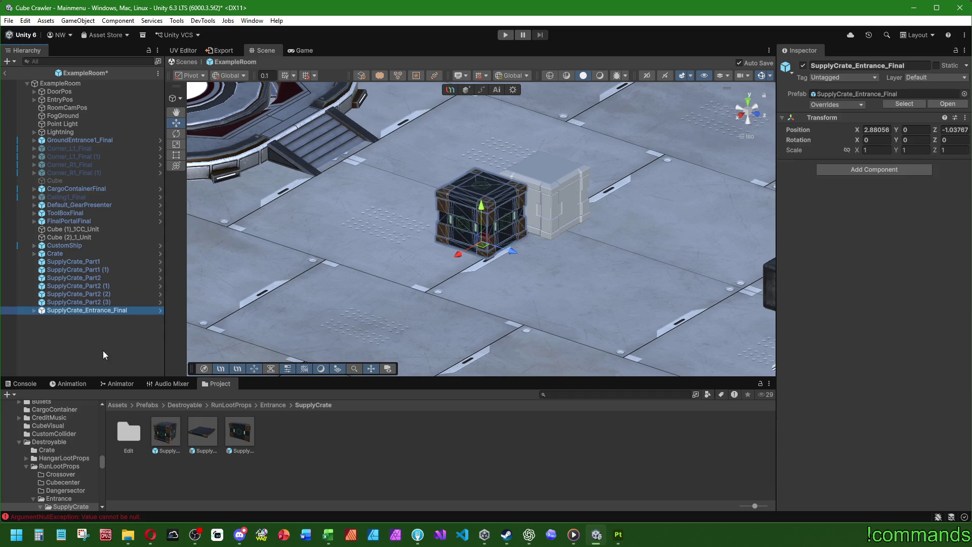
right_click(806, 128)
left_click(833, 125)
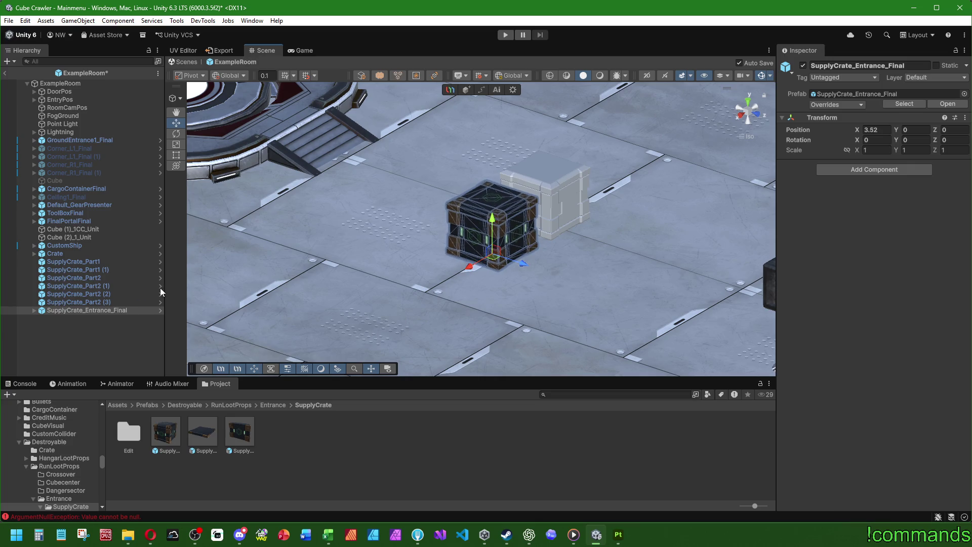
left_click(462, 349)
mouse_move(462, 348)
left_mouse_down("alt")
mouse_move(358, 272)
mouse_move(364, 314)
mouse_move(355, 324)
left_mouse_up("alt")
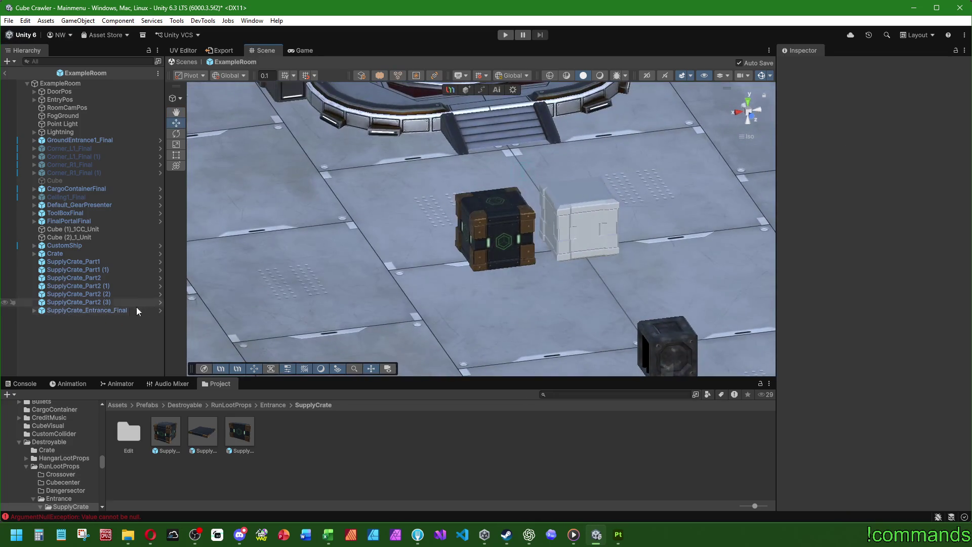
left_click(135, 309)
left_click_drag(463, 263, 630, 244)
key("ctrl+s")
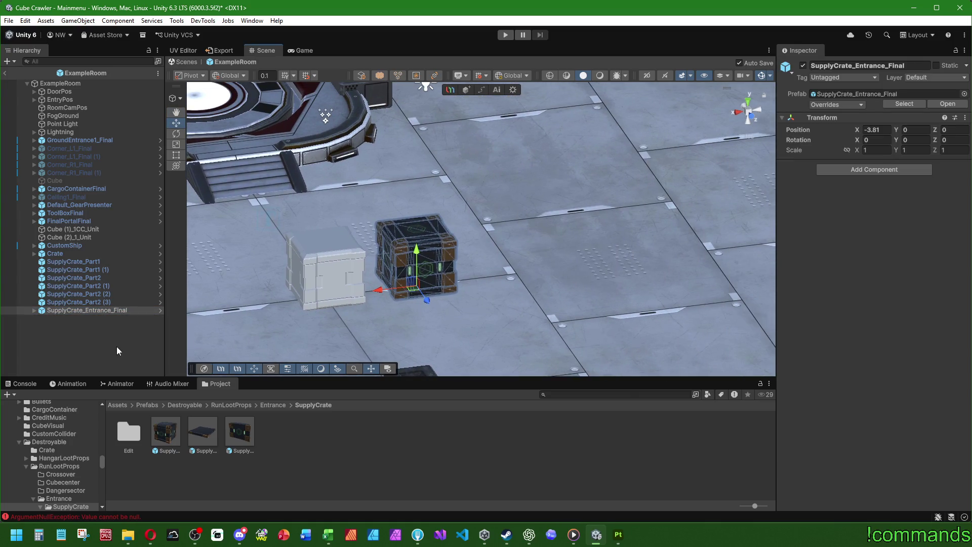
Step: Set the crate's Position X to -4, beside the white placeholder block
left_click(468, 275)
mouse_move(469, 276)
left_mouse_down("alt")
mouse_move(418, 281)
mouse_move(491, 189)
mouse_move(478, 288)
left_mouse_up("alt")
scroll(418, 281, "up", 3)
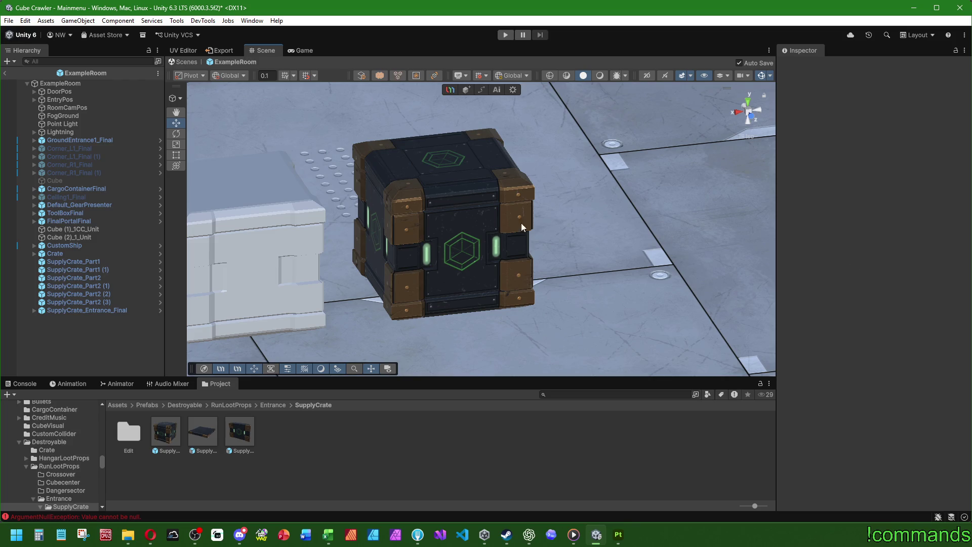
scroll(475, 212, "down", 5)
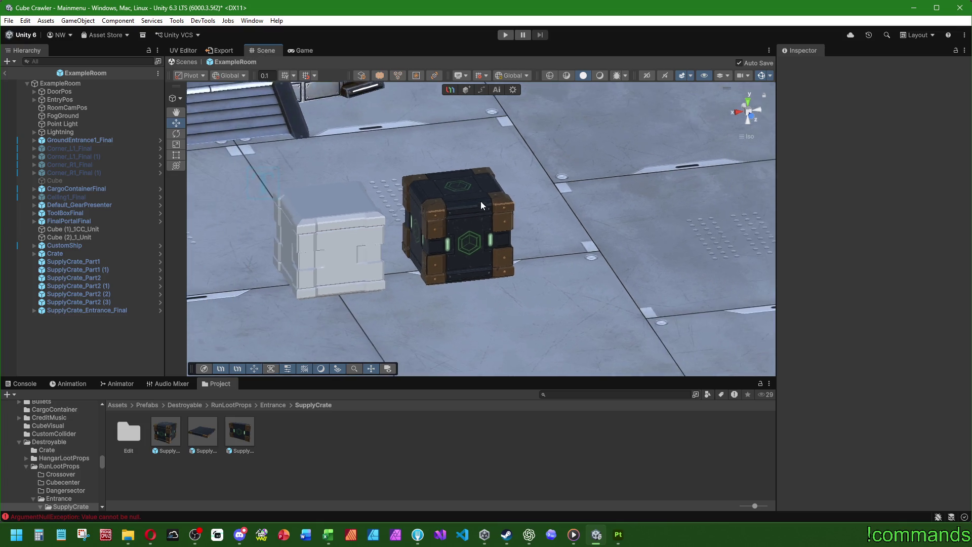
left_click(112, 312)
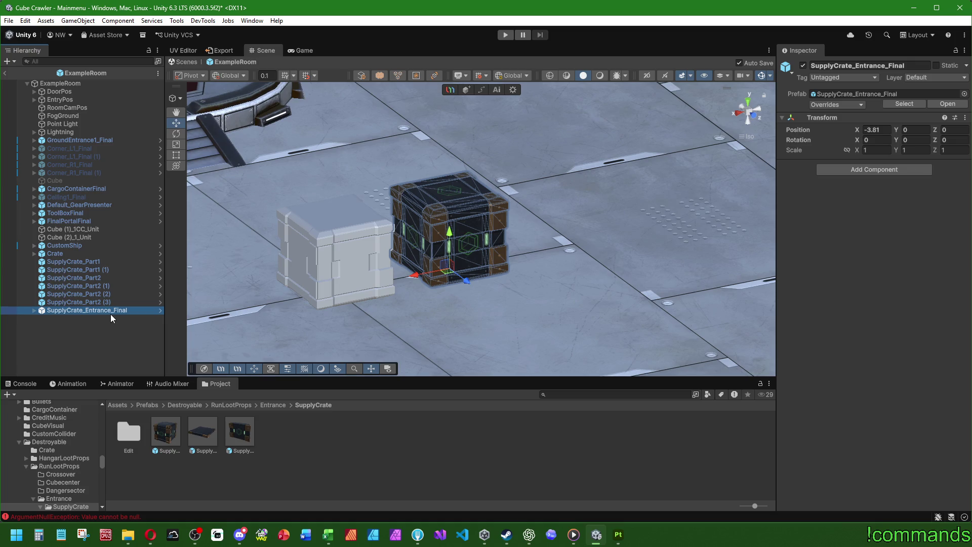
left_click(875, 129)
type("-4")
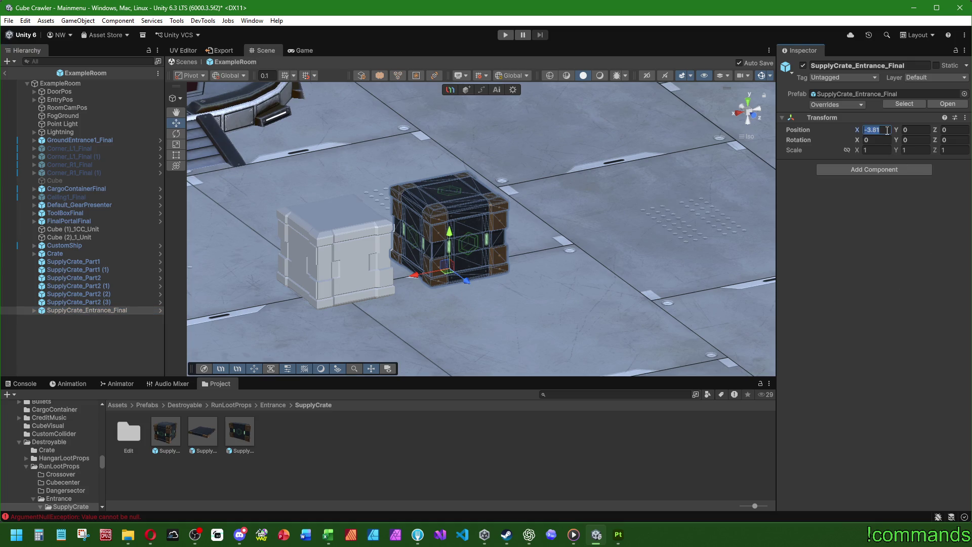
left_click(85, 343)
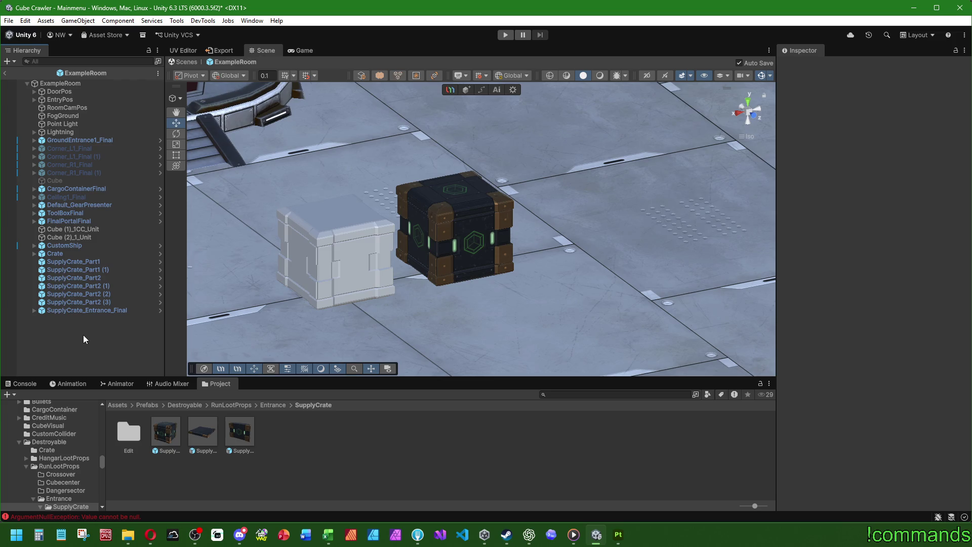
Step: Edit the CargoContainerFinal prefab and open its StageMaterialSwapper script in Visual Studio
left_click(152, 404)
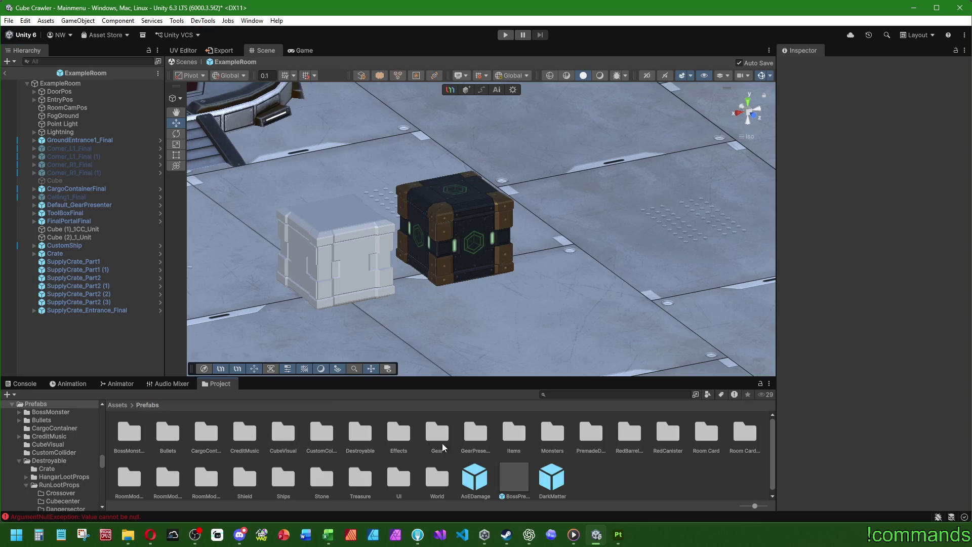
double_click(205, 434)
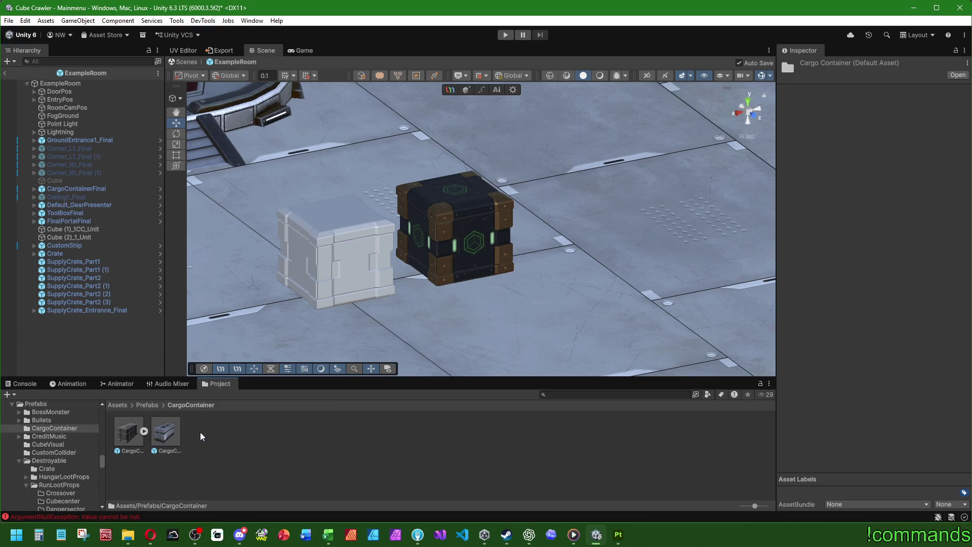
double_click(166, 431)
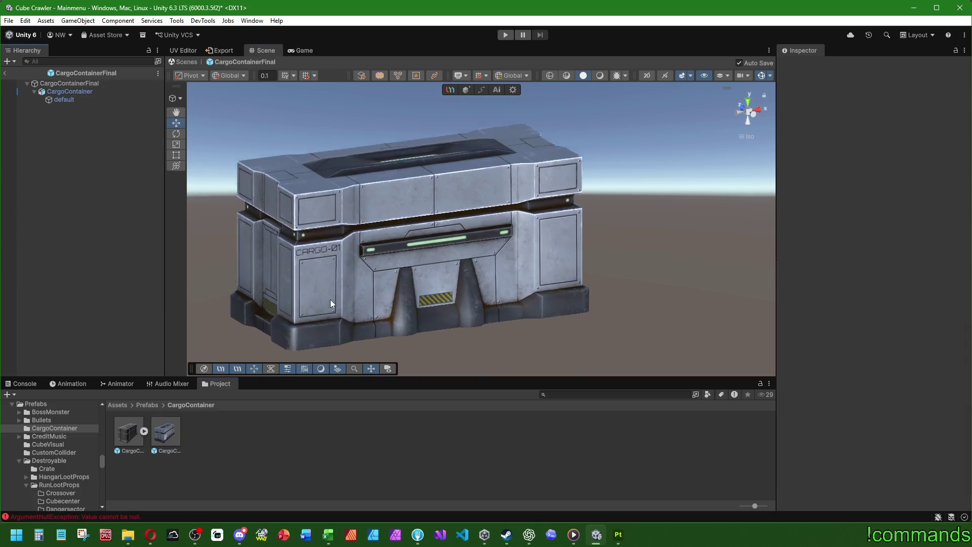
left_click(86, 84)
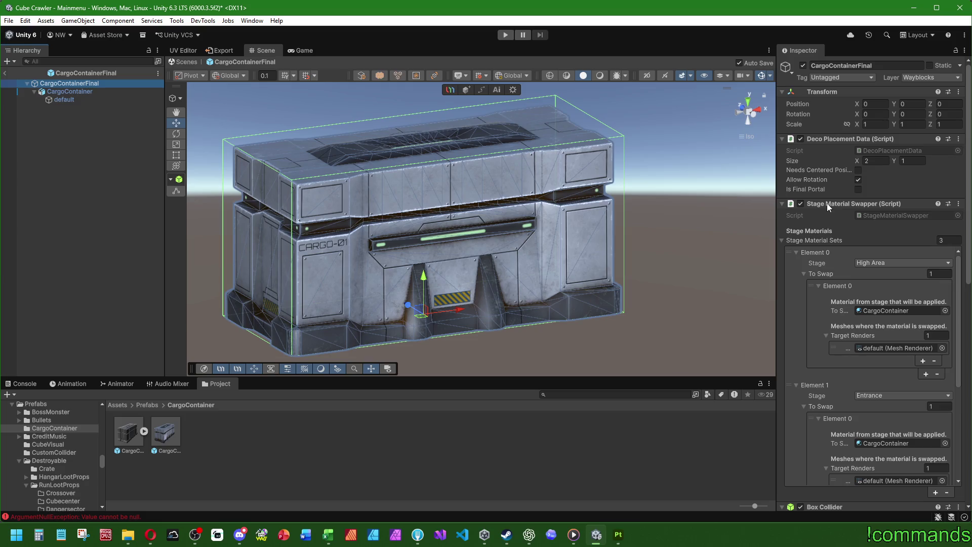
double_click(892, 217)
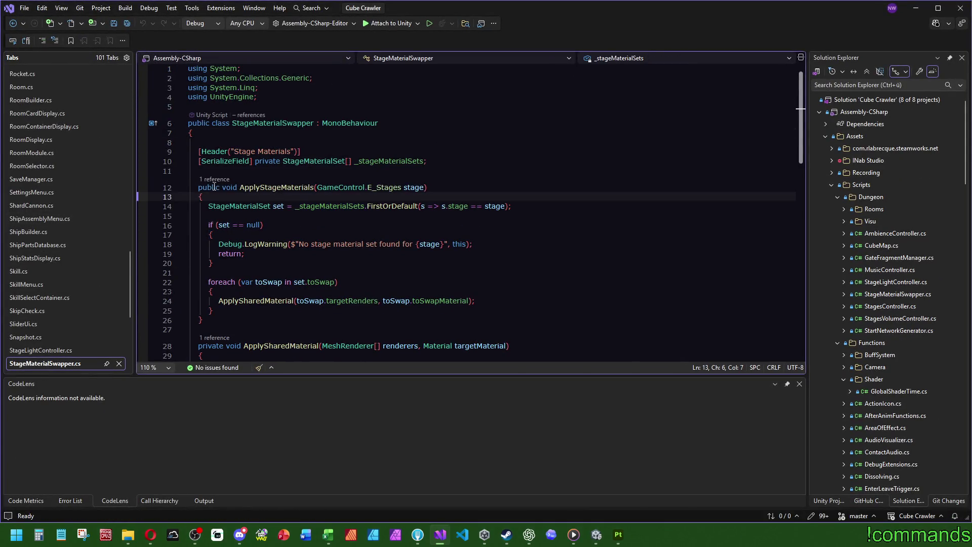
Step: Find where ApplyStageMaterials is called and jump to that call in RoomBuilder.cs
scroll(480, 179, "down", 2)
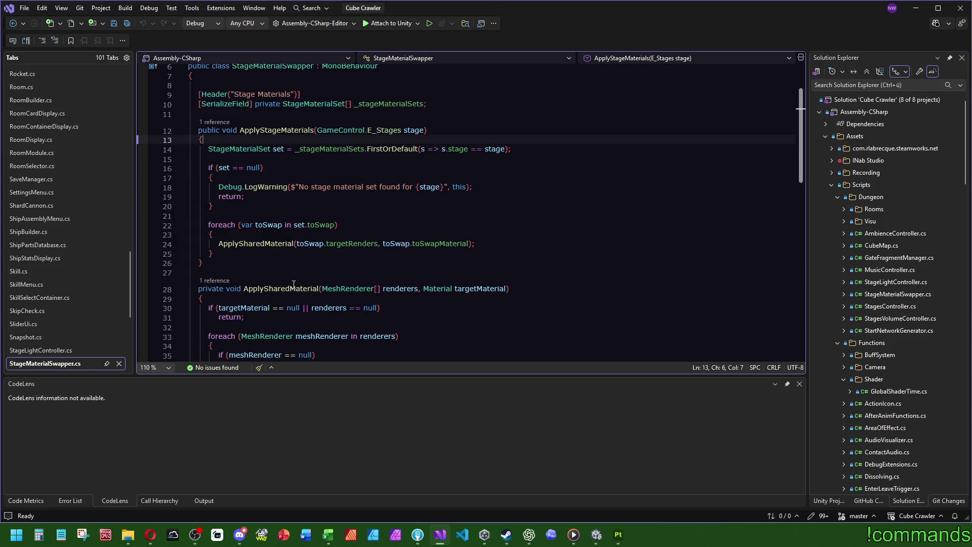
scroll(436, 253, "up", 2)
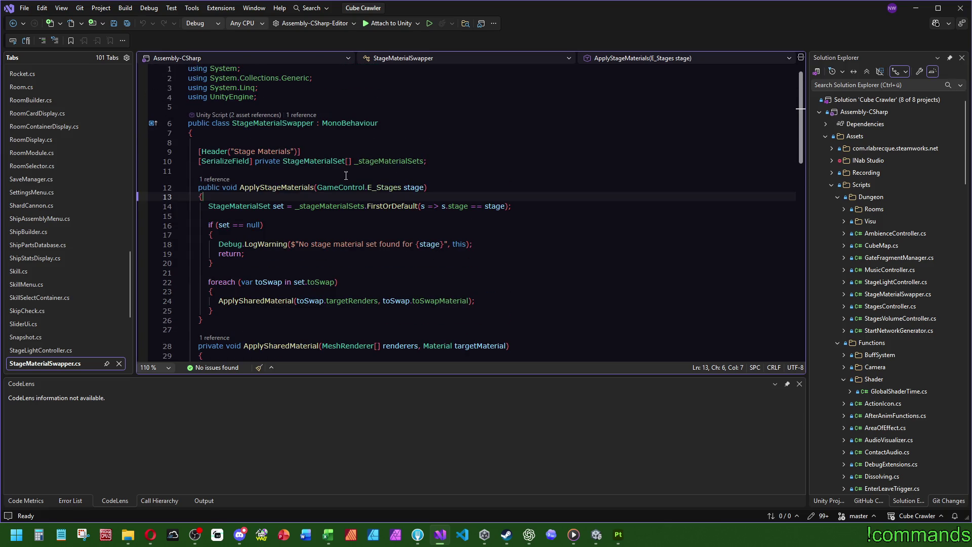
left_click(219, 180)
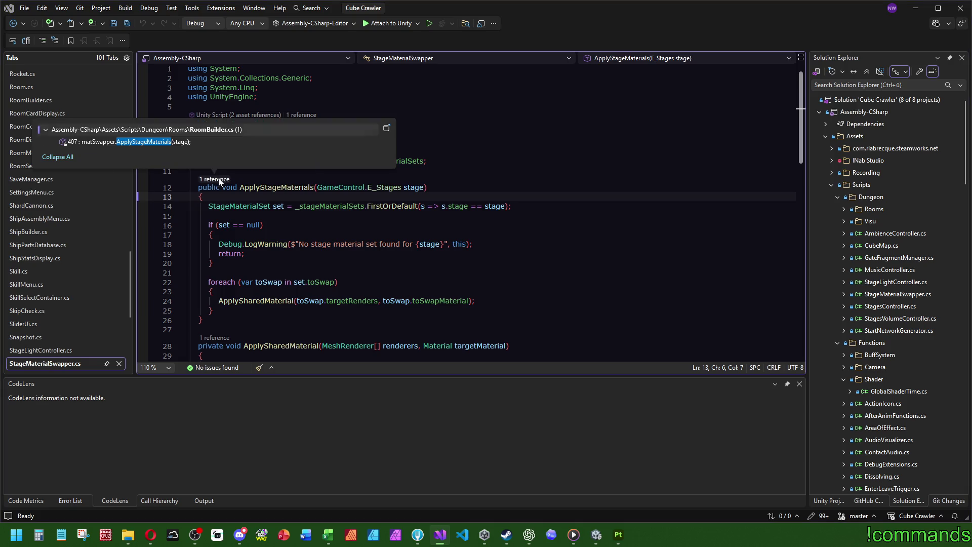
double_click(214, 140)
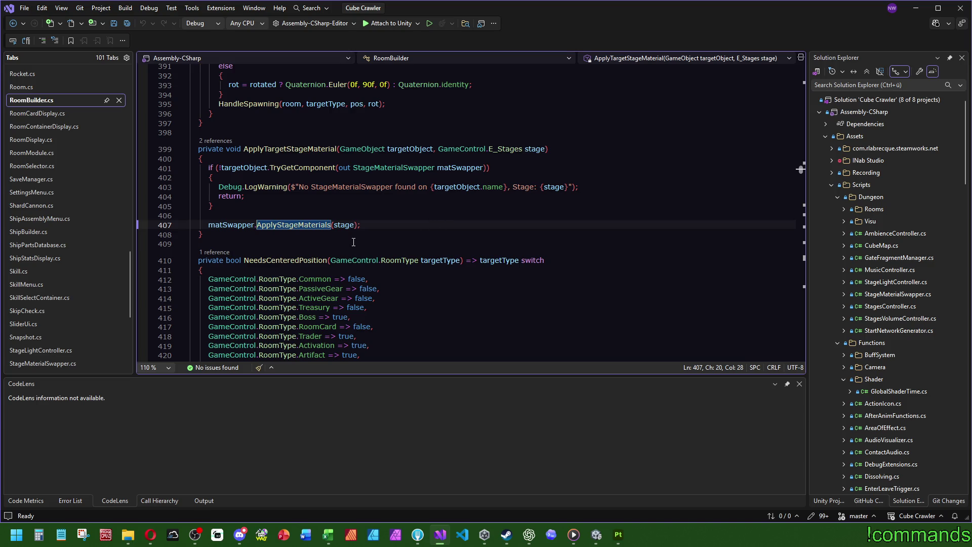
Step: Go to the ApplyTargetStageMaterial method definition and select its name
scroll(405, 237, "down", 4)
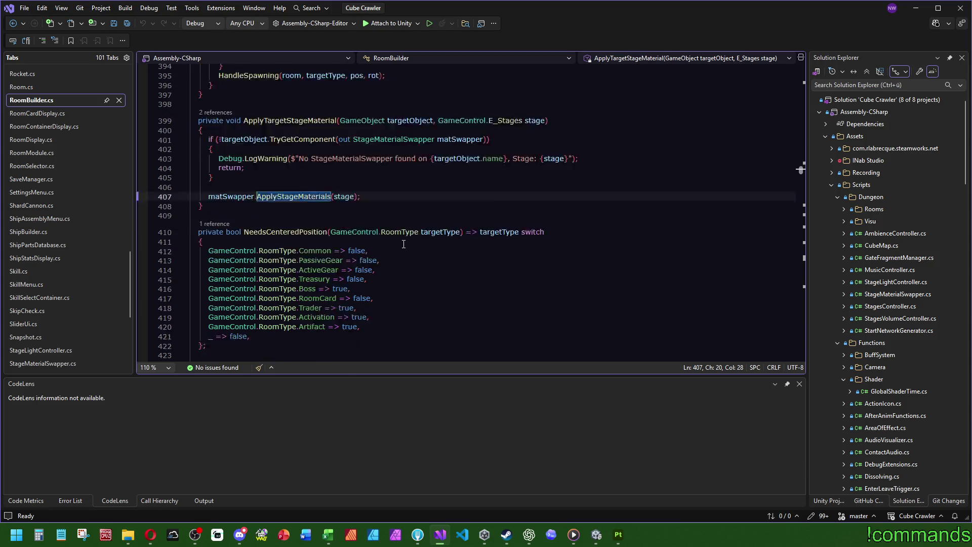
scroll(413, 254, "up", 6)
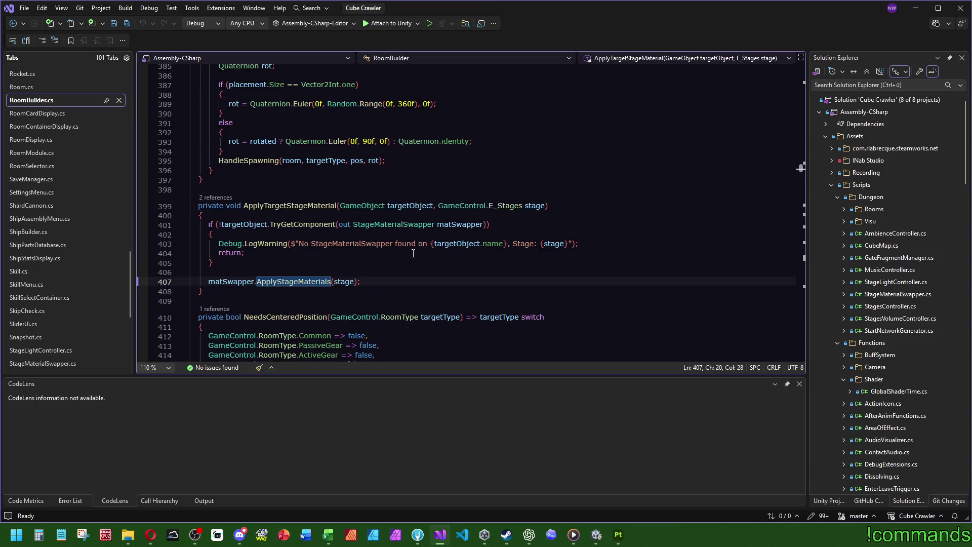
scroll(414, 262, "up", 11)
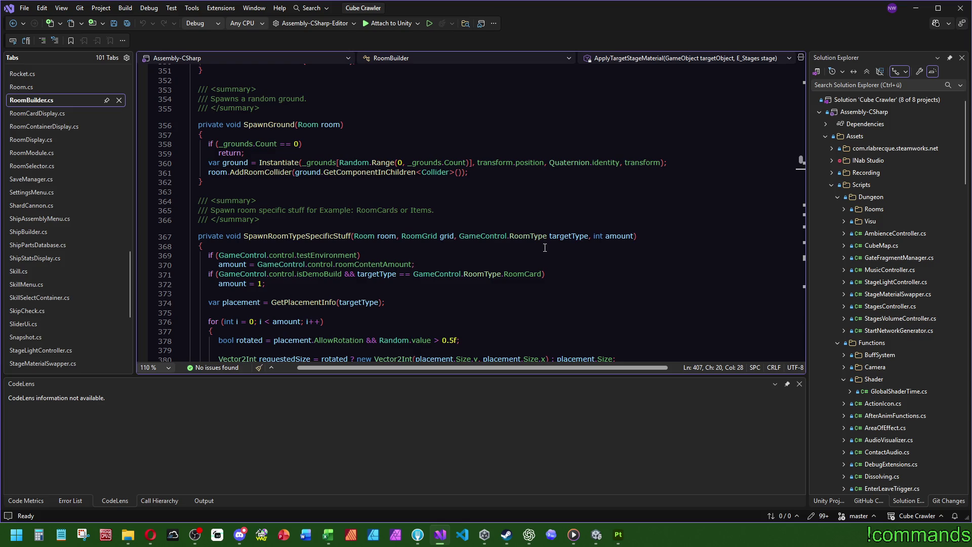
scroll(545, 247, "down", 12)
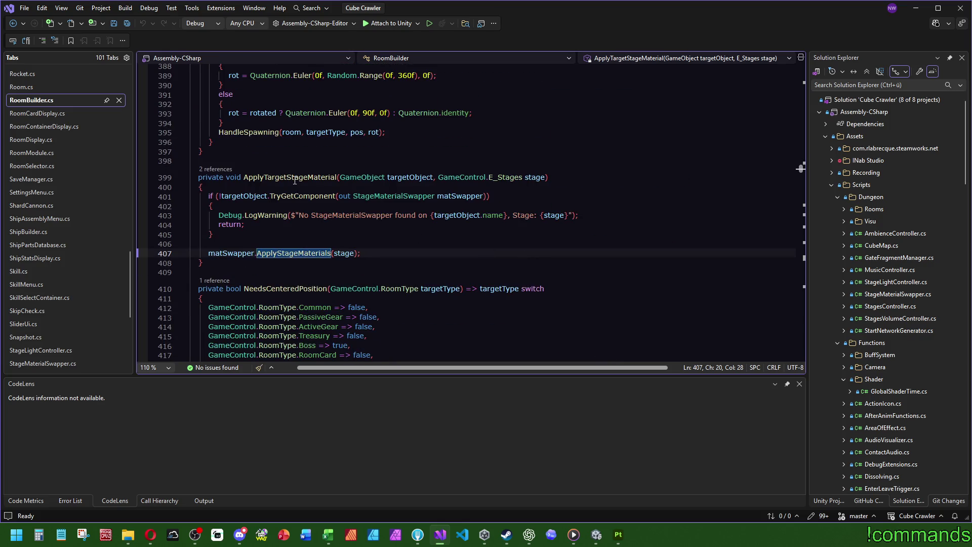
left_click(305, 180)
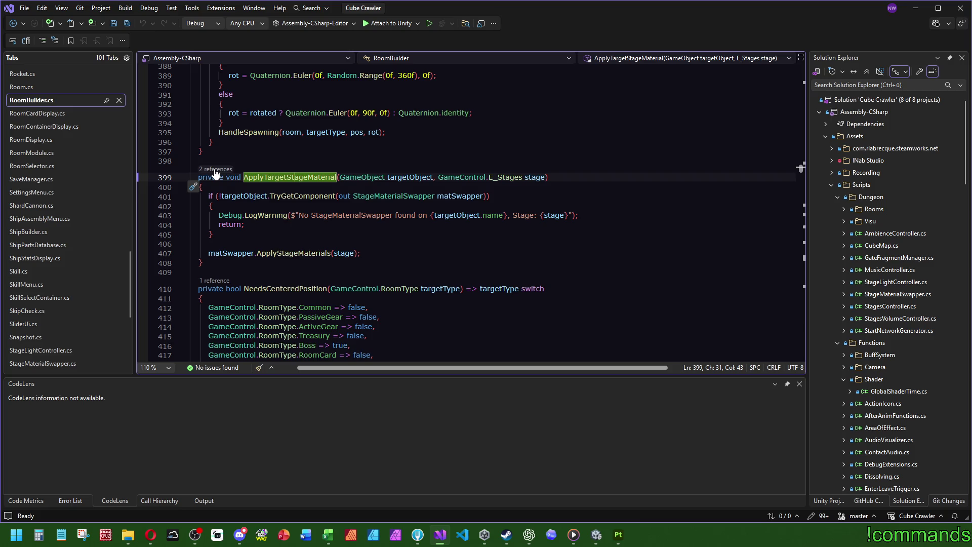
double_click(305, 181)
Step: Find ApplyTargetStageMaterial's call on line 580, trace it to its definition, and return to Unity
key("ctrl+f")
left_click(802, 146)
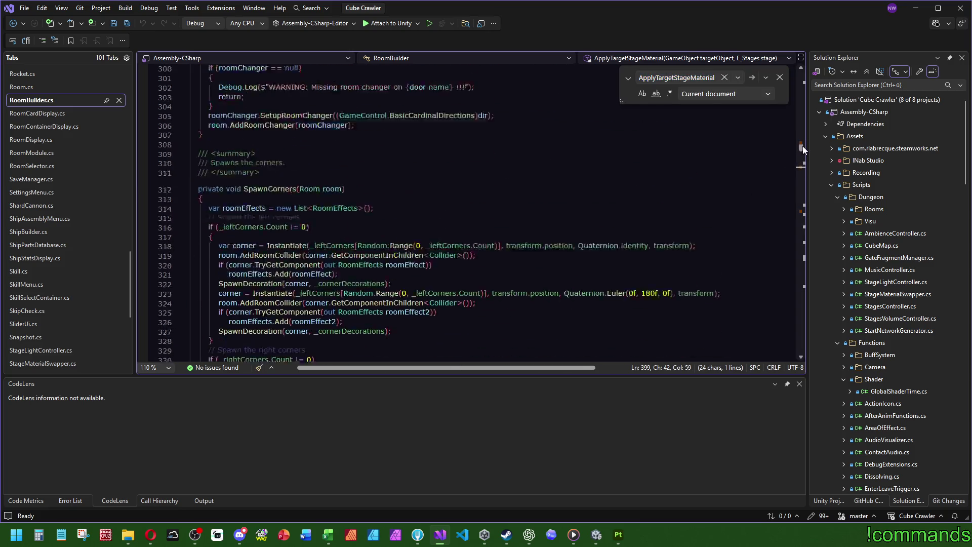
left_click_drag(802, 146, 797, 210)
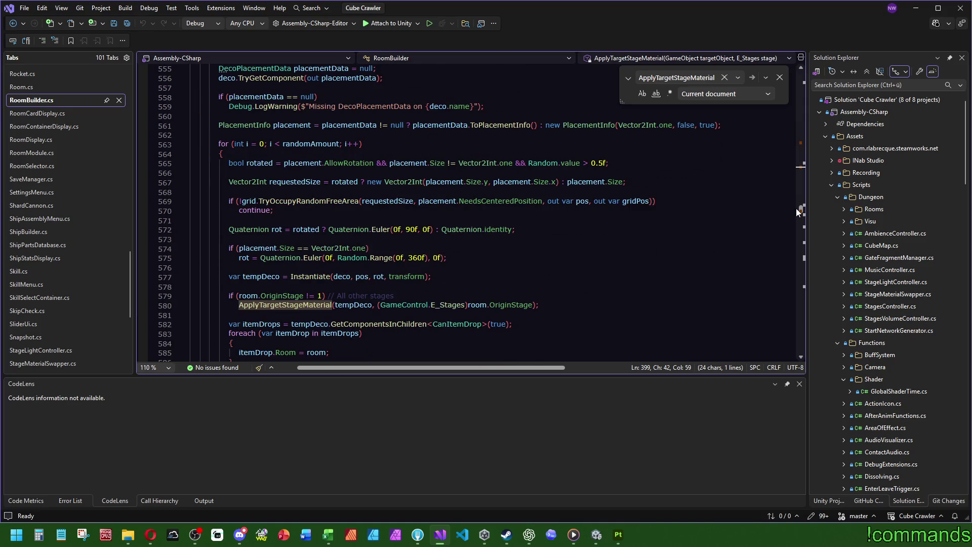
left_click(295, 304)
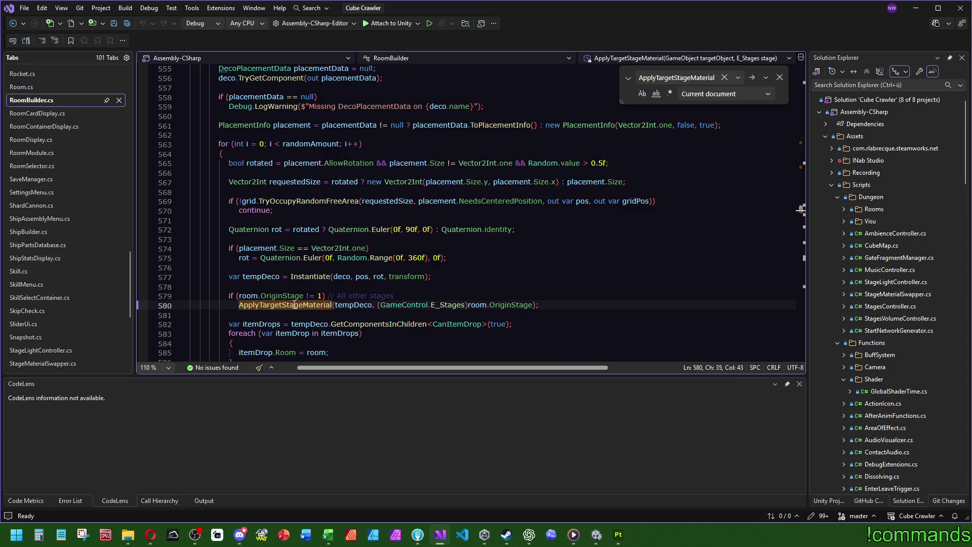
key("F12")
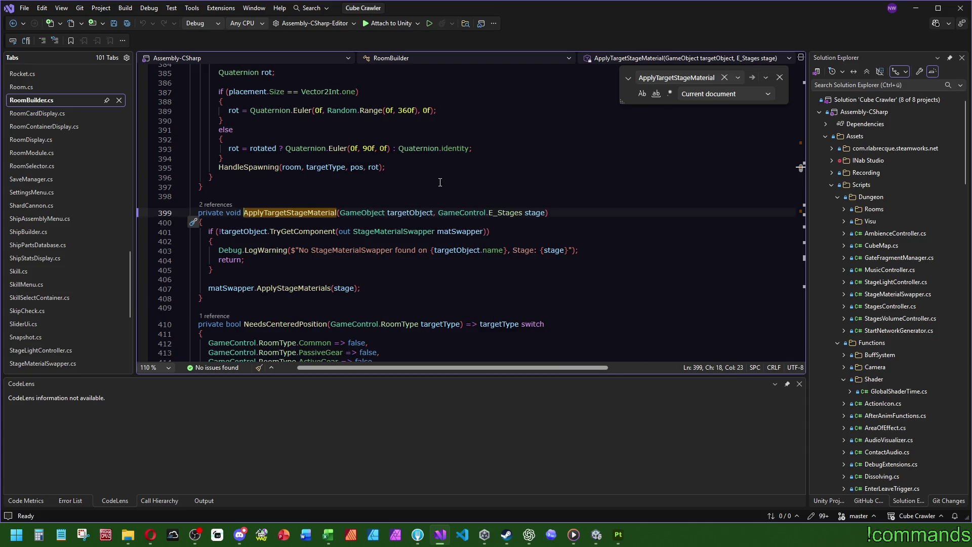
left_click(596, 534)
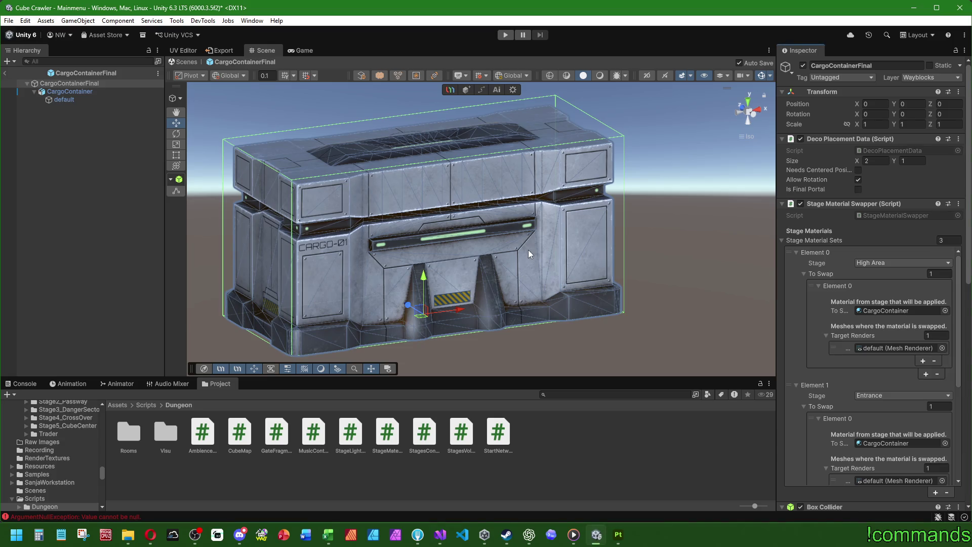
Step: Leave the CargoContainerFinal prefab and open ExampleRoom from Prefabs/World/Stage1_Entrance
left_click(5, 73)
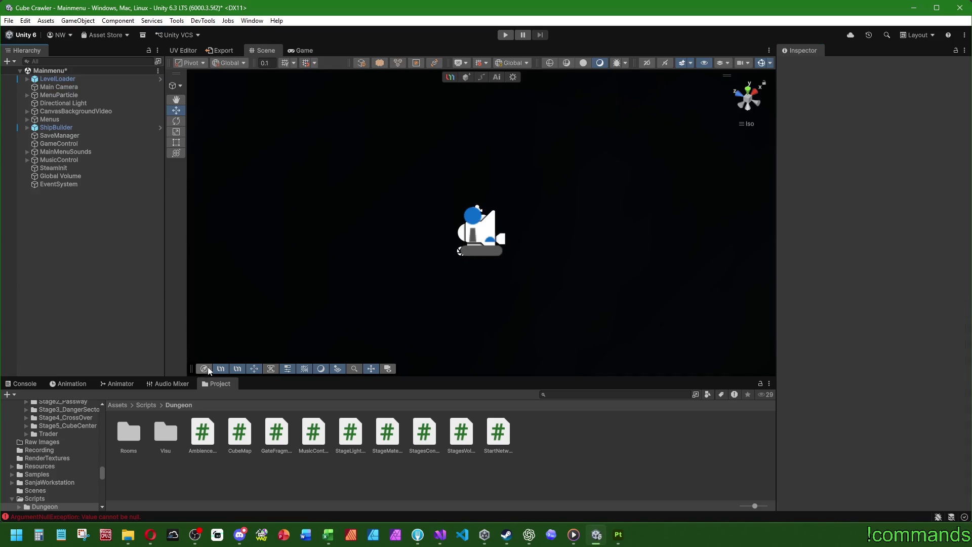
left_click(117, 404)
double_click(475, 430)
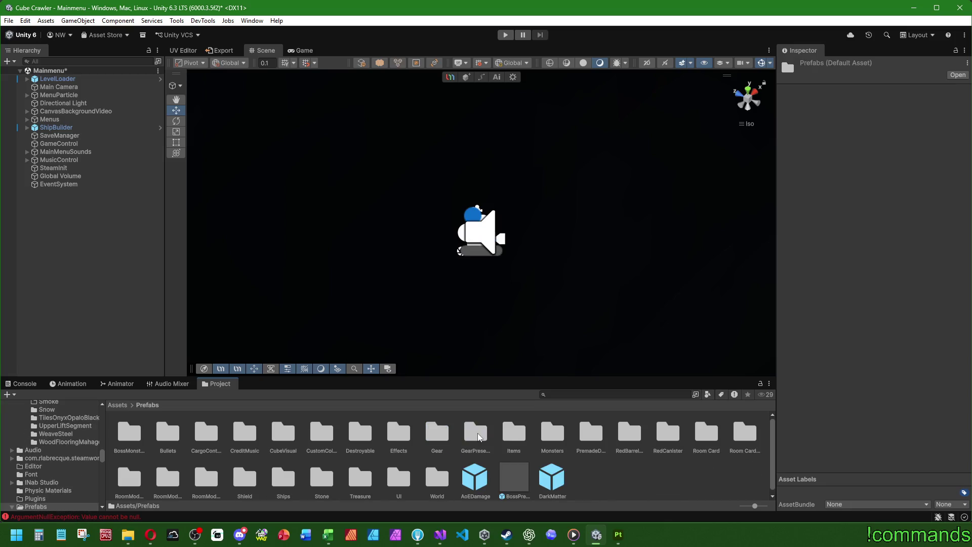
left_click(427, 472)
double_click(428, 473)
double_click(437, 429)
left_click(424, 431)
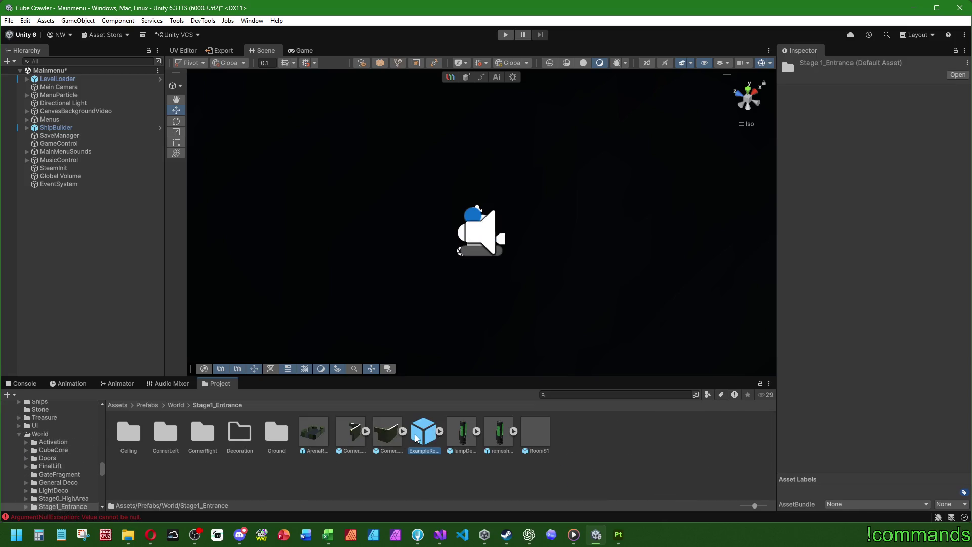
left_click(21, 383)
Step: Clear the console, expand SupplyCrate_Entrance_Final and inspect its SupplyCrate_Part1 pieces
left_click(14, 394)
left_click(77, 327)
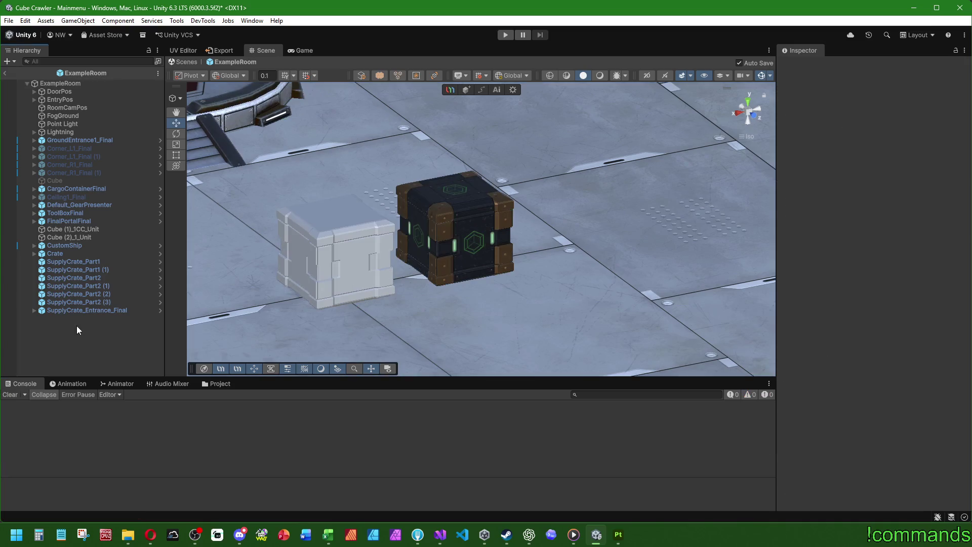
left_click(34, 310)
left_click(74, 318)
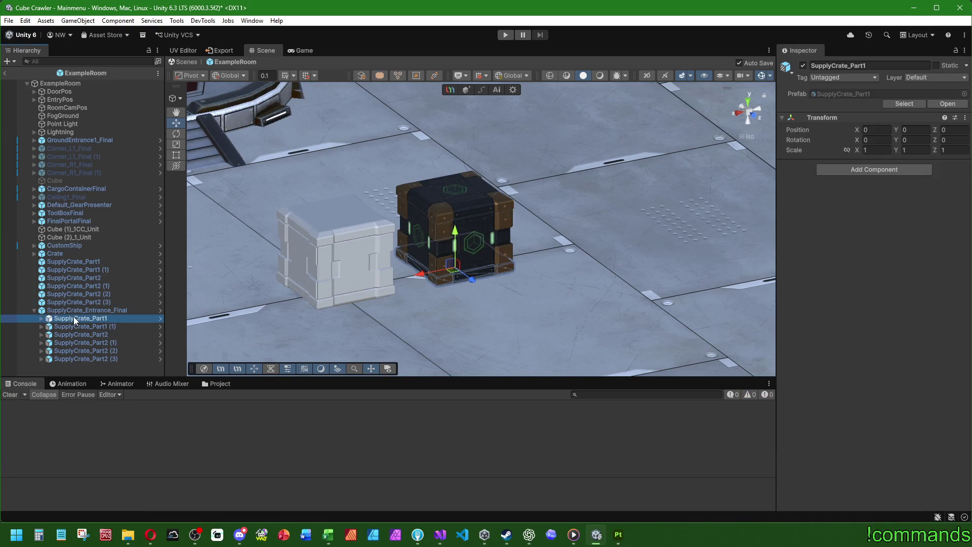
scroll(362, 275, "up", 1)
left_click(89, 327)
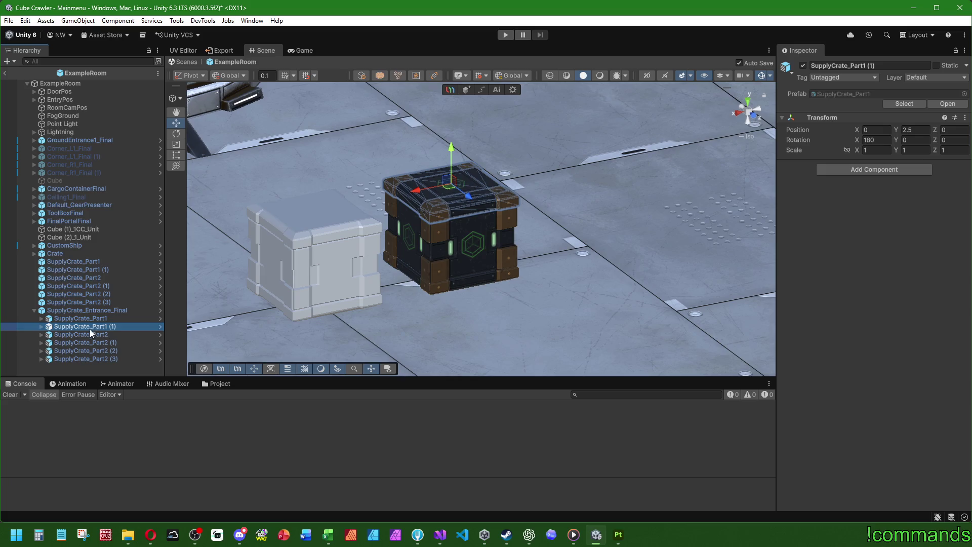
Step: Inspect the SupplyCrate_Part2 pieces and the whole crate, then select and frame the placeholder Crate
left_click(88, 334)
left_click(91, 343)
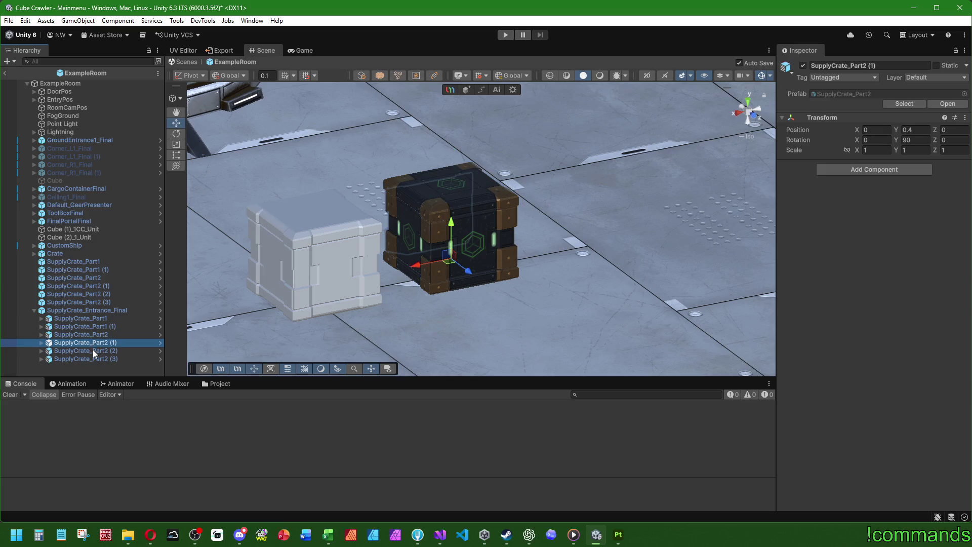
left_click(93, 350)
left_click(98, 359)
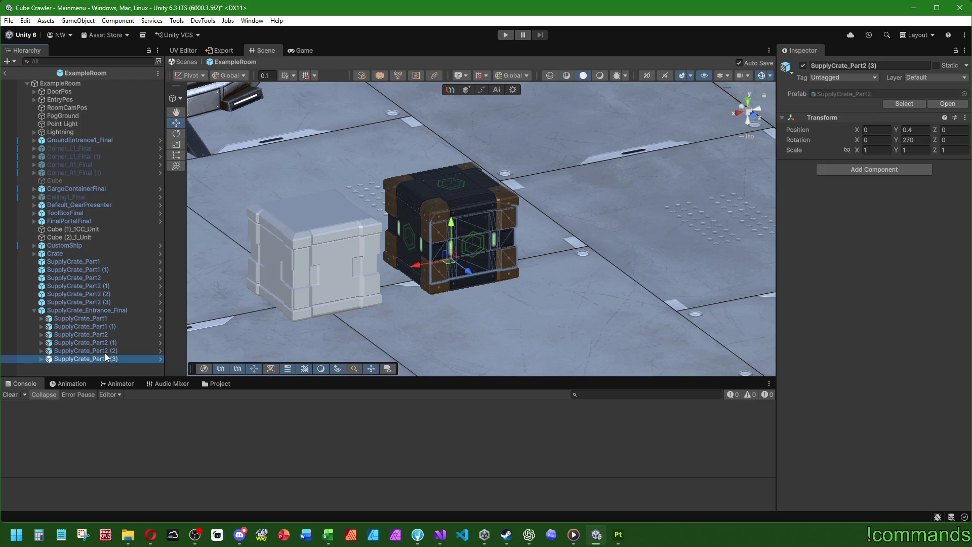
left_click(98, 303)
left_click(94, 310)
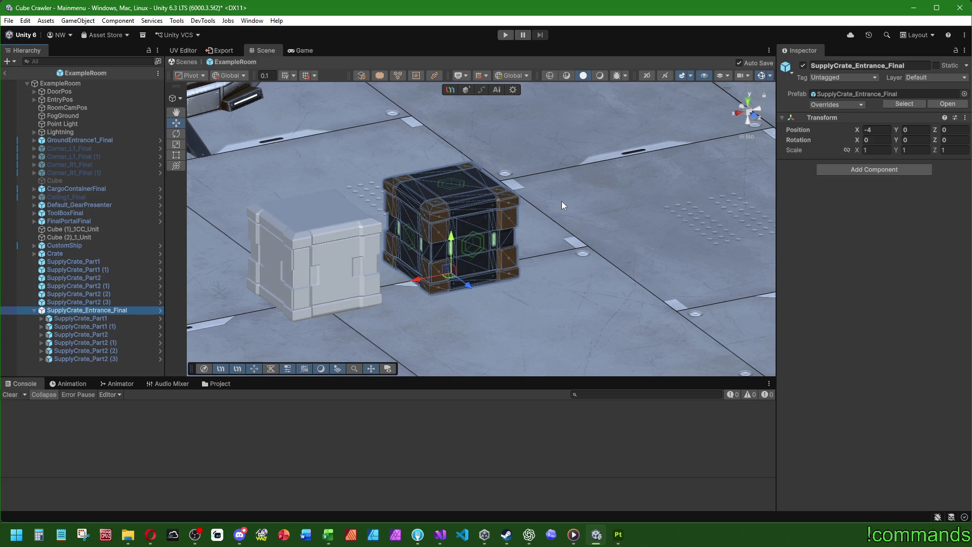
middle_click_drag(561, 201, 449, 269)
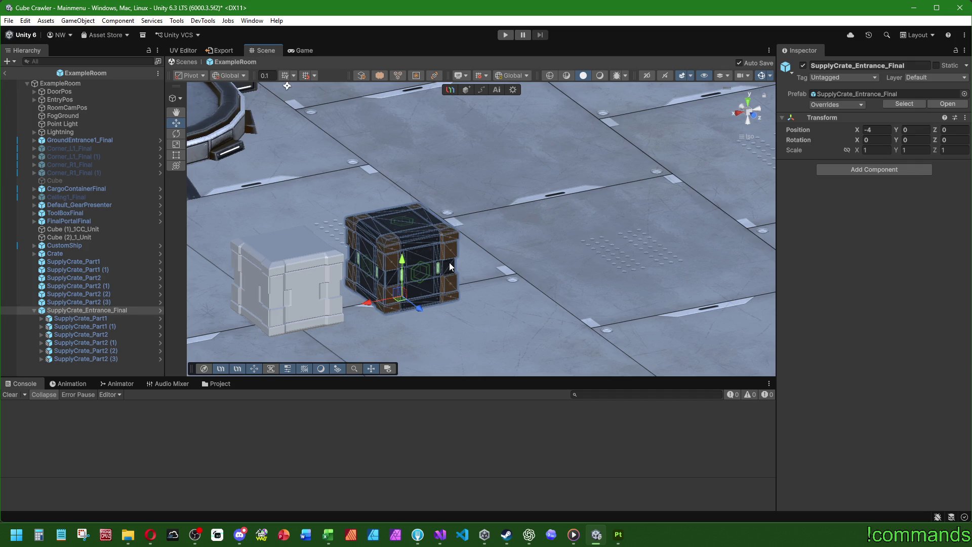
double_click(86, 253)
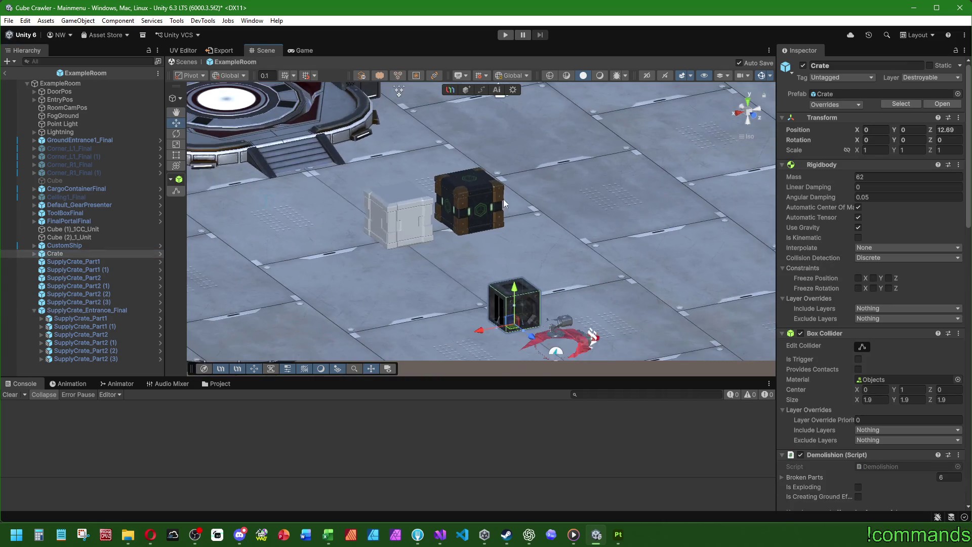
Step: Reset the placeholder Crate's transform and set its Position X to 4 beside the white block
middle_click_drag(502, 245, 582, 202)
right_click(820, 118)
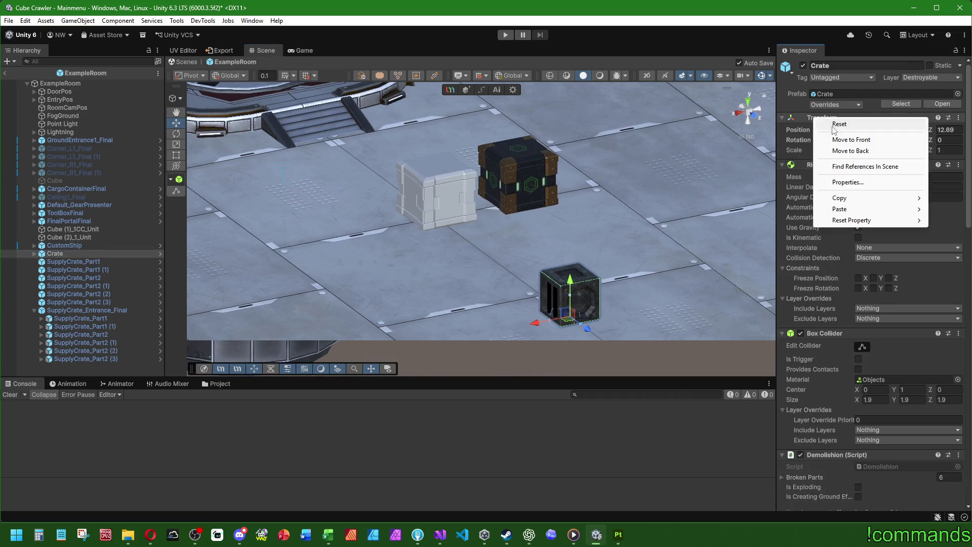
left_click(838, 125)
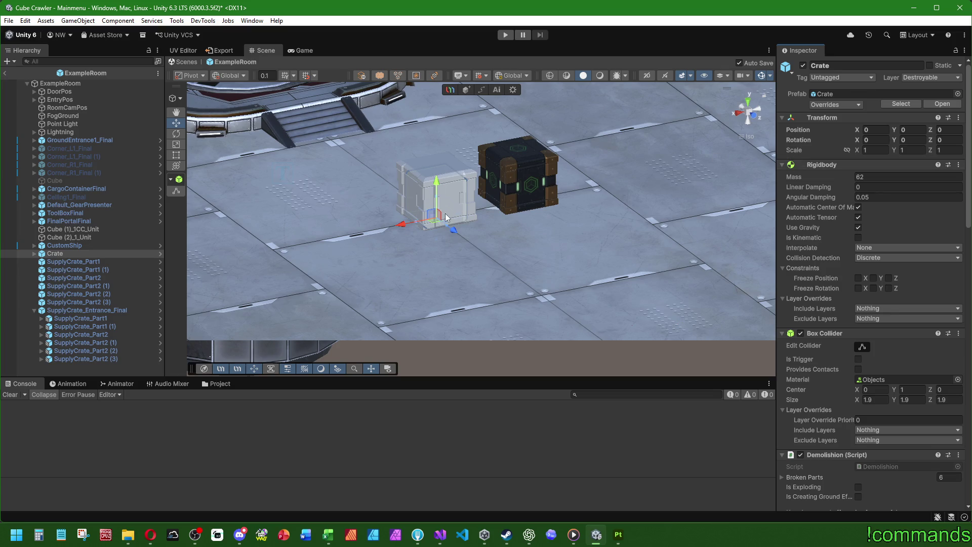
left_click_drag(401, 223, 324, 240)
left_click(866, 129)
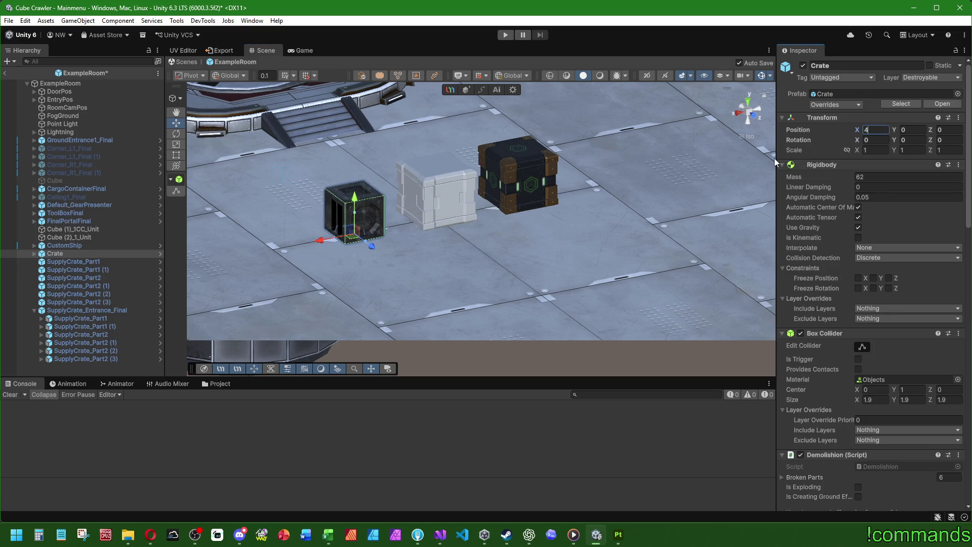
Step: Compare with SupplyCrate_Entrance_Final, then reselect the Crate and review its Inspector components
left_click(68, 310)
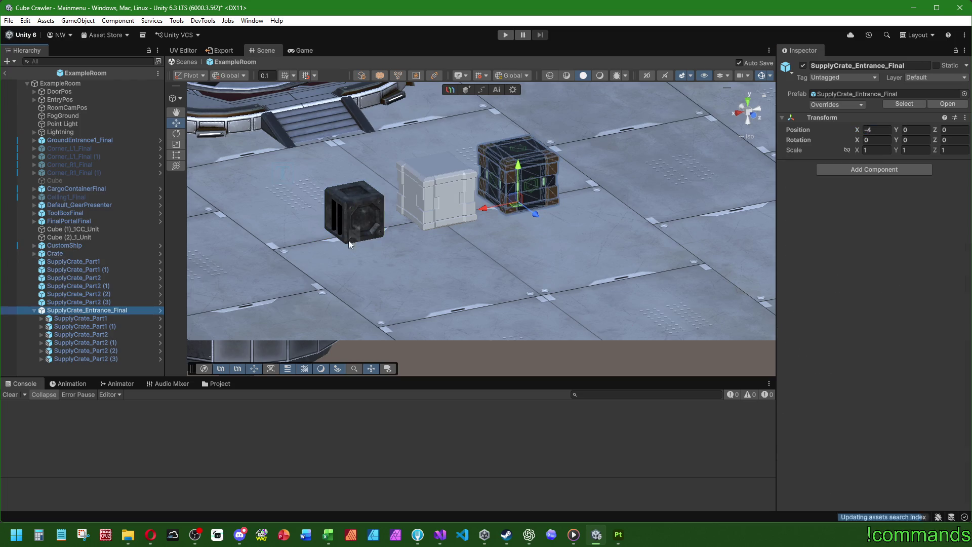
left_click_drag(348, 240, 405, 260, "alt")
double_click(80, 253)
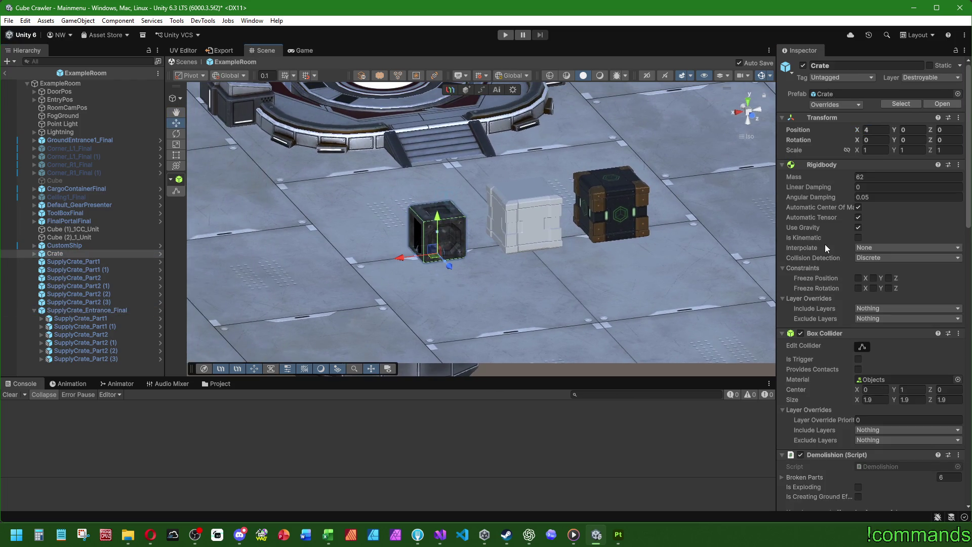
scroll(816, 242, "down", 5)
scroll(828, 260, "down", 5)
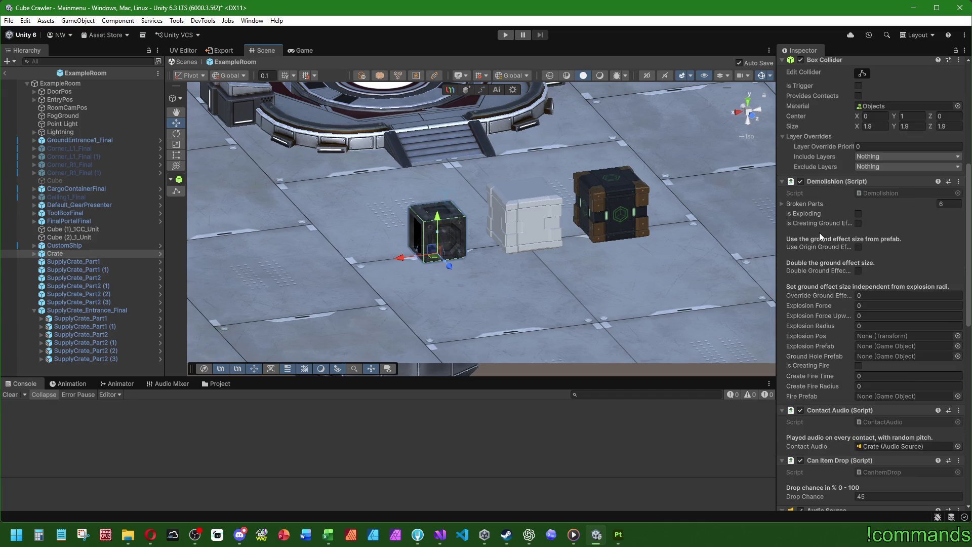
scroll(816, 235, "down", 5)
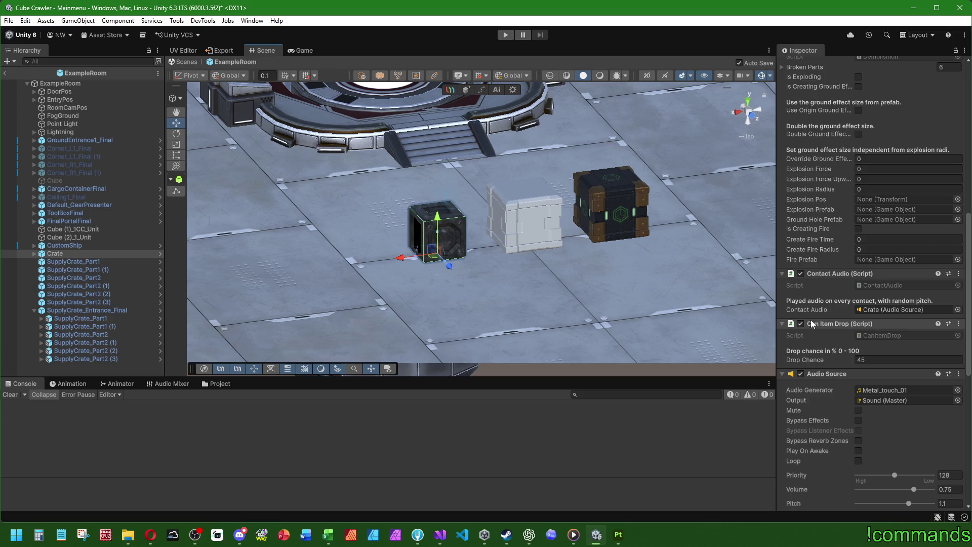
scroll(810, 319, "down", 2)
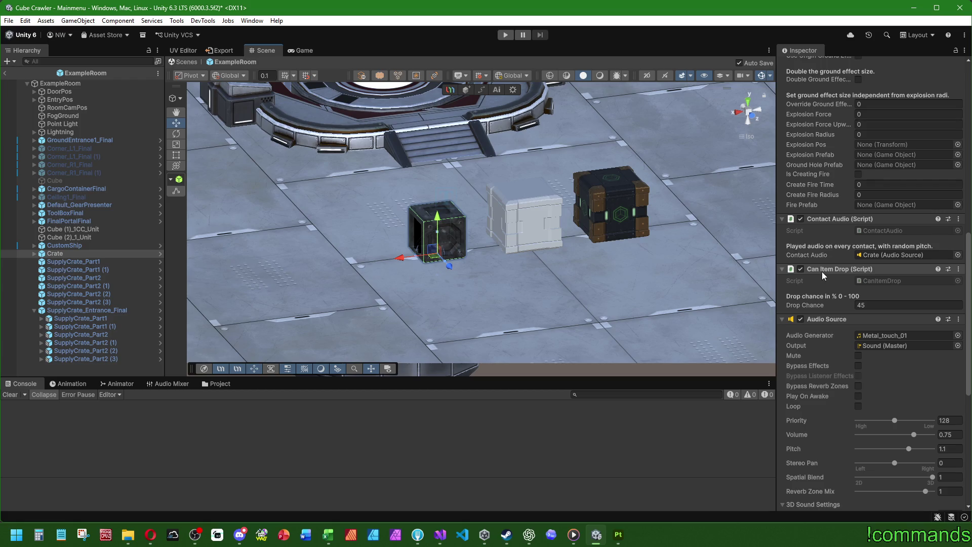
scroll(842, 286, "down", 6)
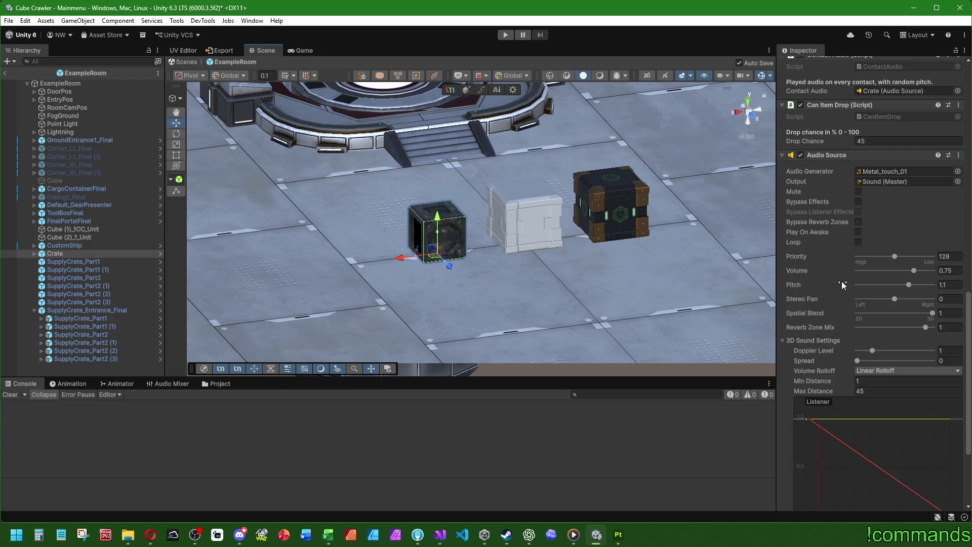
scroll(841, 281, "down", 5)
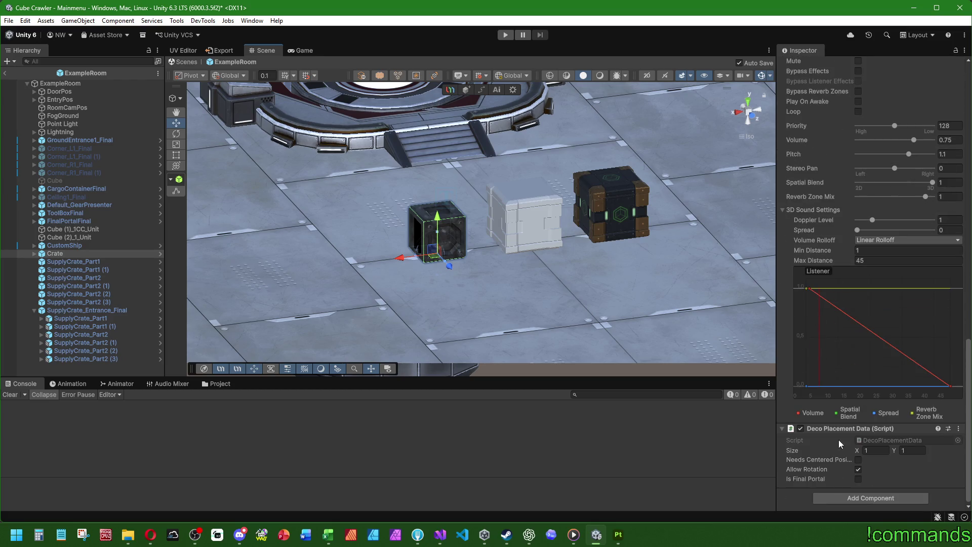
scroll(834, 439, "up", 15)
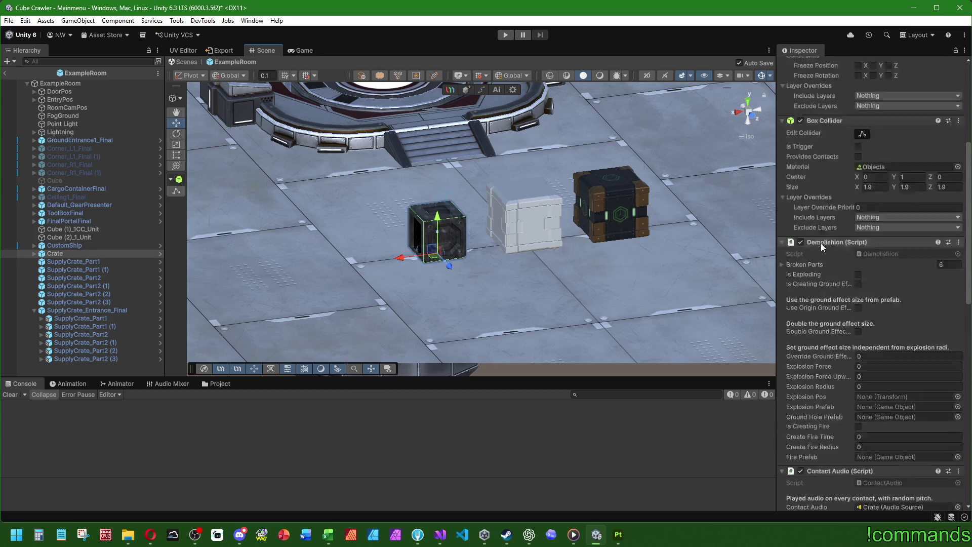
middle_click_drag(582, 207, 493, 238)
left_click(209, 383)
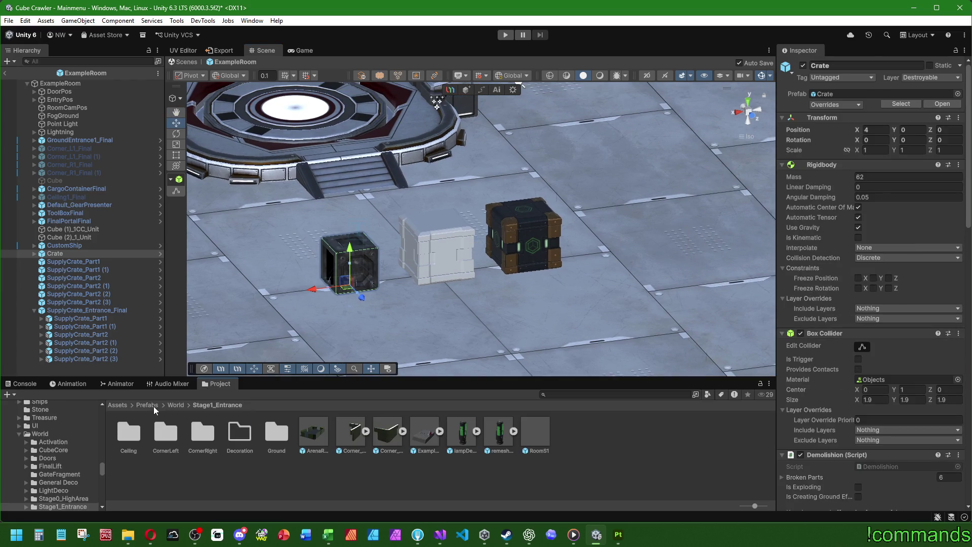
Step: Browse the Prefabs folder to Destroyable/RunLootProps/Entrance/SupplyCrate
left_click(131, 405)
left_click(136, 403)
left_click(133, 405)
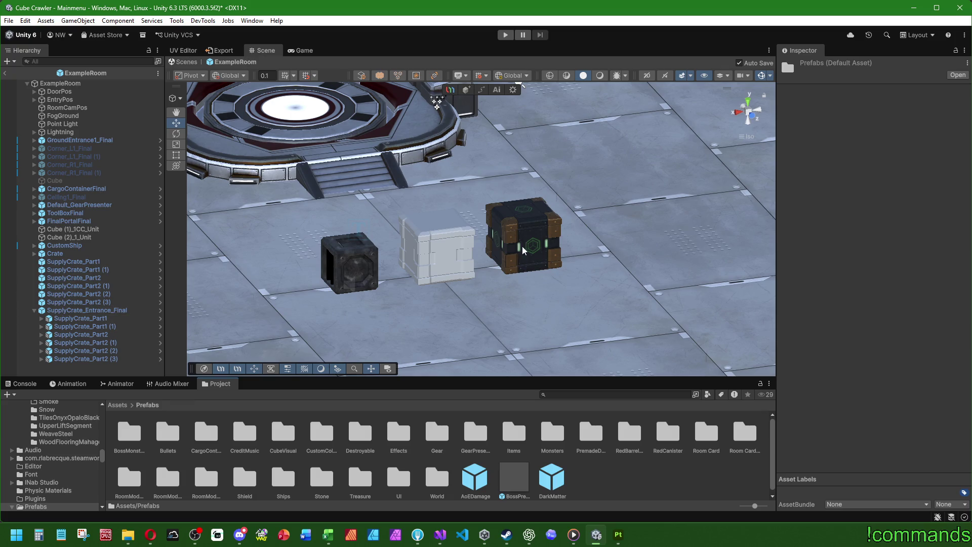
middle_click_drag(522, 347, 329, 458)
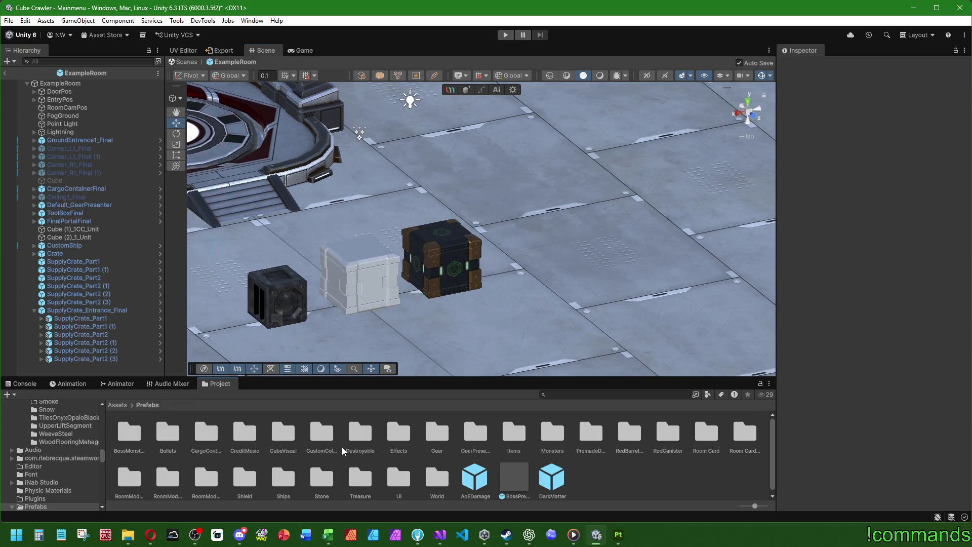
double_click(342, 451)
double_click(202, 434)
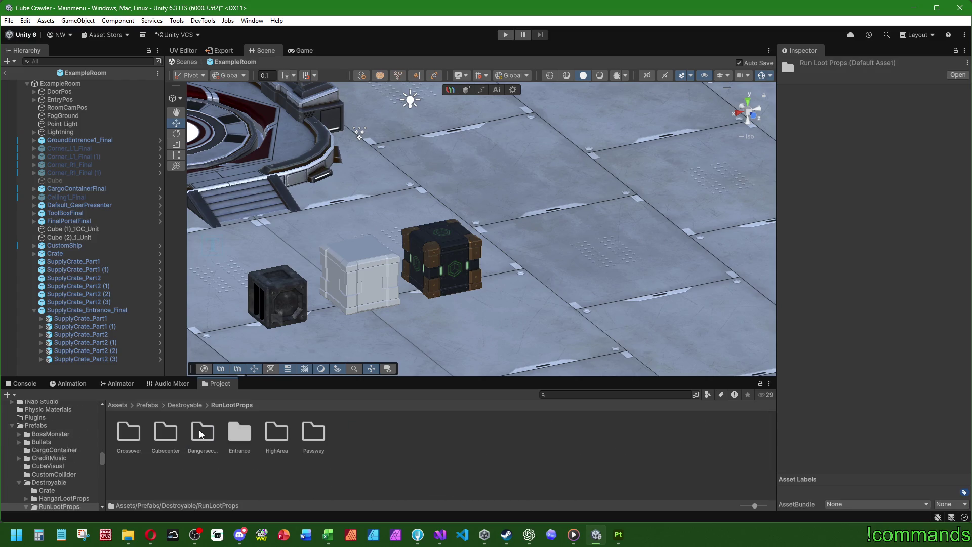
double_click(239, 432)
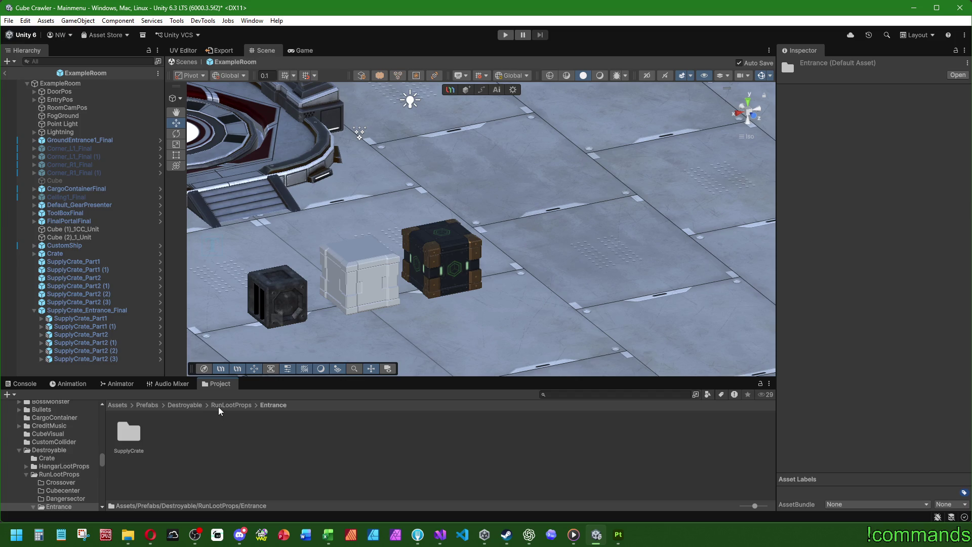
double_click(128, 432)
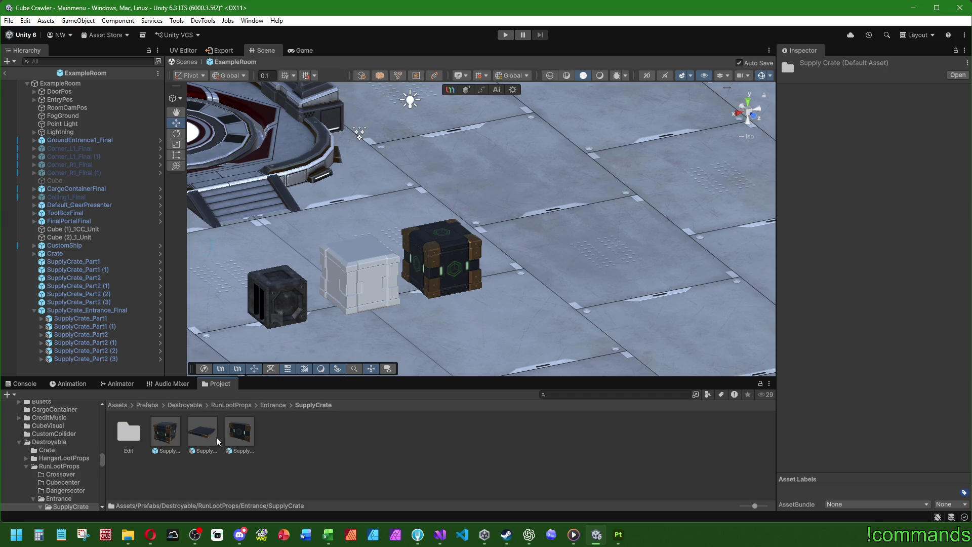
Step: Compare the supply crate prefabs, check the console, and select SupplyCrate_Entrance_Final
left_click(248, 438)
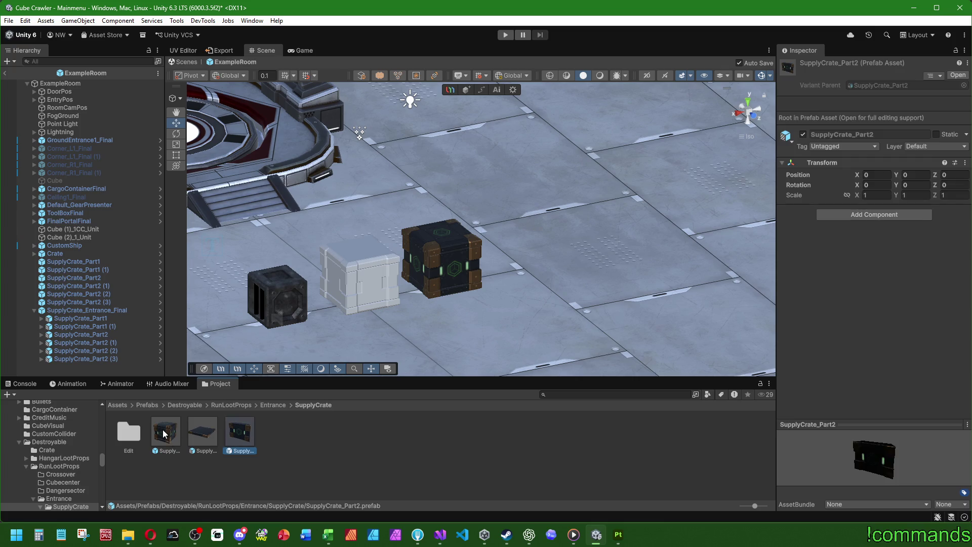
left_click(207, 432)
left_click(243, 434)
left_click(23, 383)
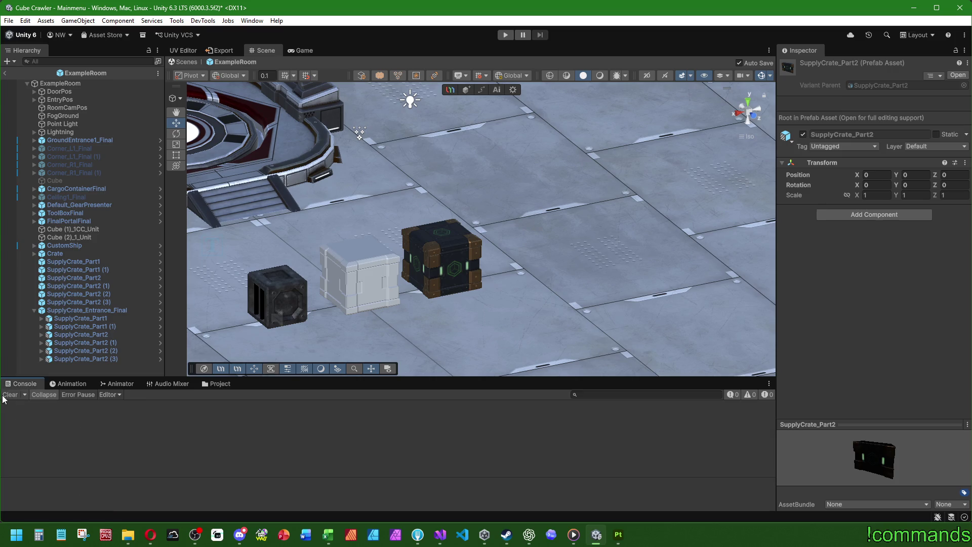
left_click(205, 380)
left_click(97, 395)
left_click(98, 310)
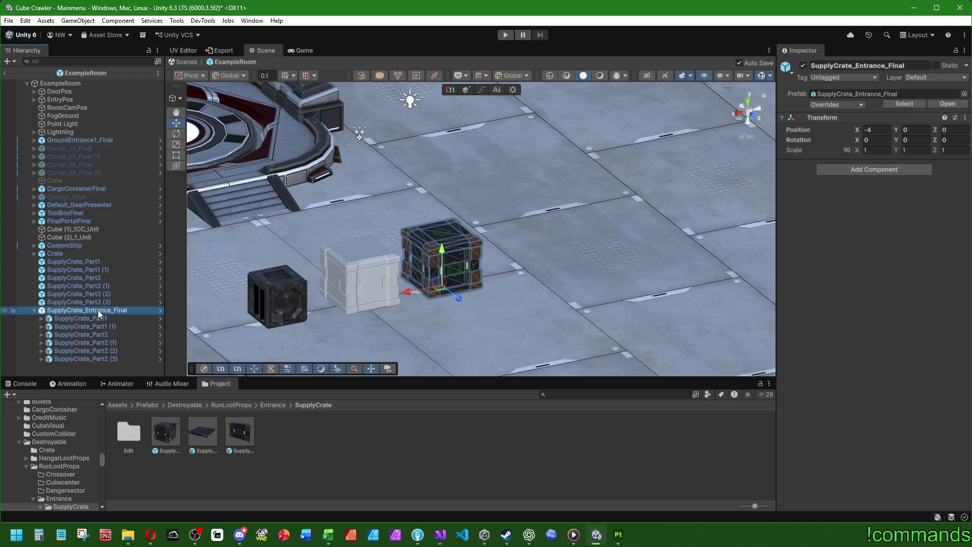
Step: Copy the placeholder Crate's Rigidbody and paste it as a new component on SupplyCrate_Entrance_Final
left_click(69, 253)
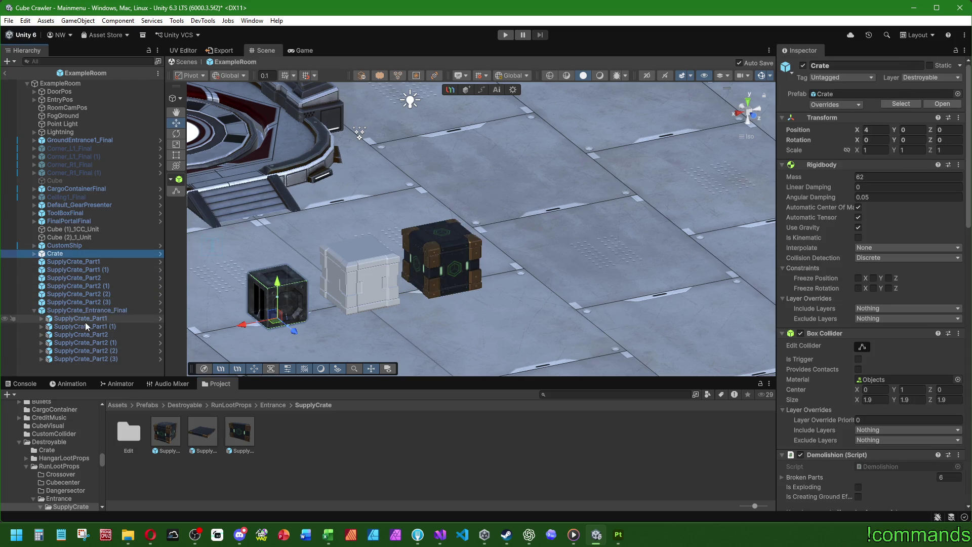
right_click(816, 164)
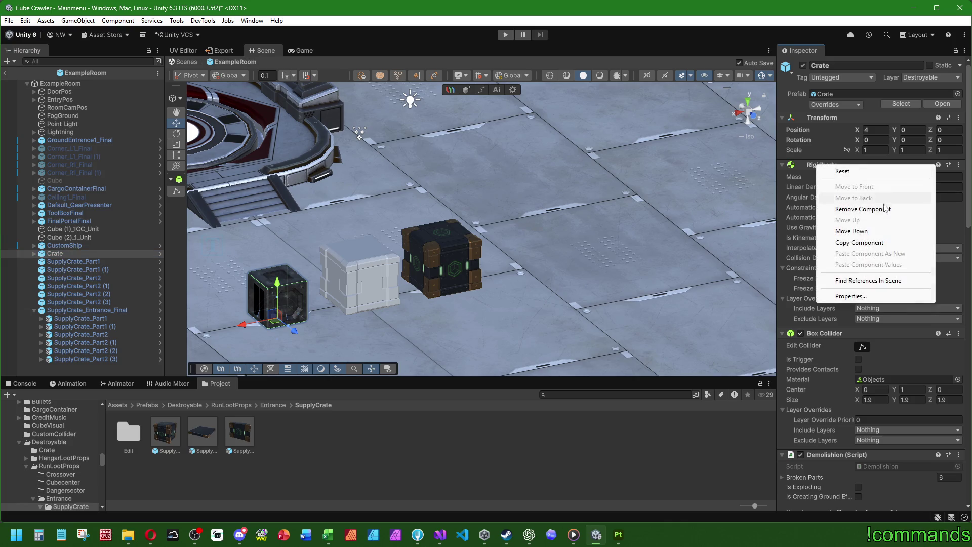
left_click(861, 242)
left_click(64, 310)
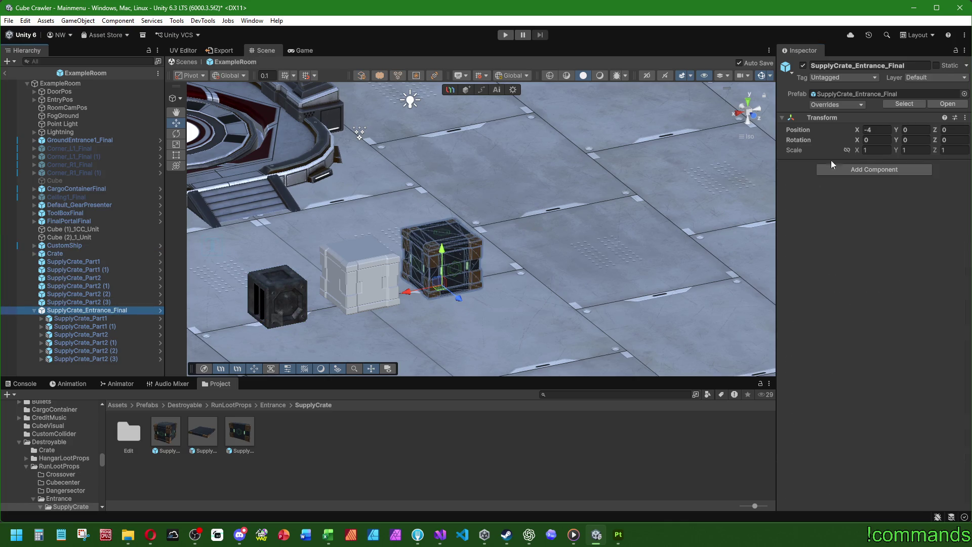
right_click(818, 118)
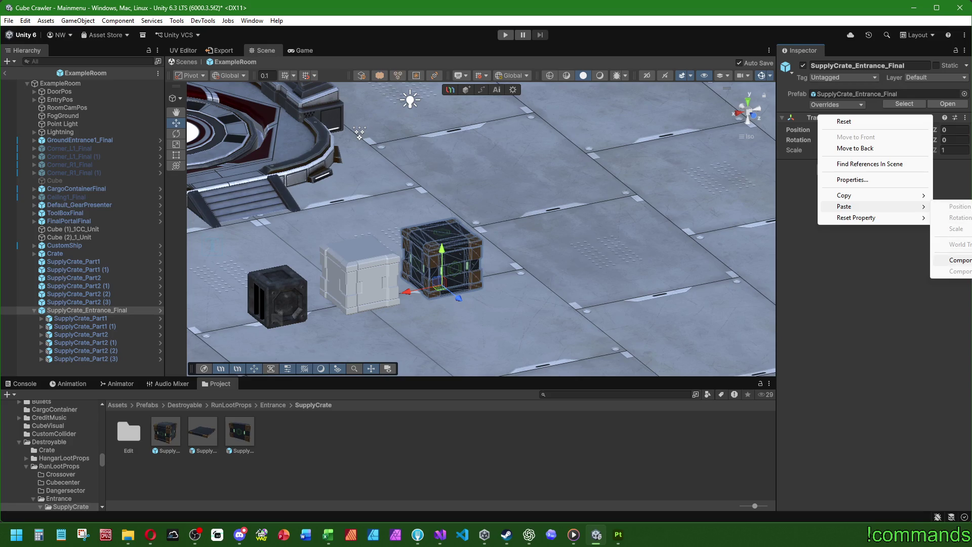
left_click(949, 229)
key("f")
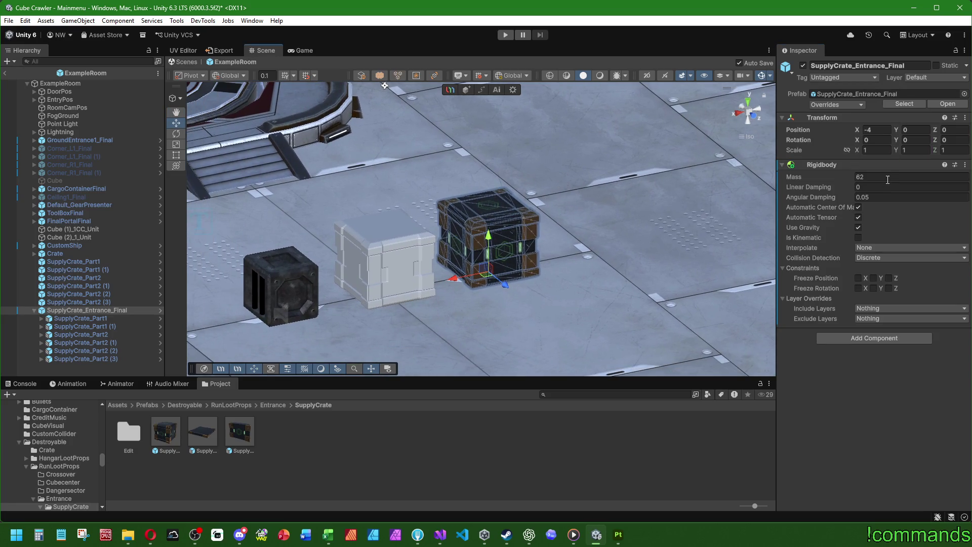
Step: Raise the pasted Rigidbody's Mass from 62 to 86 by adding 16 and then 8
left_click(890, 179)
type("+16")
key("Return")
type("+8")
key("Return")
Step: Copy the placeholder Crate's Box Collider component
left_click(62, 253)
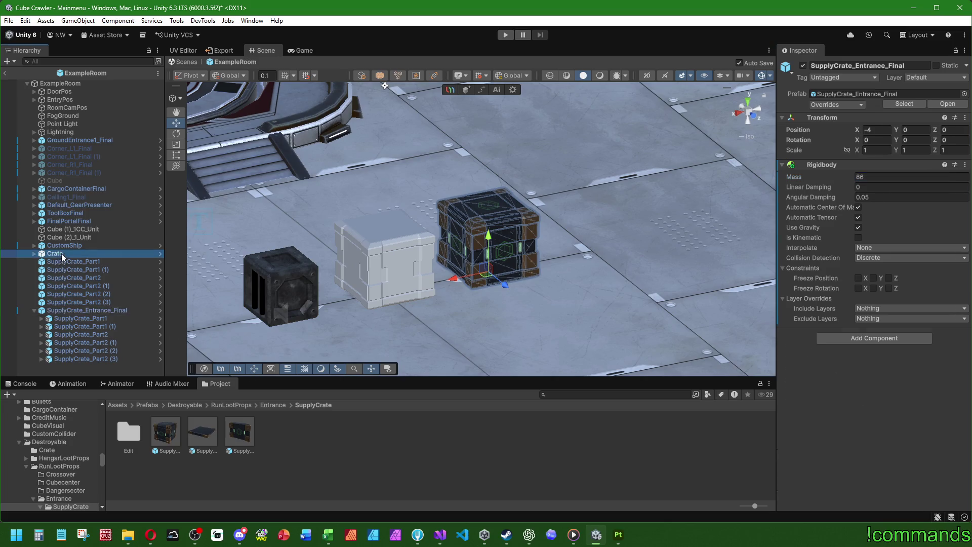
right_click(835, 334)
left_click(869, 400)
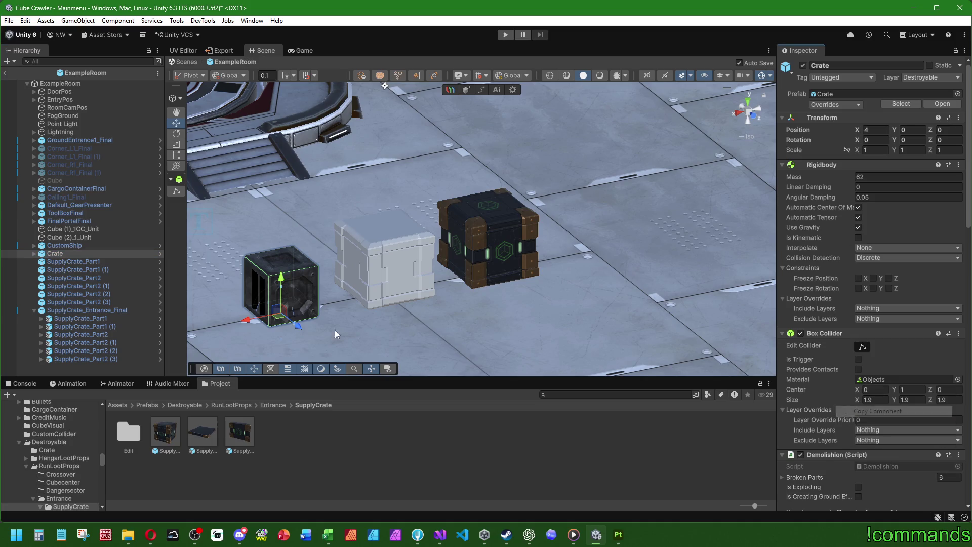
Step: Paste Crate's Box Collider as a new component on SupplyCrate_Entrance_Final
left_click(86, 310)
right_click(825, 165)
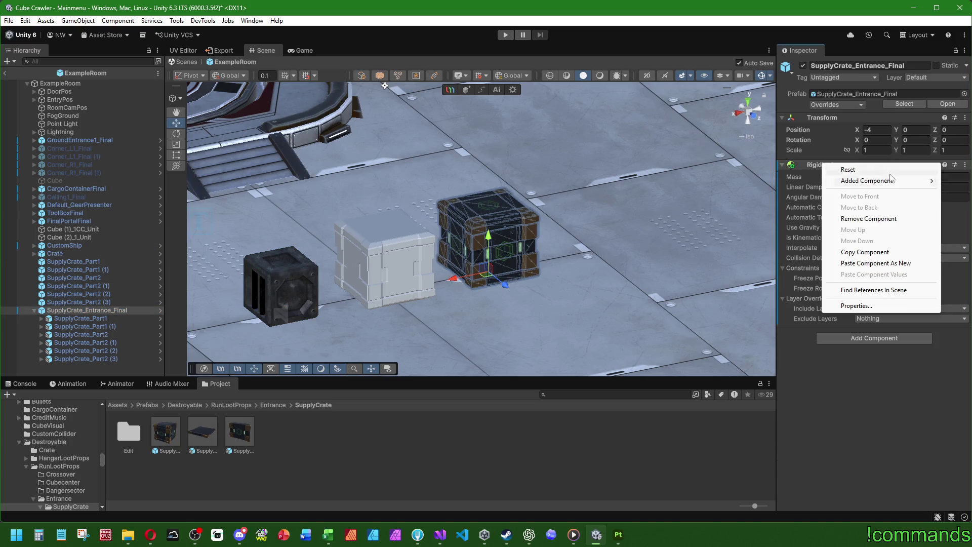
left_click(875, 263)
scroll(588, 265, "up", 2)
scroll(572, 277, "up", 2)
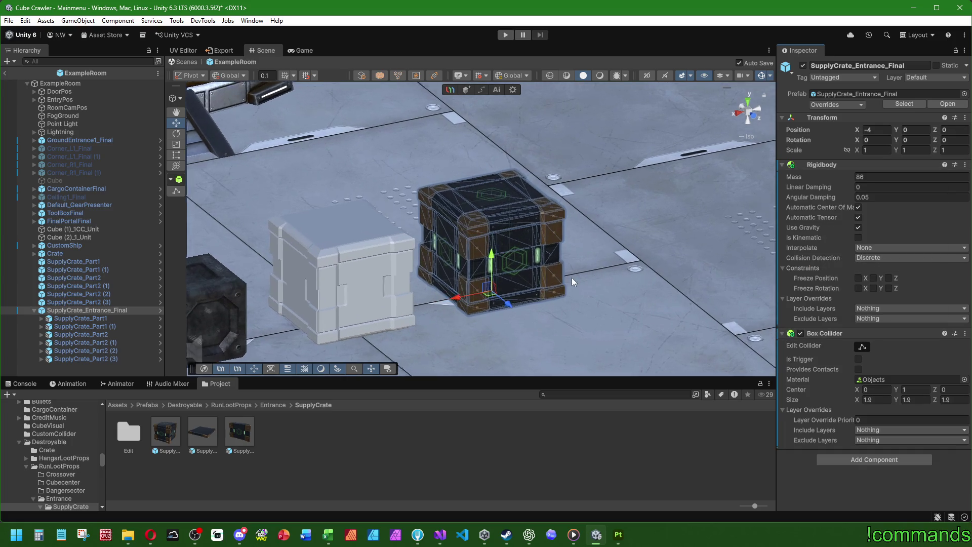
Step: Set the new Box Collider's Size to 3 on X, Y and Z
left_click(881, 400)
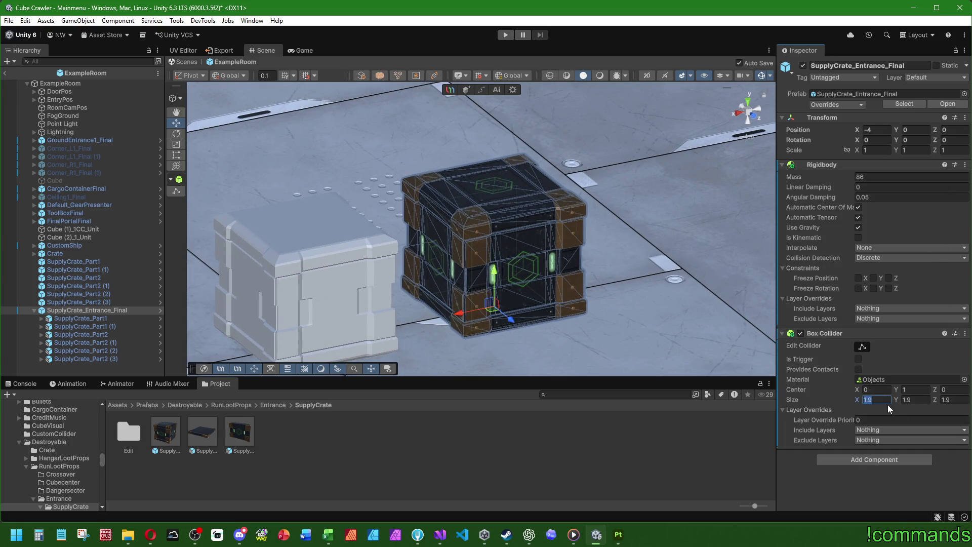
type("3")
left_click(922, 400)
type("3")
left_click(952, 398)
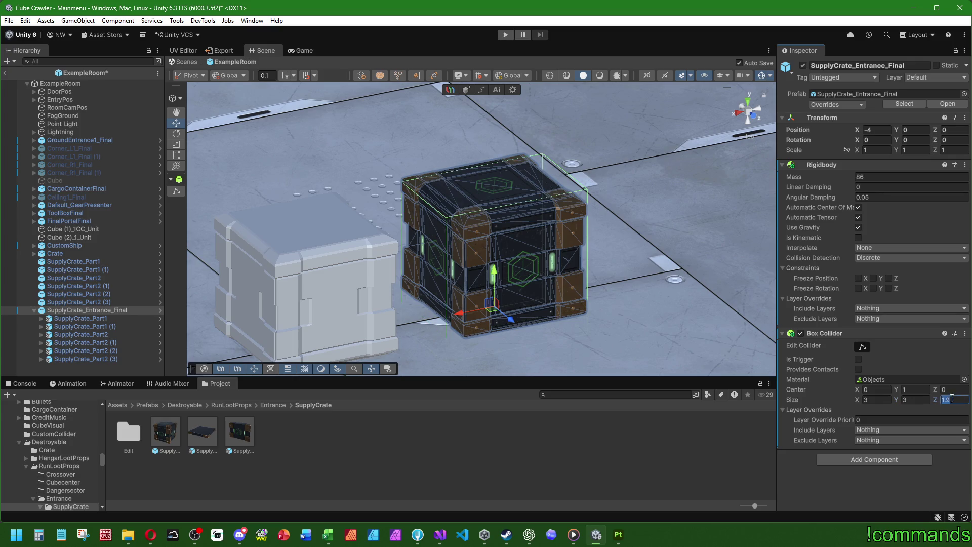
type("3")
mouse_move(556, 314)
left_mouse_down("alt")
mouse_move(670, 199)
mouse_move(661, 220)
mouse_move(758, 330)
left_mouse_up("alt")
scroll(666, 260, "up", 3)
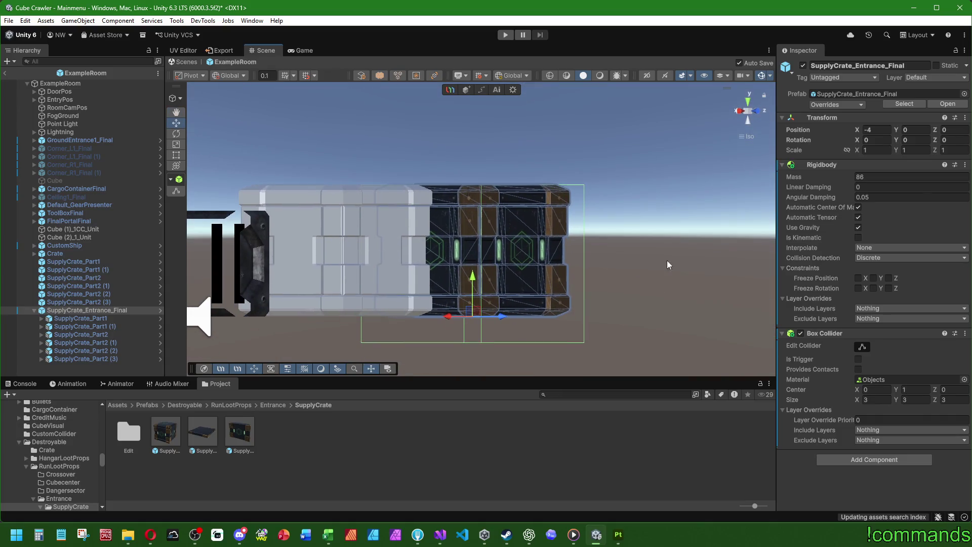
Step: Resize the collider to 2.5 on every axis with Center Y at 2.5/2 (1.25)
left_click(922, 398)
type("2.5")
left_click(930, 389)
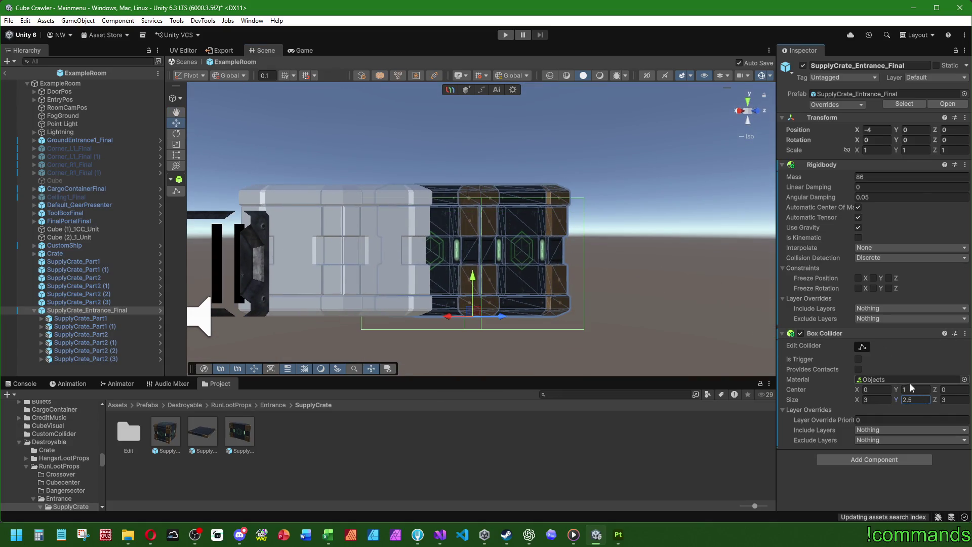
type("2")
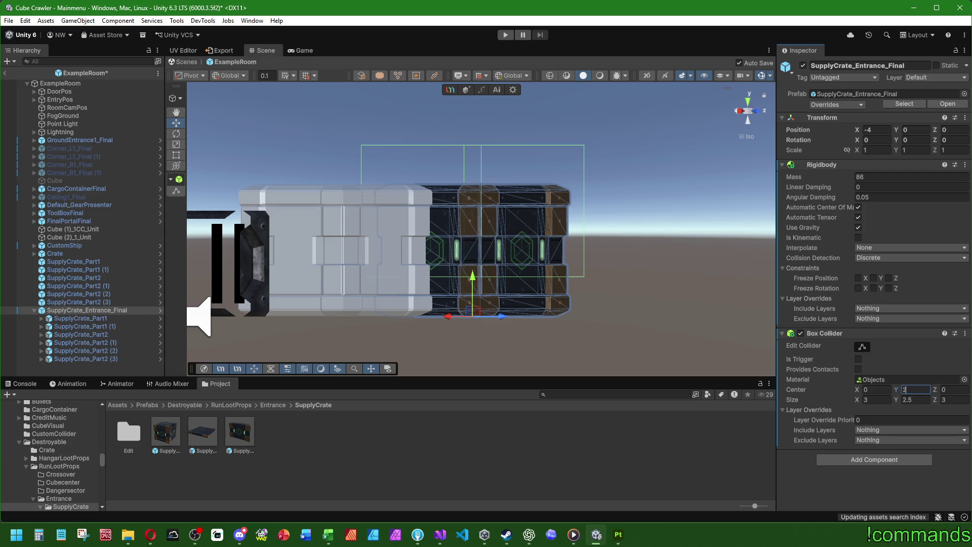
type(".5/2")
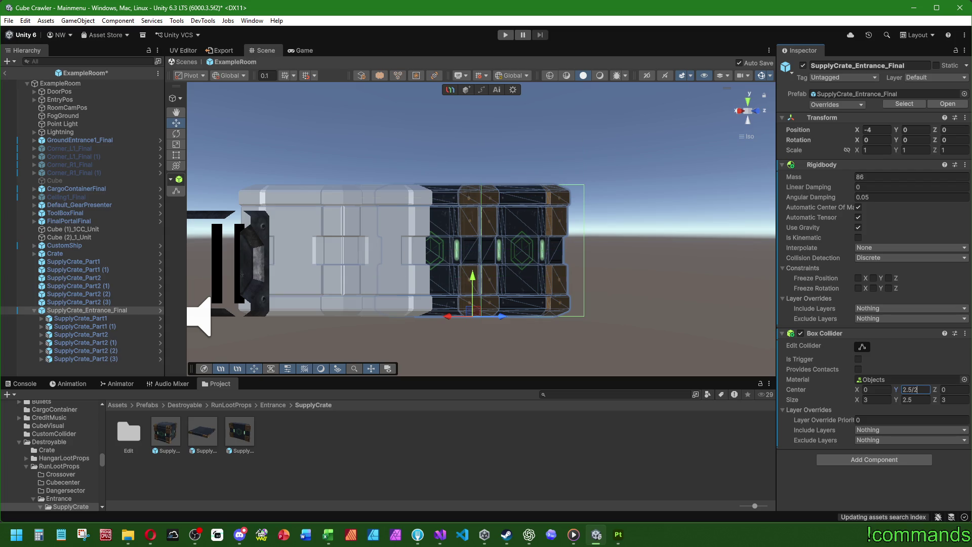
key("Return")
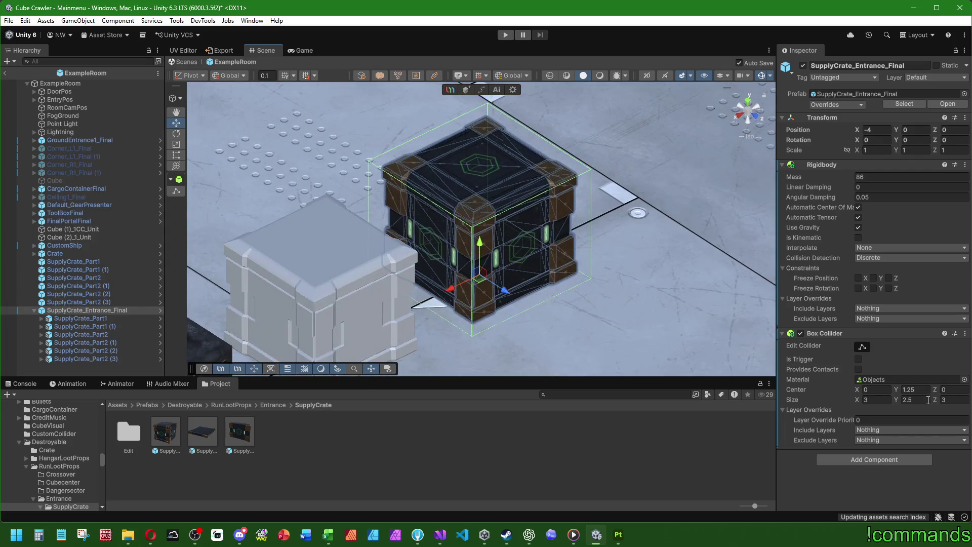
double_click(877, 399)
type("2.5")
double_click(954, 400)
type("2.5")
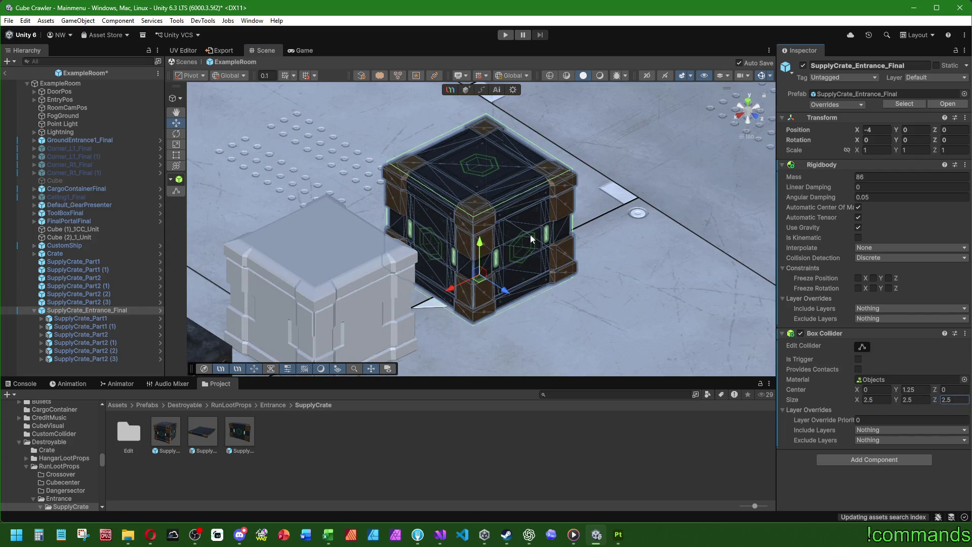
mouse_move(530, 235)
left_mouse_down("alt")
mouse_move(542, 285)
mouse_move(492, 175)
mouse_move(619, 258)
left_mouse_up("alt")
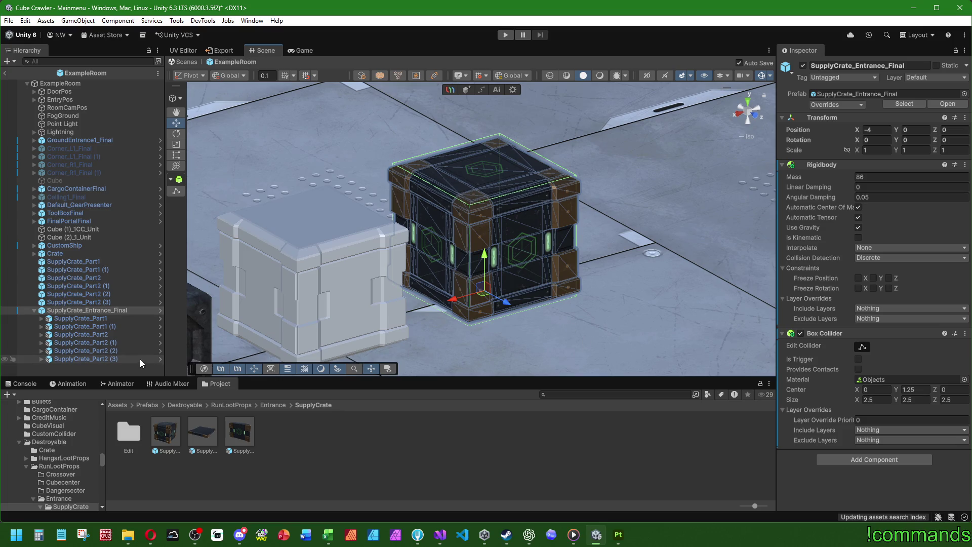
scroll(555, 324, "down", 5)
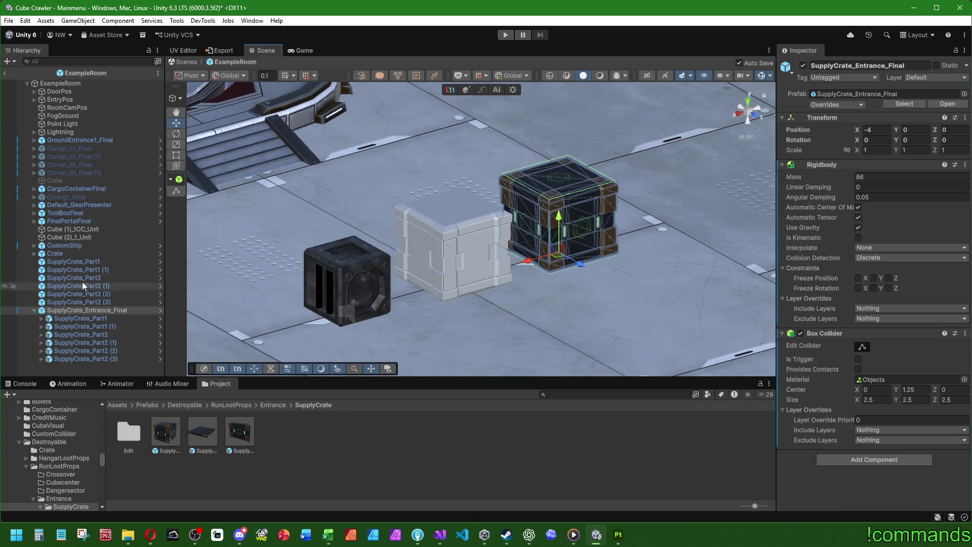
Step: Copy the Crate's Demolition script onto SupplyCrate_Entrance_Final as a new component
left_click(82, 255)
left_click(810, 164)
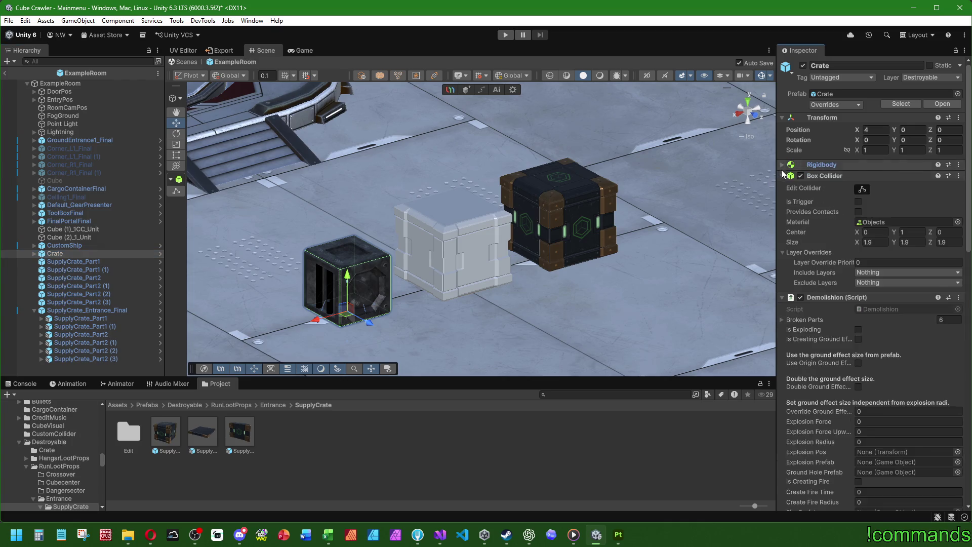
left_click(820, 176)
right_click(856, 188)
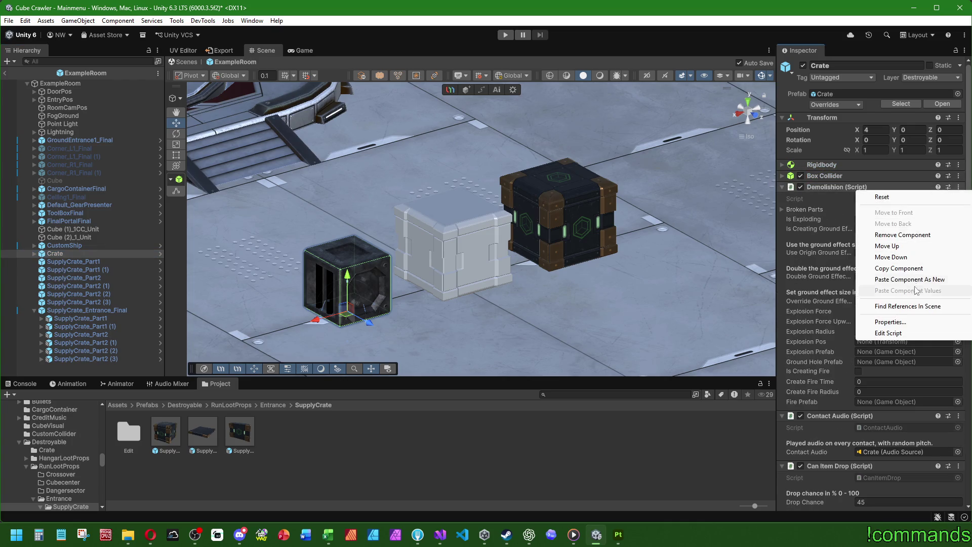
left_click(898, 268)
left_click(75, 310)
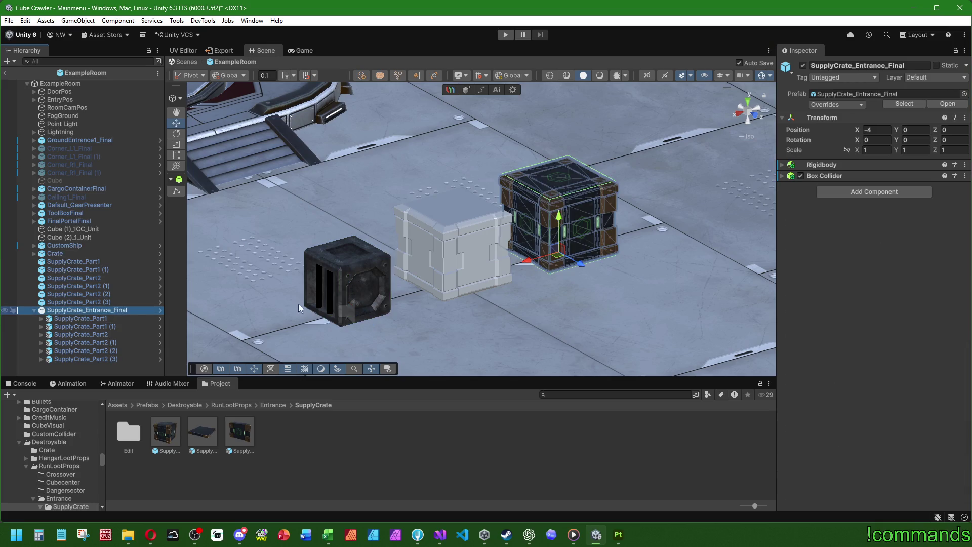
right_click(822, 178)
left_click(860, 279)
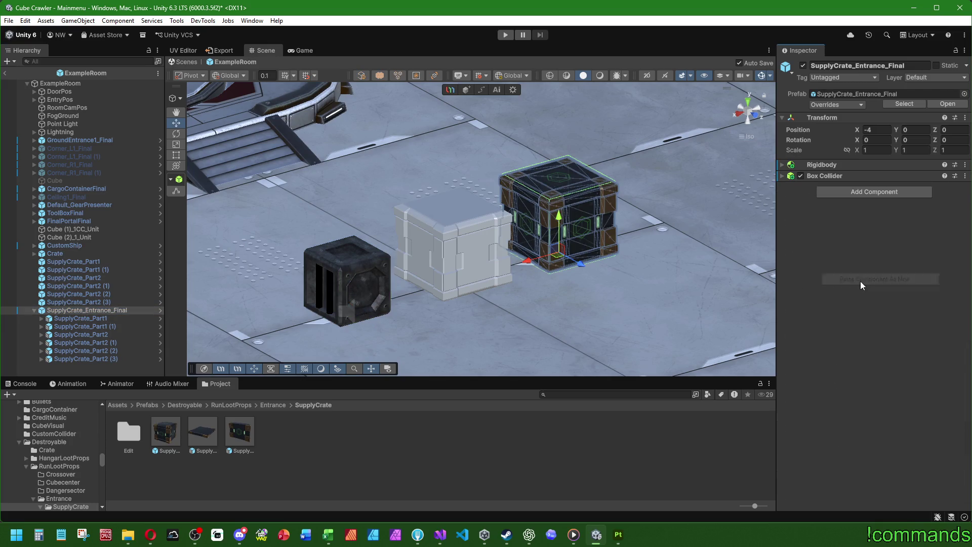
left_click(55, 254)
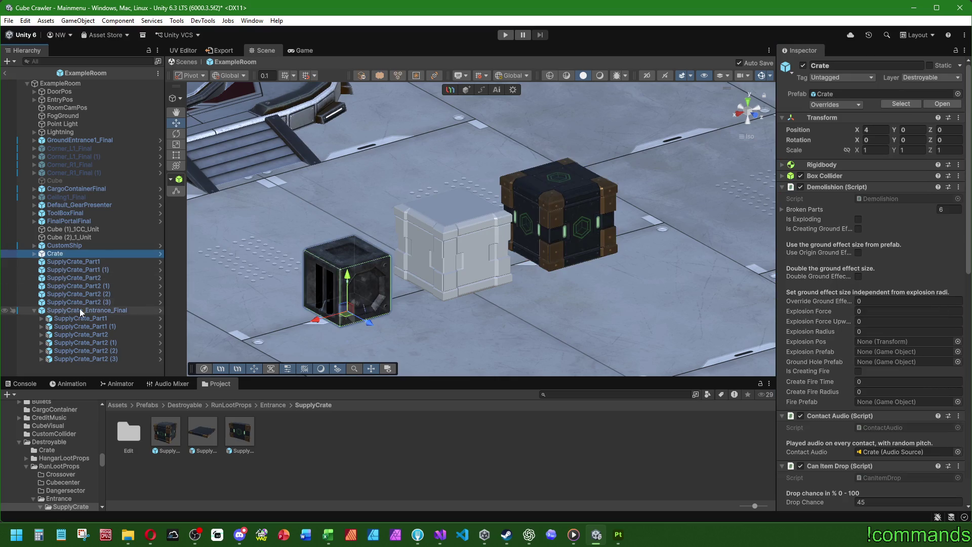